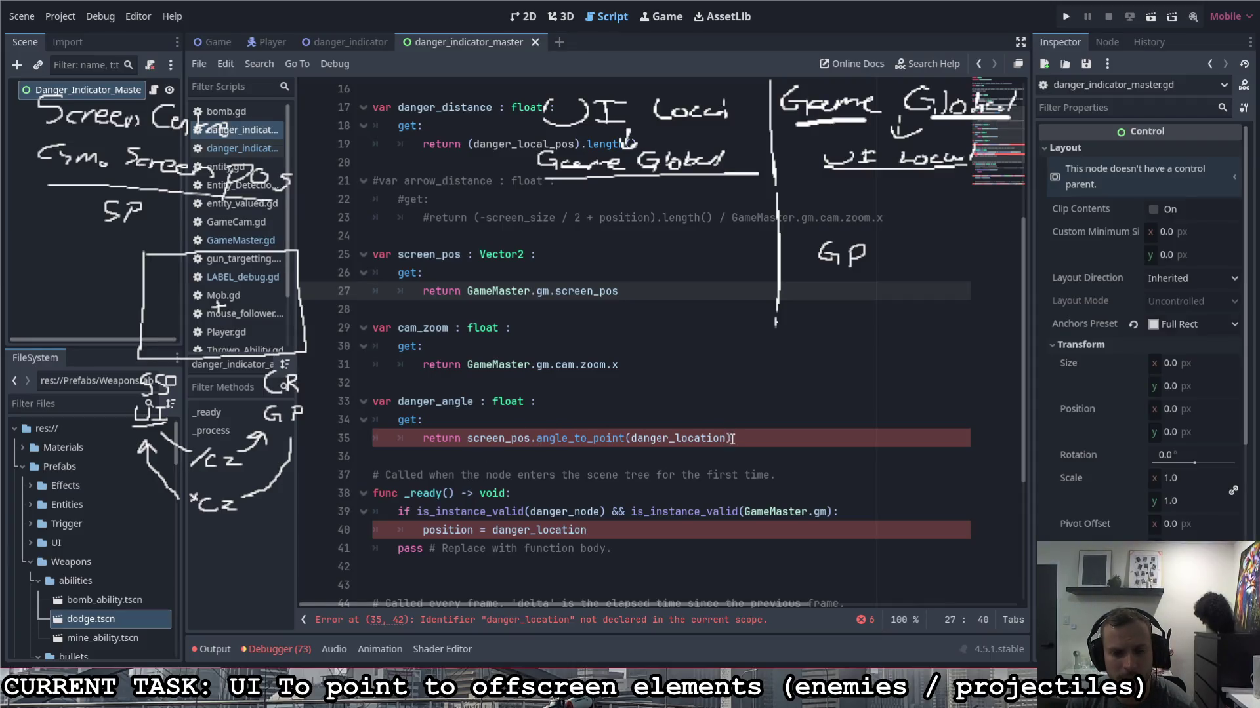
Step: Make danger_angle return danger_local_pos.angle() instead of the old angle expression
left_click_drag(733, 439, 469, 442)
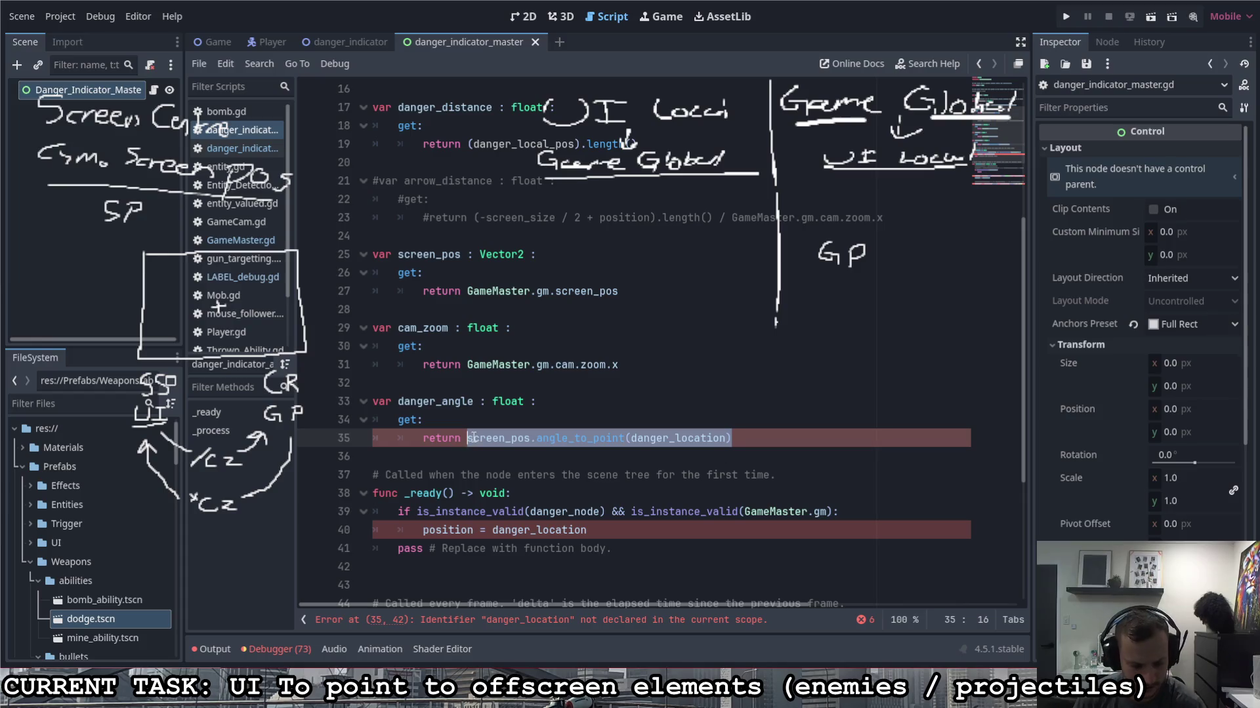
type("danger")
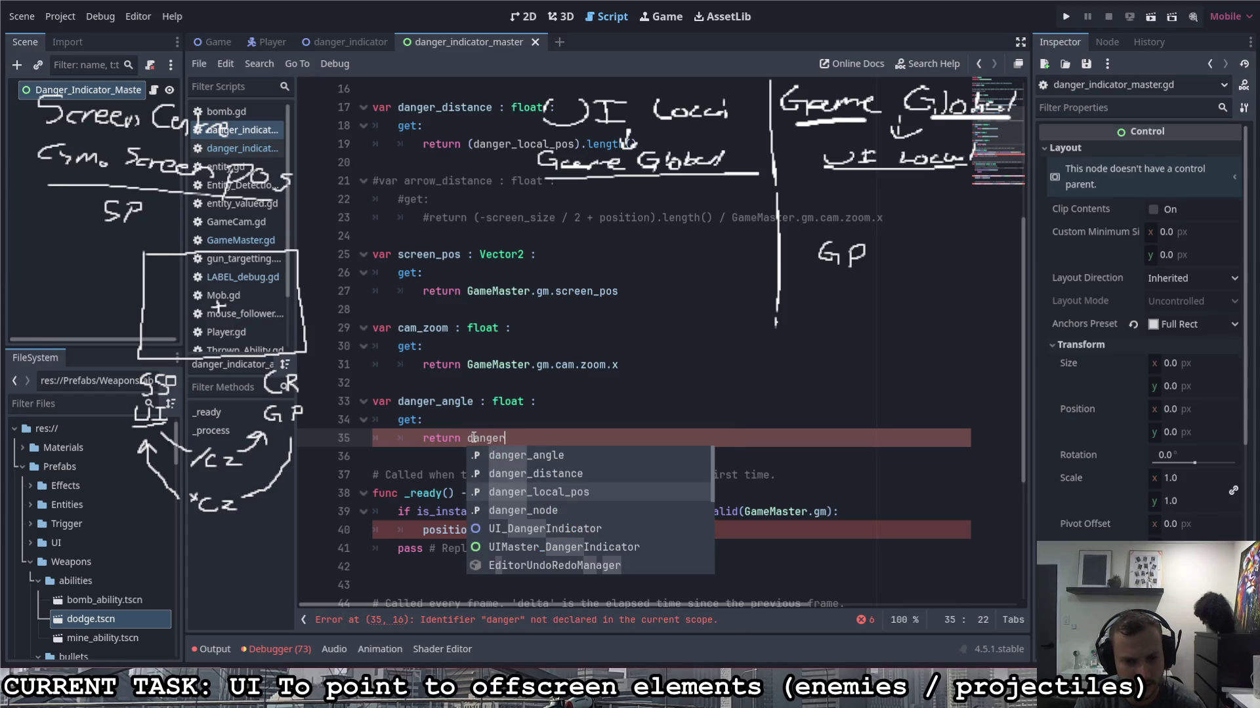
key("Return")
type("angle")
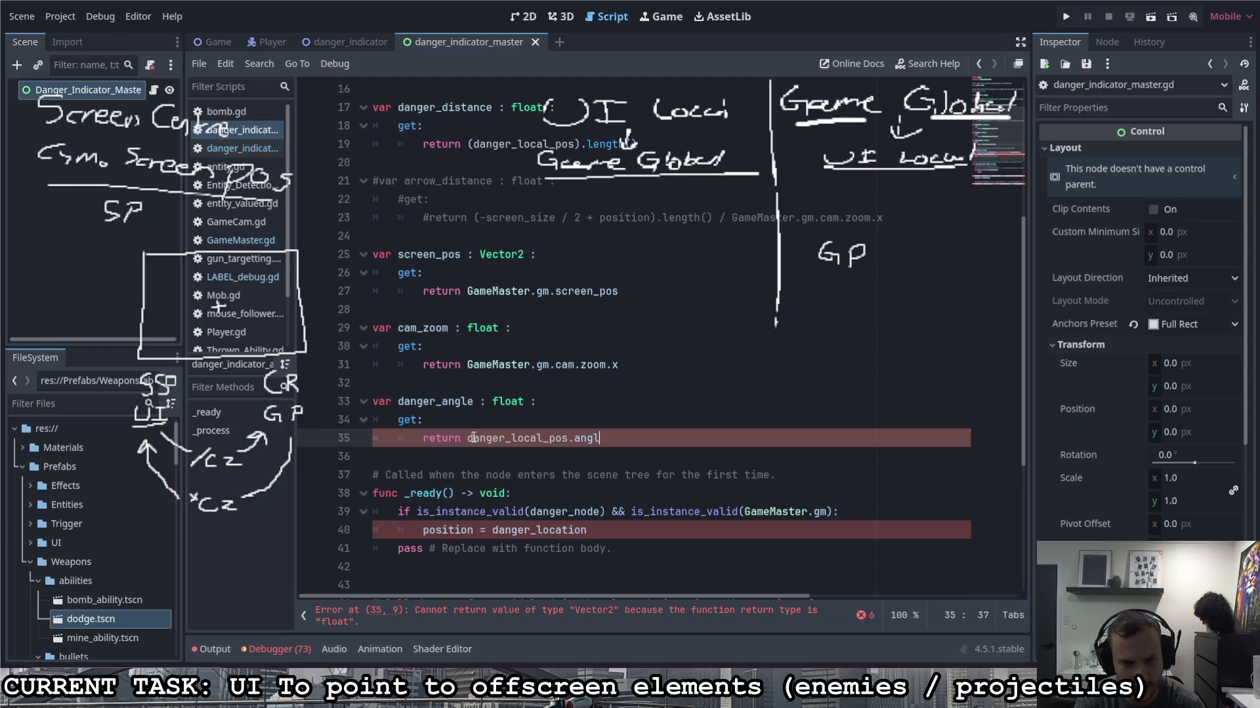
key("Return")
Step: Change line 40 in _ready to position = danger_local_pos
scroll(551, 456, "down", 1)
scroll(551, 456, "down", 3)
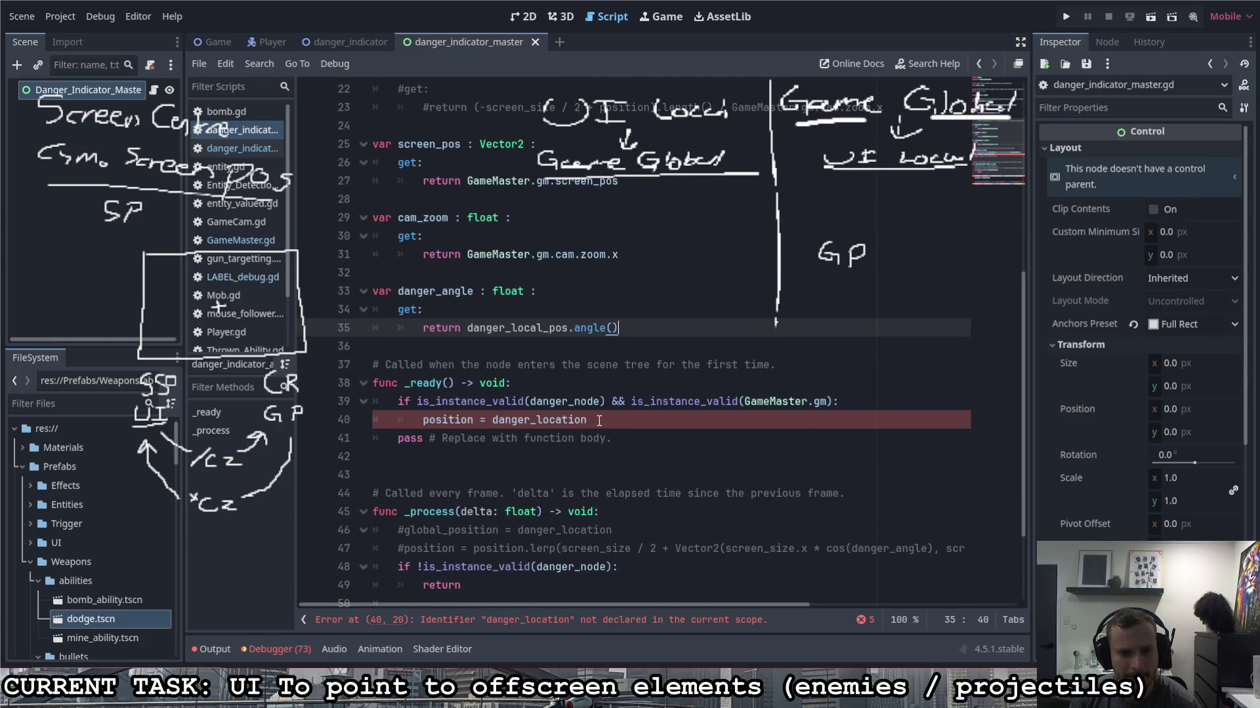
left_click(590, 420)
key("BackSpace")
key("BackSpace")
key("BackSpace")
type("al")
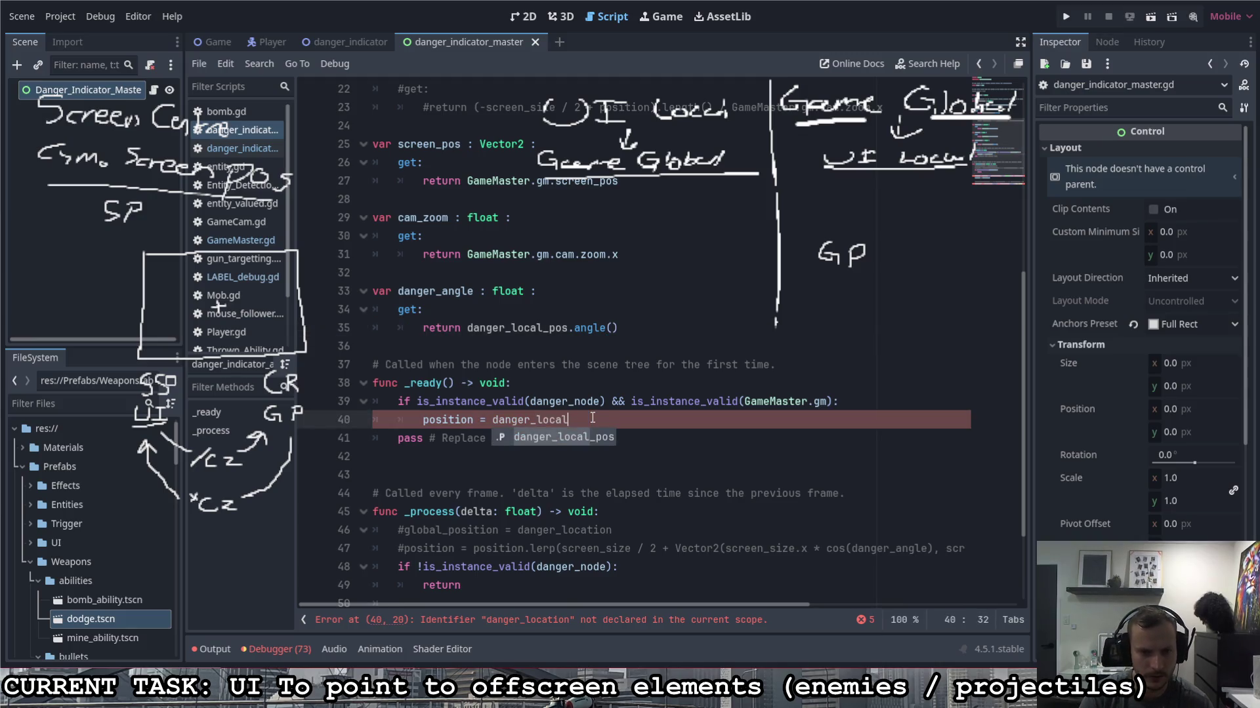
key("Return")
scroll(608, 419, "down", 3)
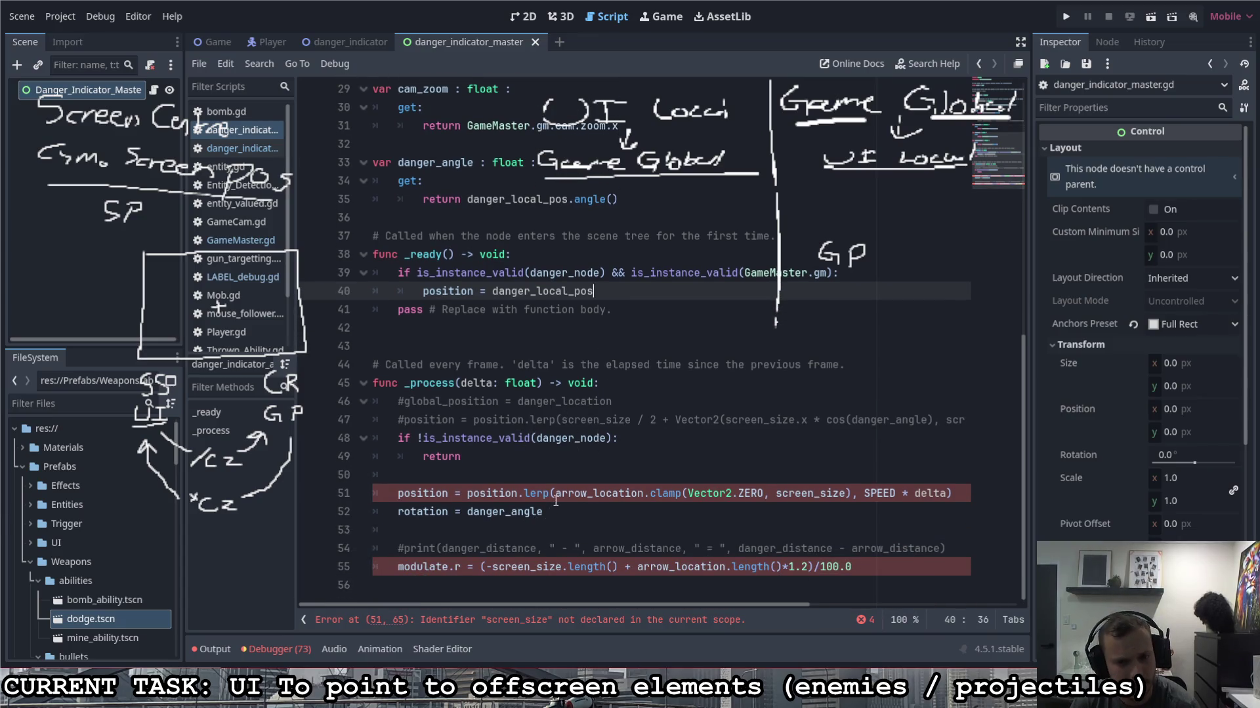
Step: Replace arrow_location with danger_local_pos inside the _process lerp clamp on line 51
left_click_drag(556, 497, 645, 496)
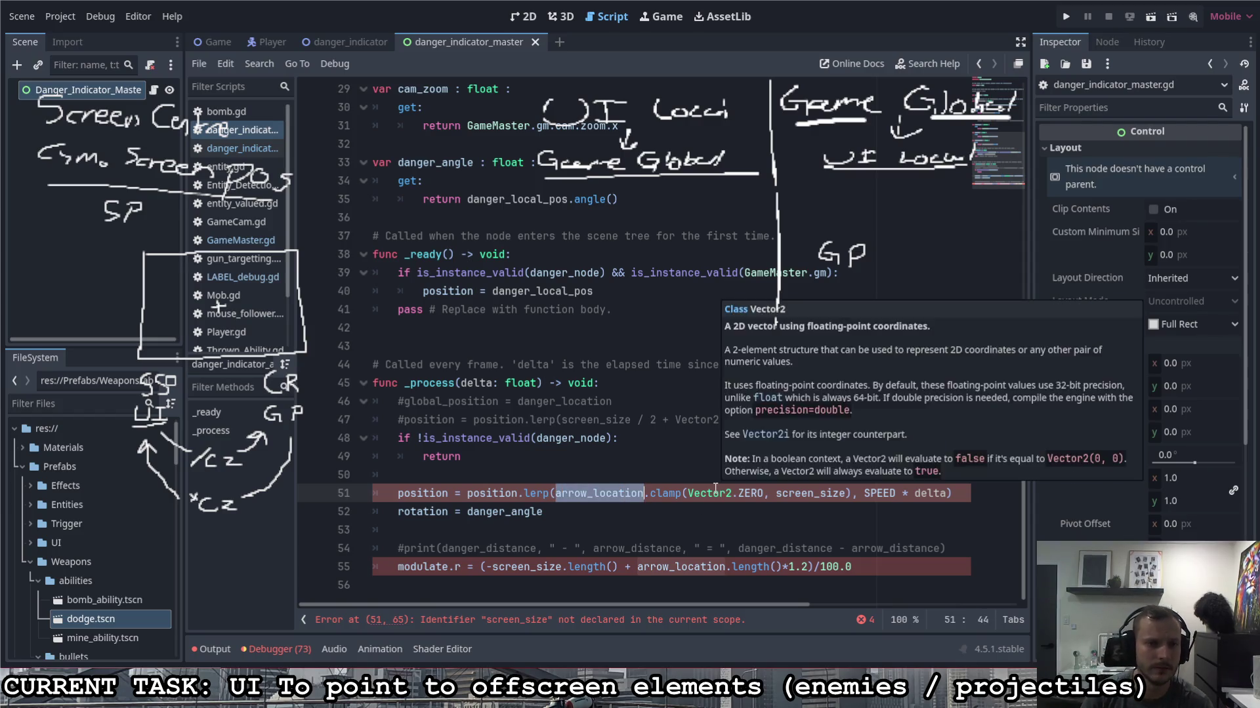
scroll(695, 473, "up", 7)
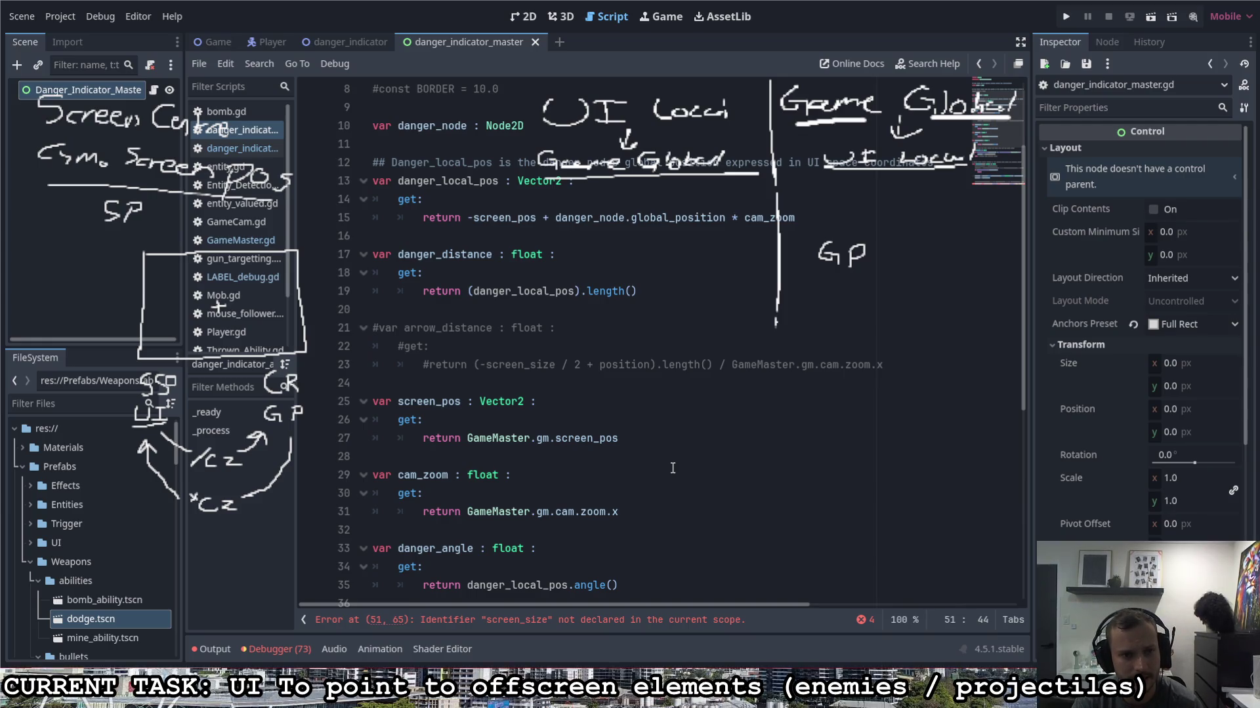
type("danger_")
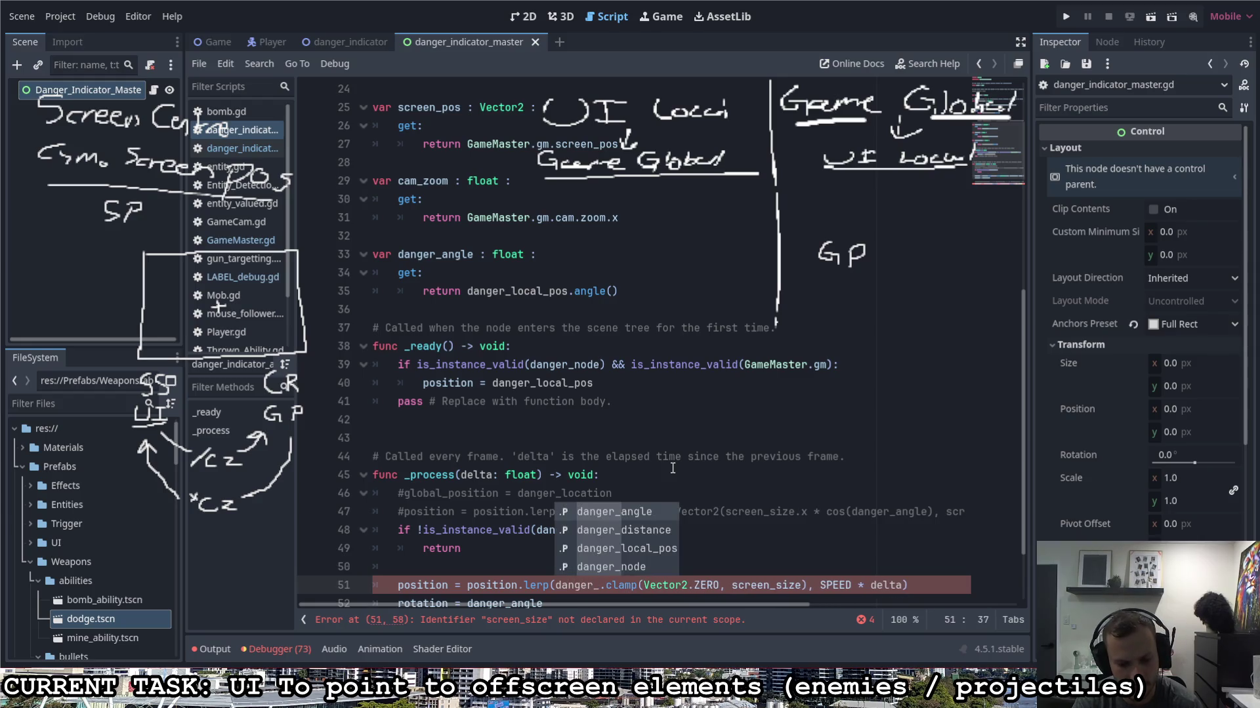
key("Down")
key("Down")
key("Return")
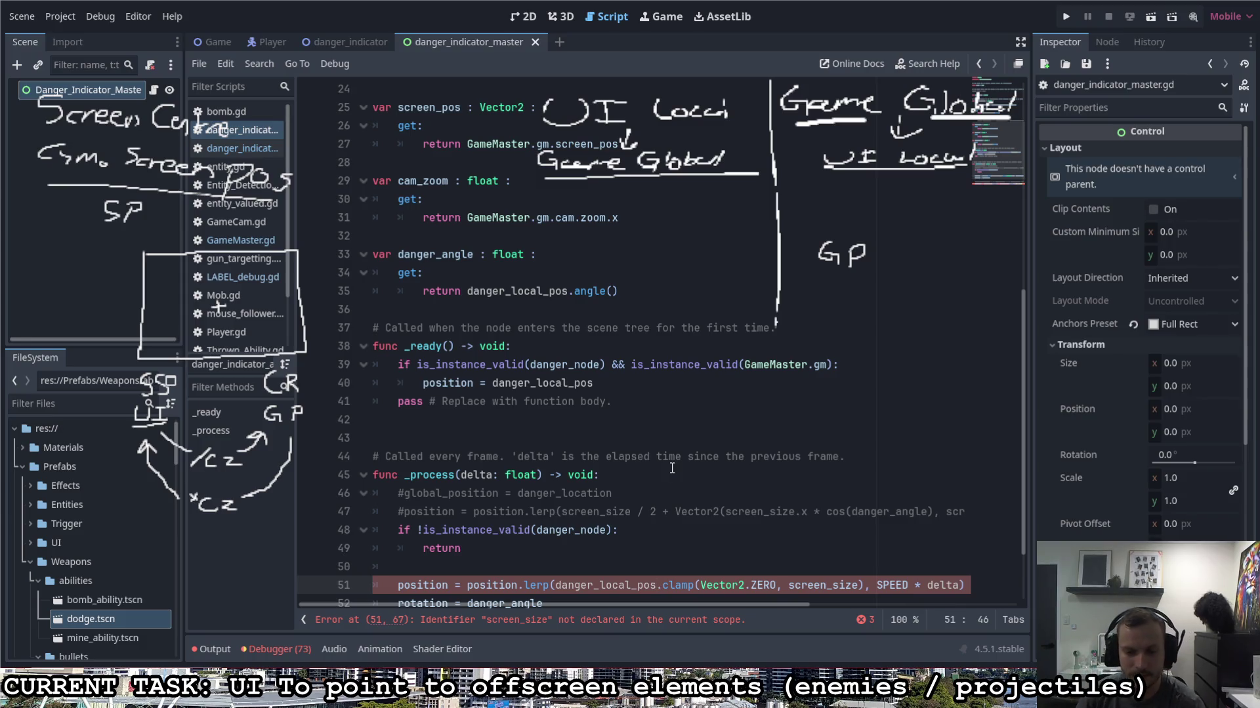
scroll(672, 468, "down", 1)
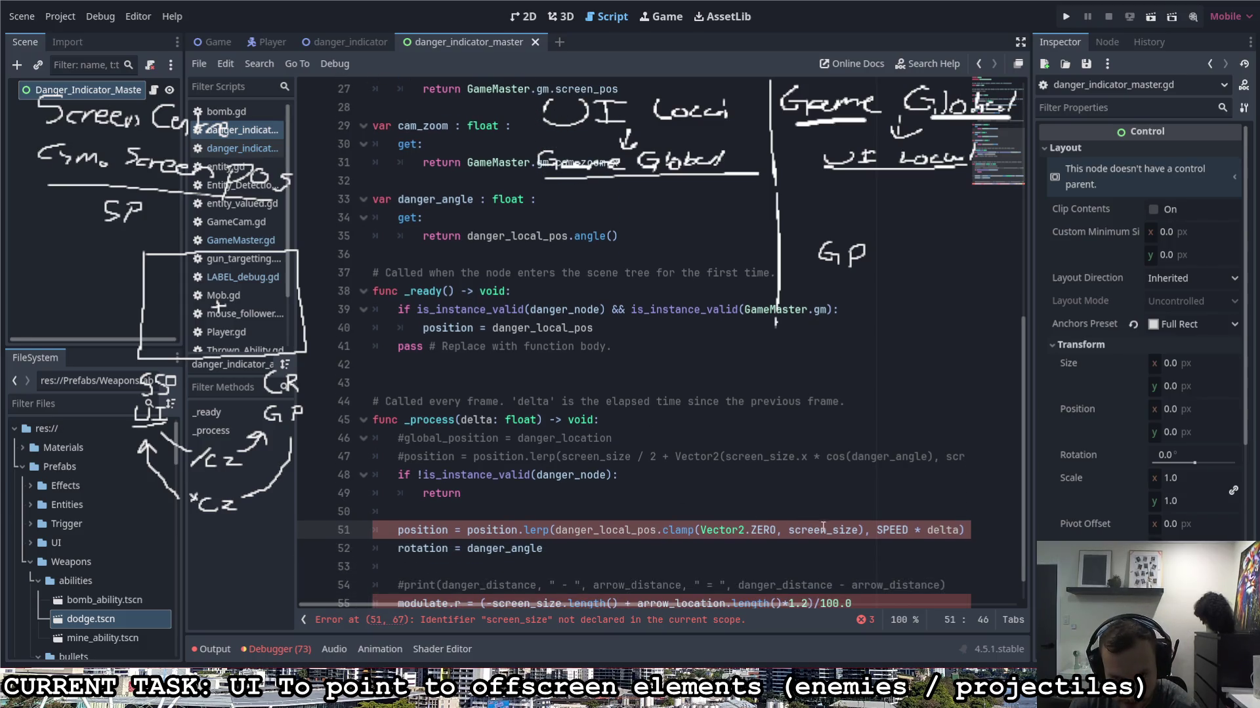
Step: Check where screen_size is used and move below the screen_pos getter
left_click_drag(859, 530, 790, 531)
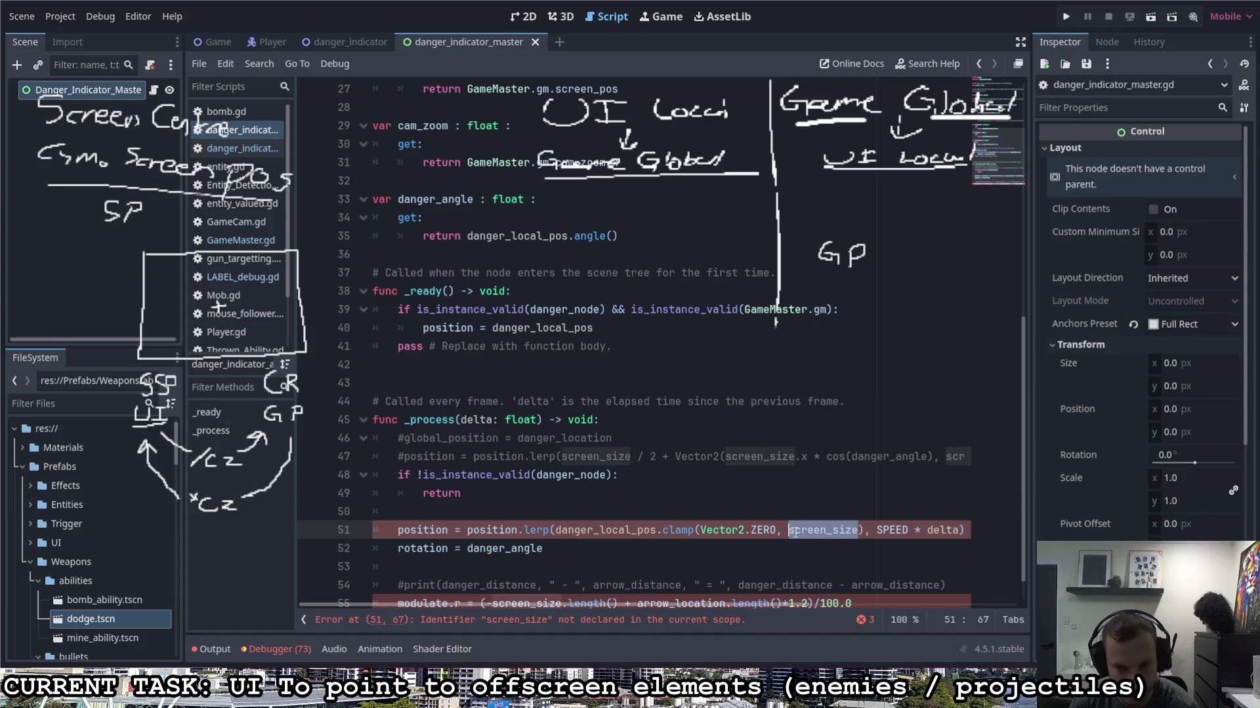
scroll(774, 511, "up", 8)
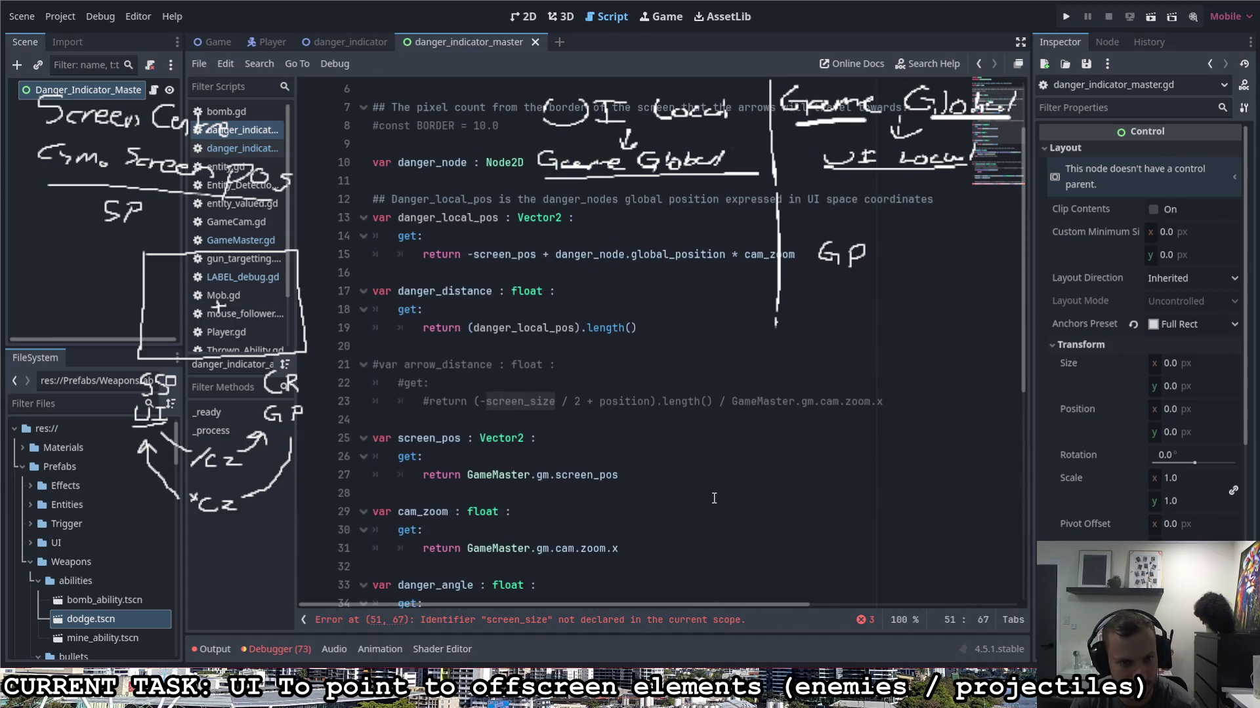
scroll(695, 472, "down", 2)
left_click(577, 437)
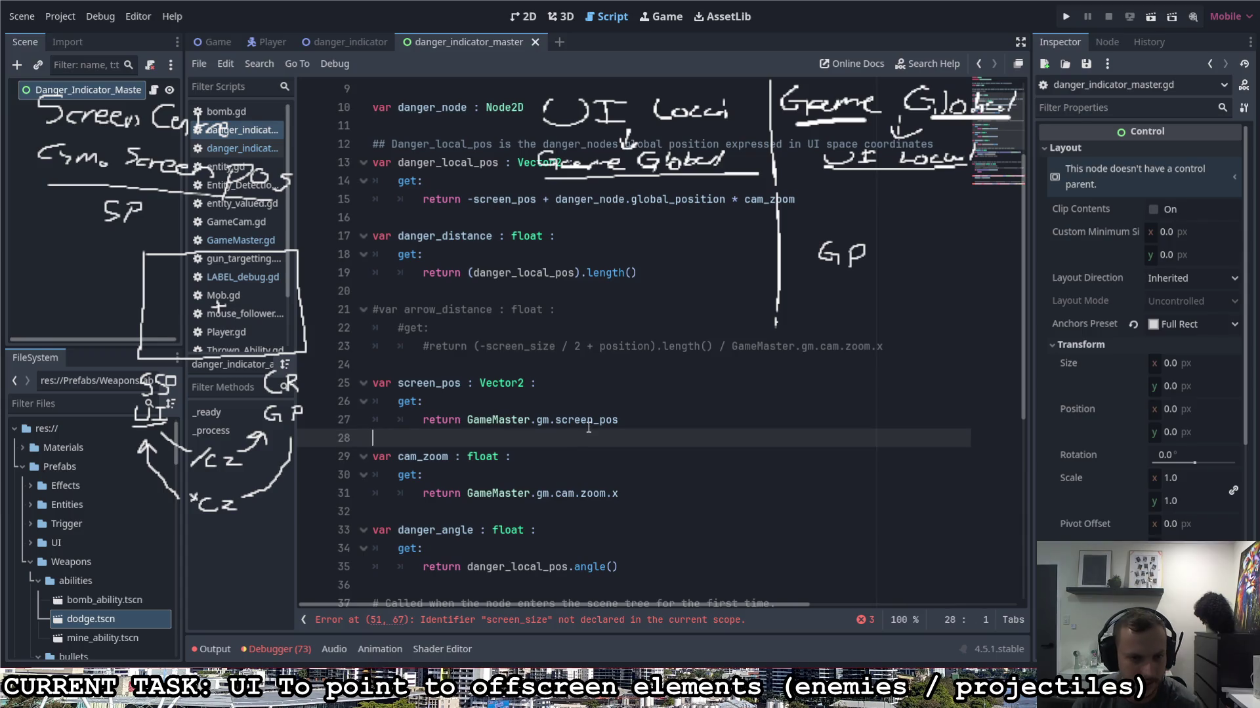
Step: Declare var screen_size : Vector2 with a getter returning GameMaster.gm.screen_size
key("Return")
key("Return")
key("Up")
type("var scre")
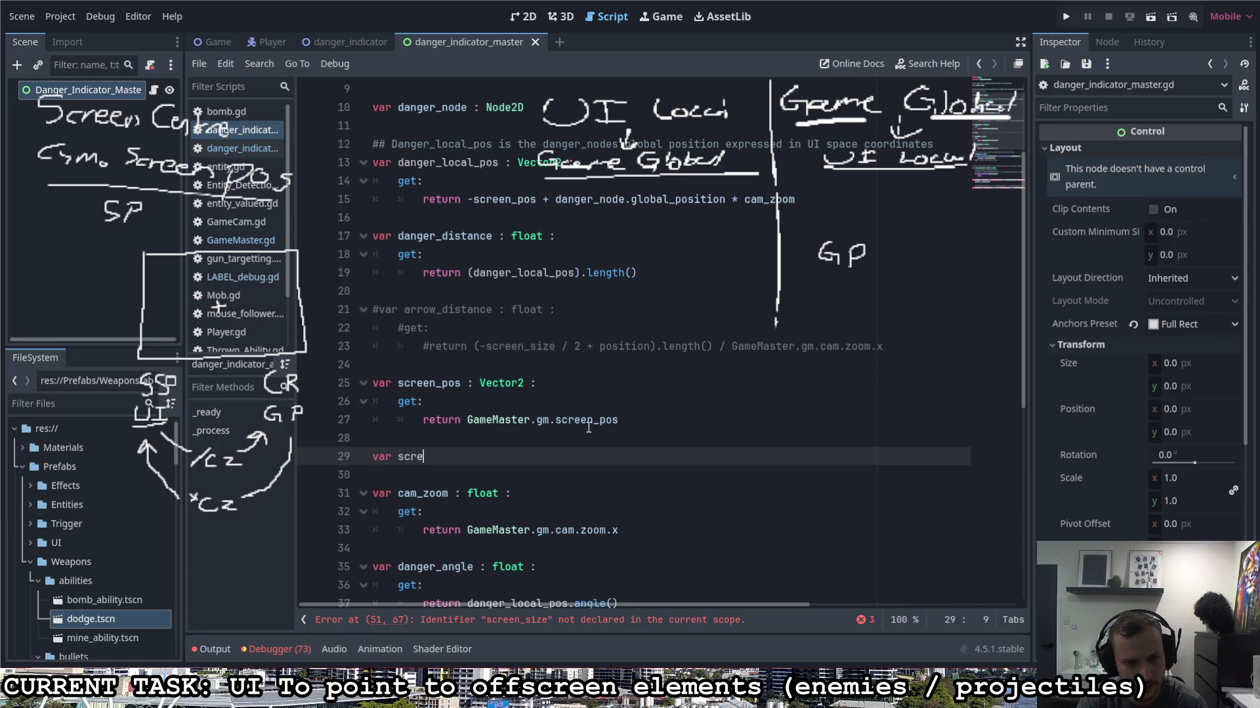
type("en_size : ")
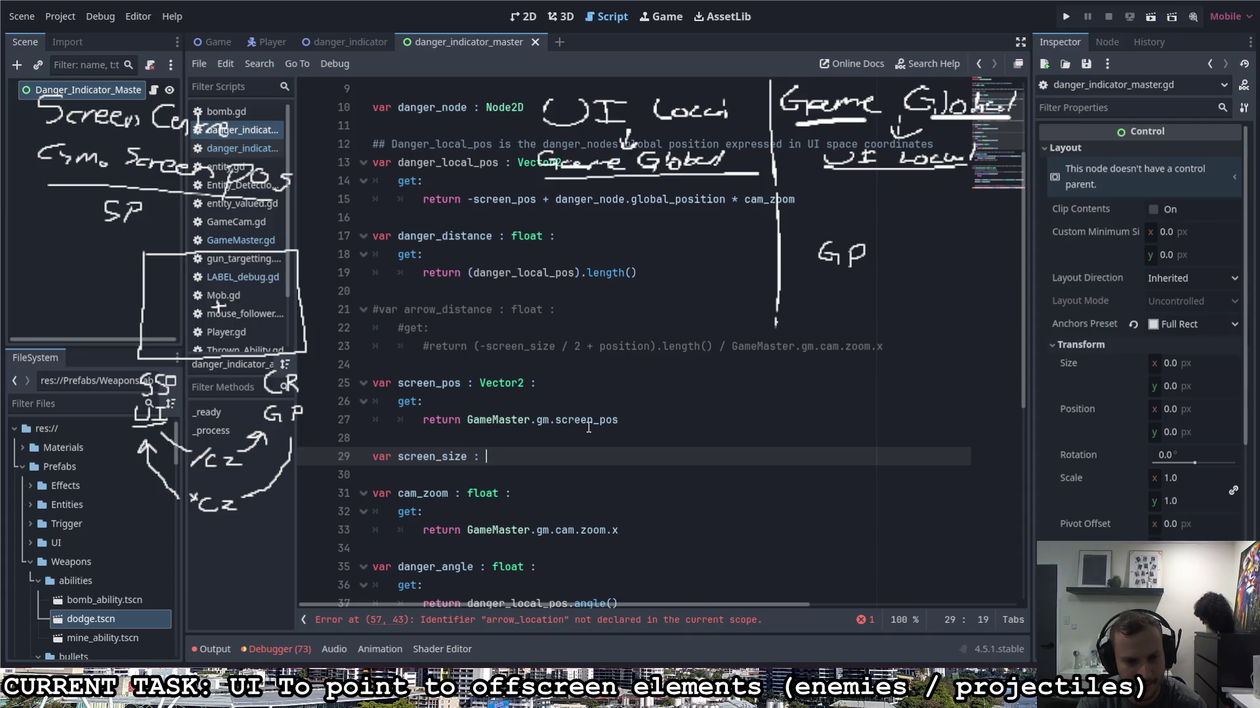
type("Vector2 :")
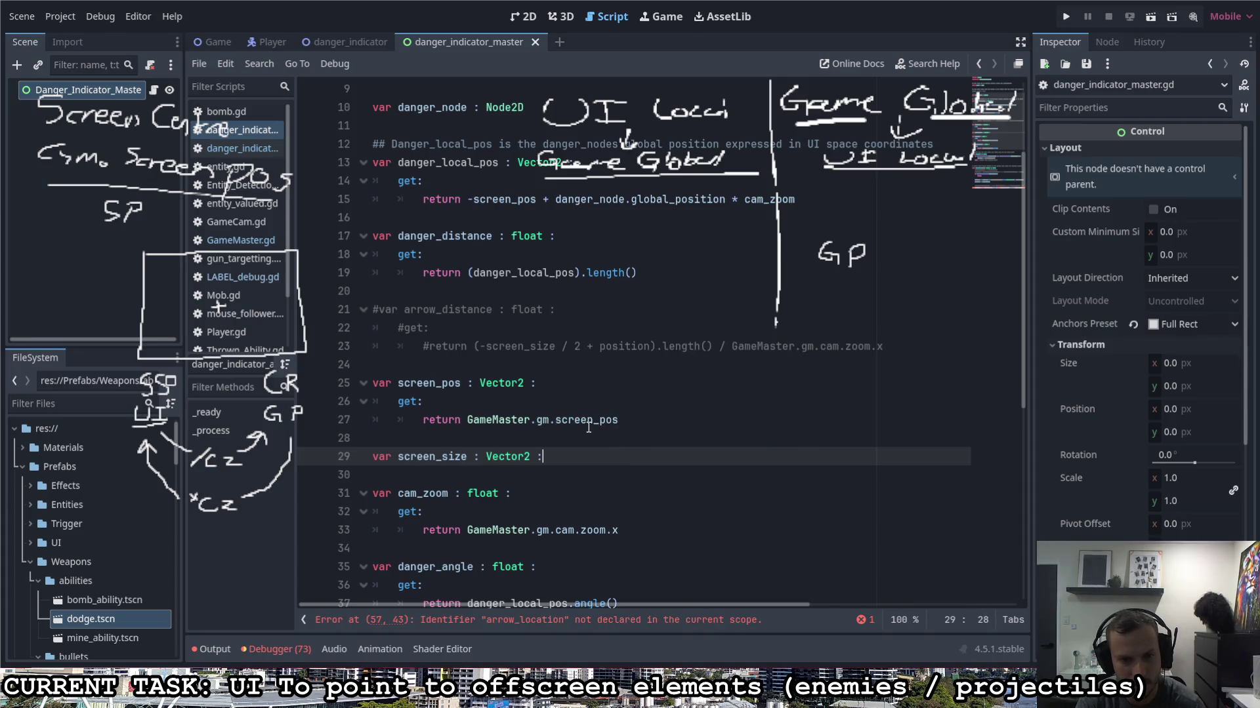
key("Return")
type("get:")
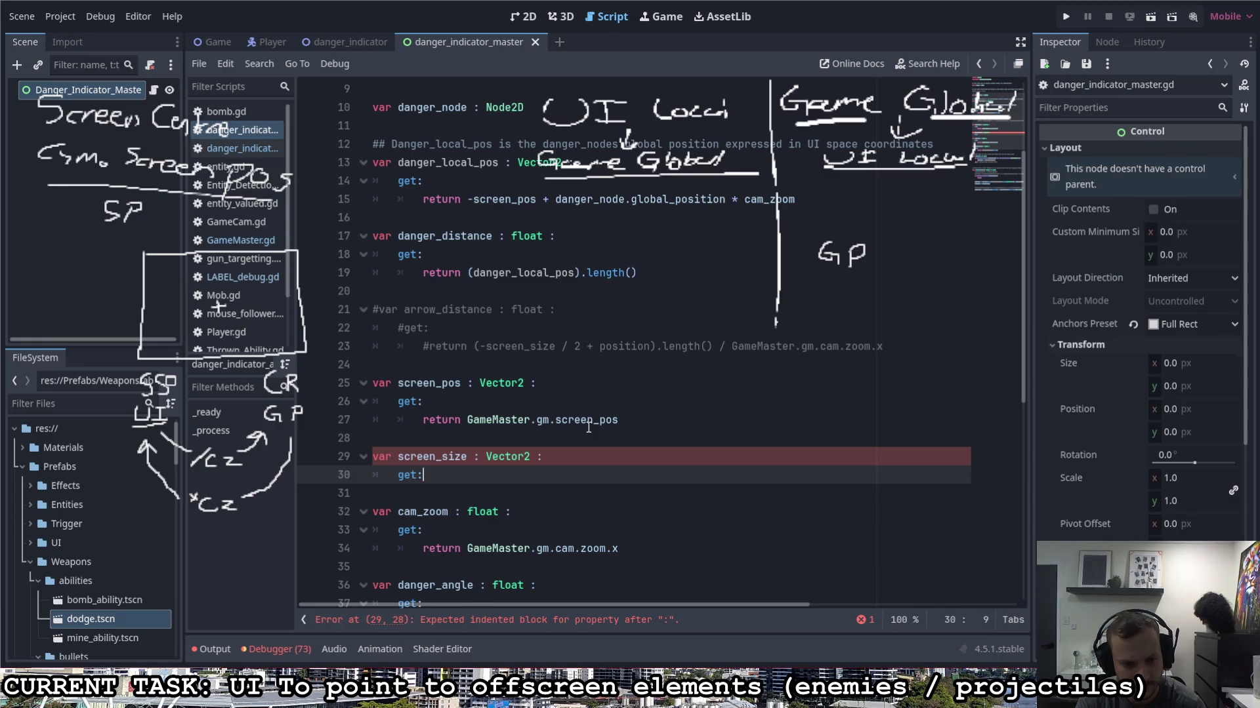
key("Return")
type("return GameMaster.")
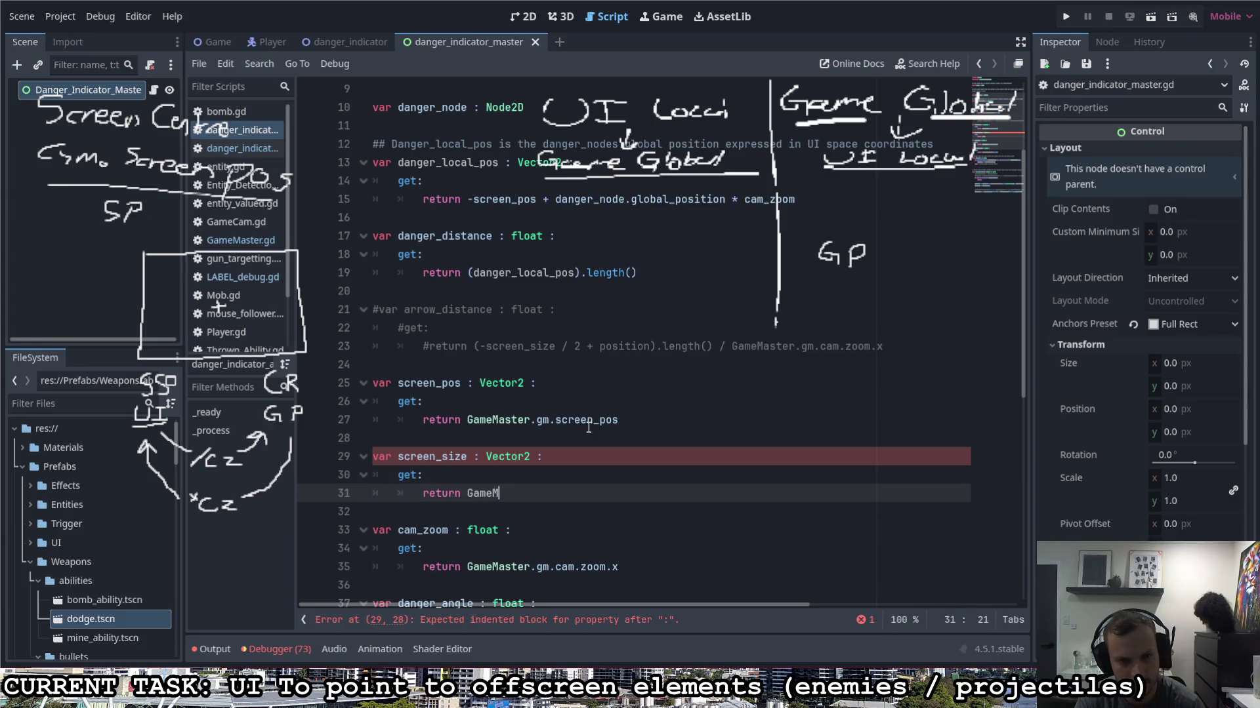
type("gm.sc")
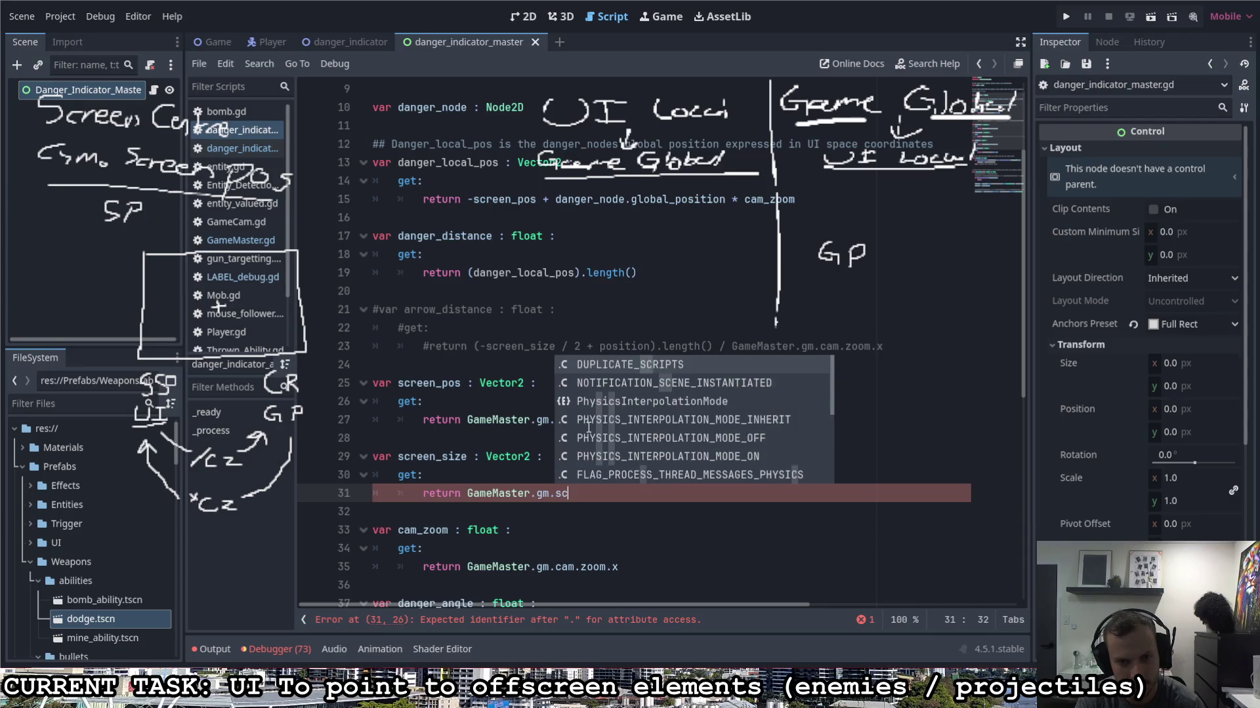
type("reen_size")
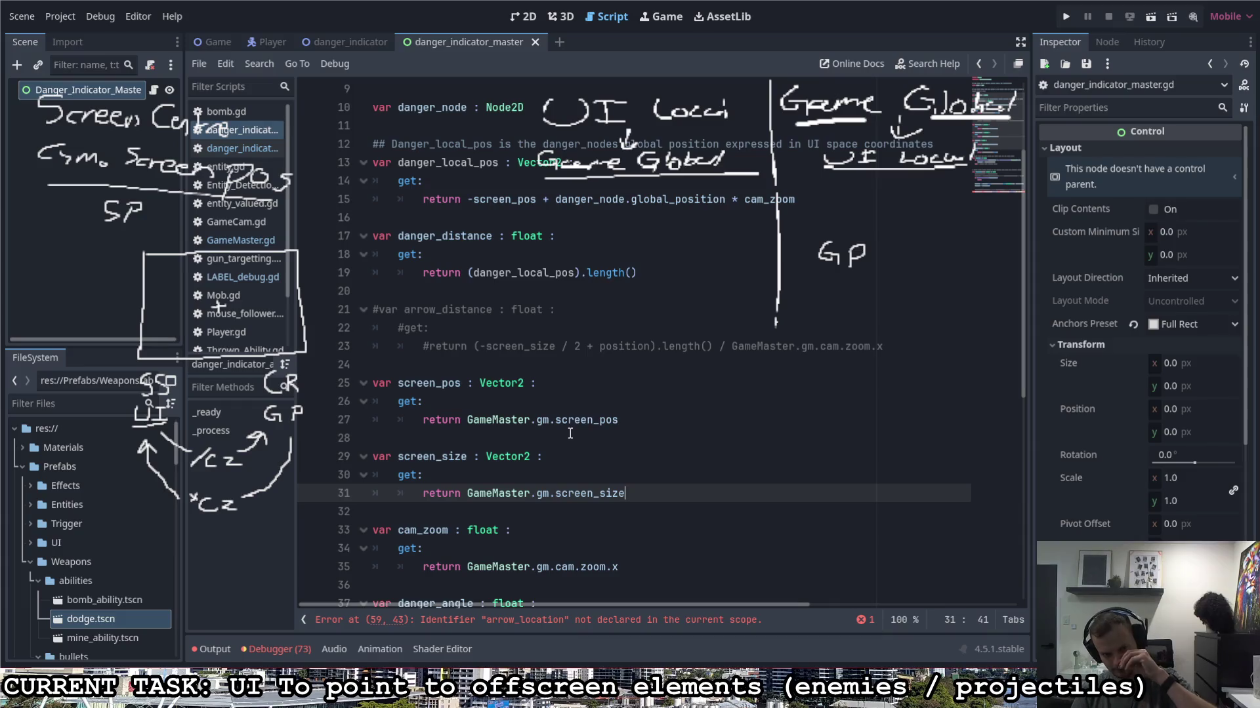
scroll(570, 433, "down", 8)
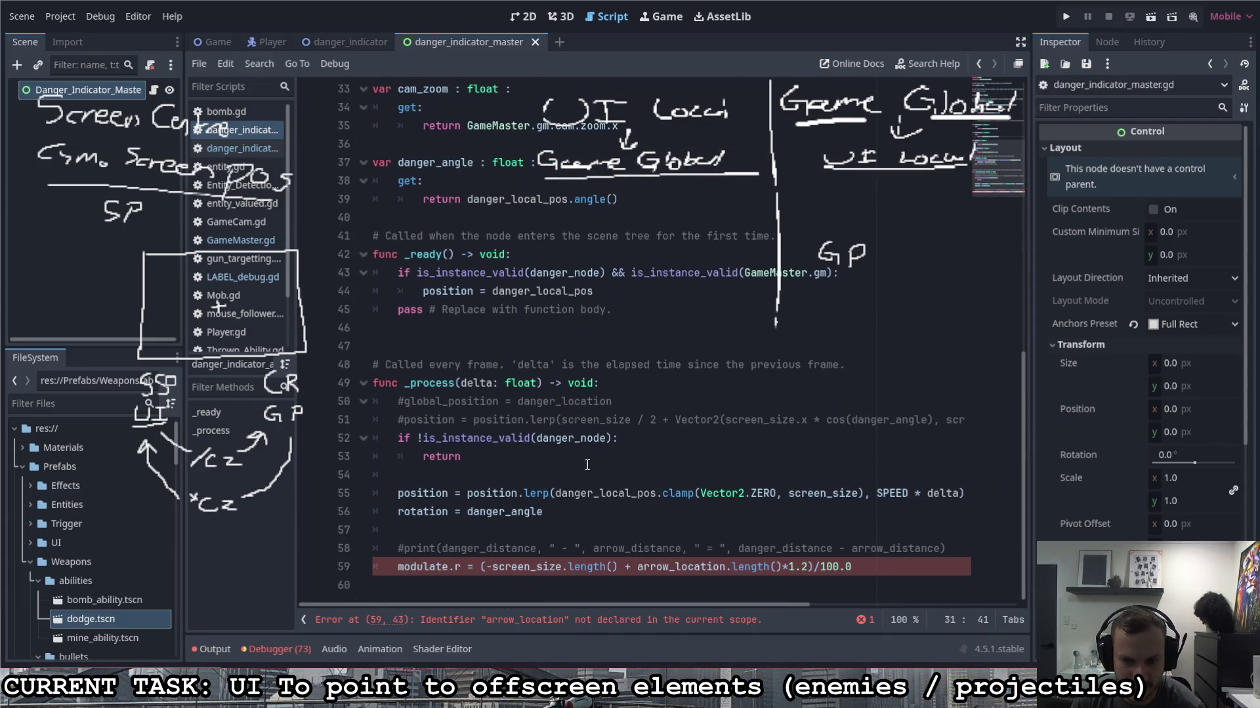
Step: Change the line 55 clamp bounds to -screen_size/2 and screen_size/2
left_click(700, 493)
type("-")
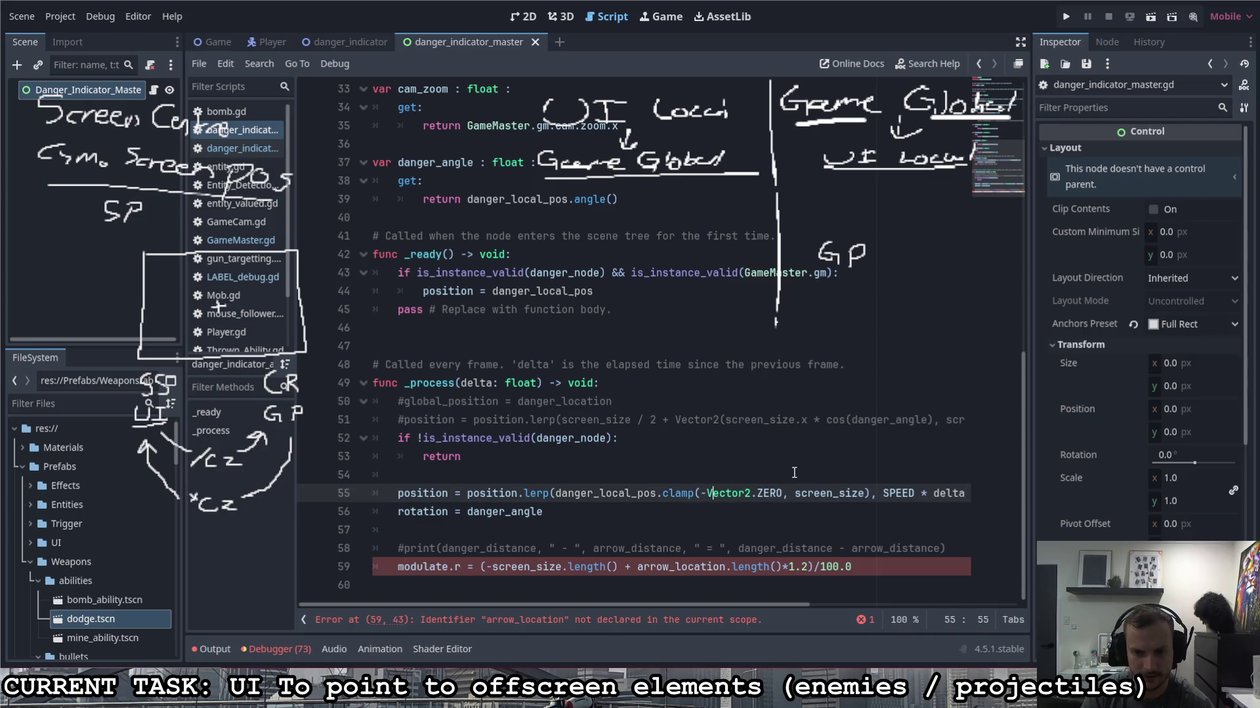
key("BackSpace")
key("BackSpace")
key("Delete")
key("Delete")
key("Delete")
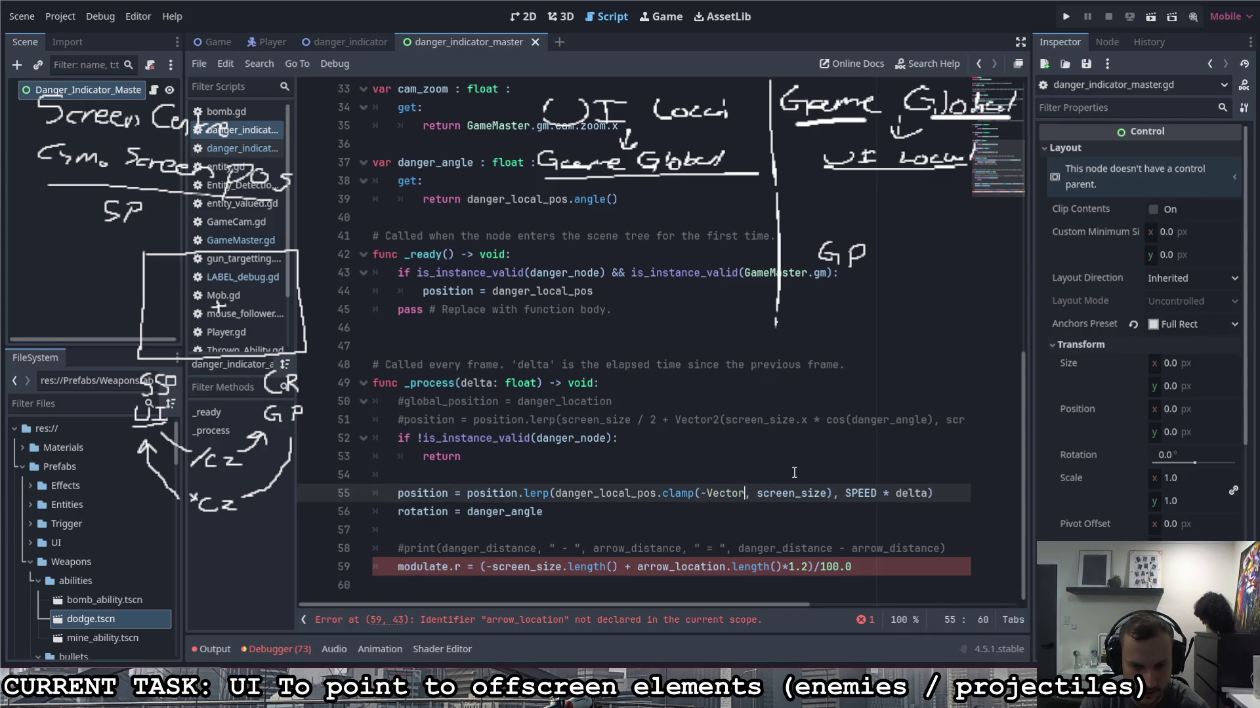
key("BackSpace")
key("BackSpace")
type("screen_")
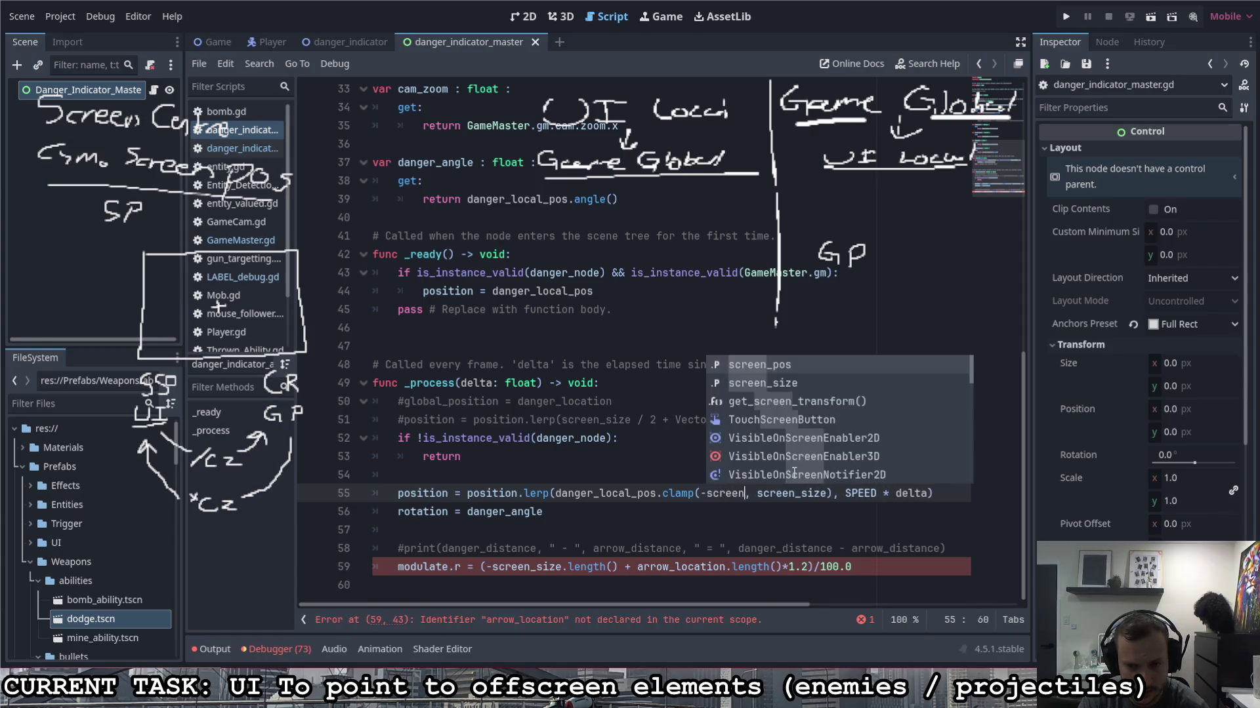
type("size/2")
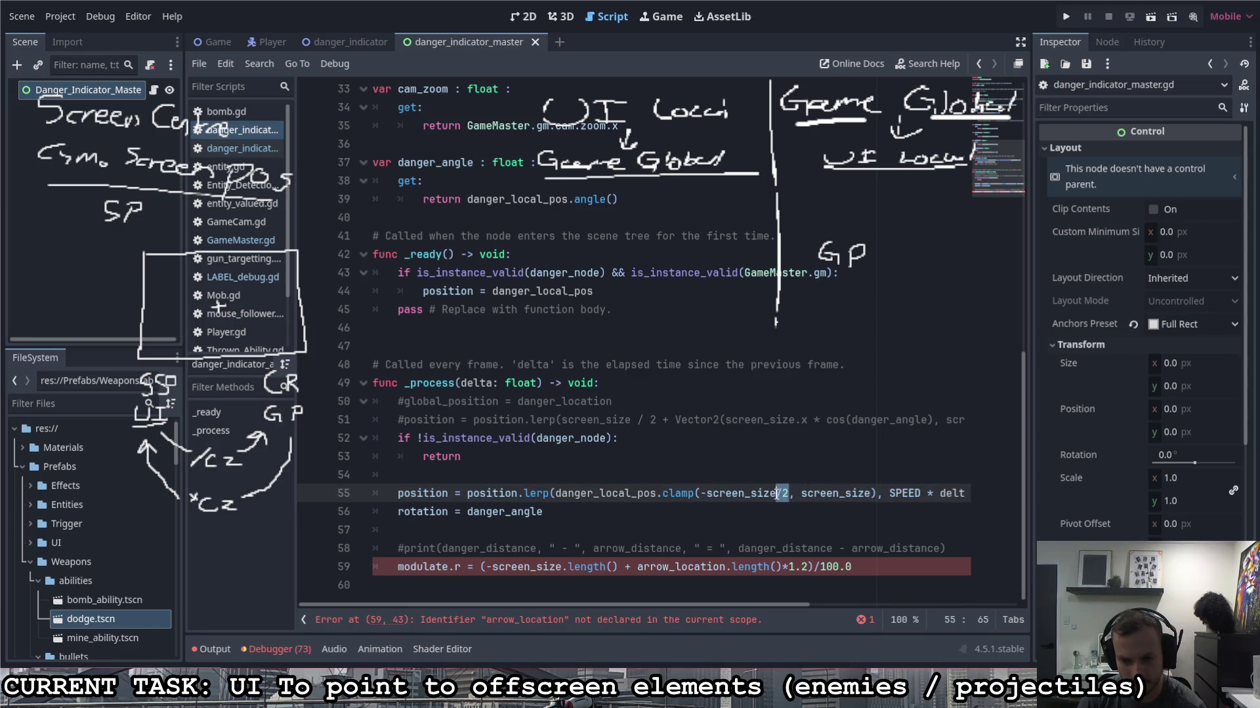
left_click(879, 493)
type("/2")
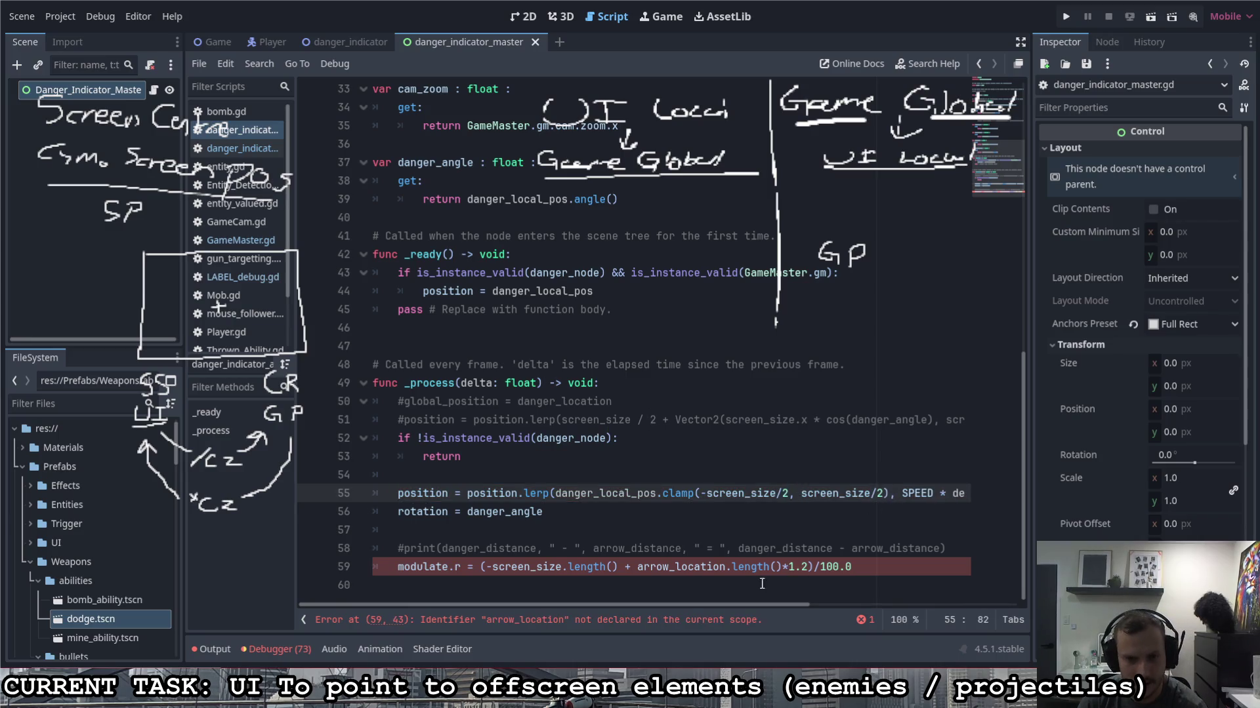
left_click(565, 506)
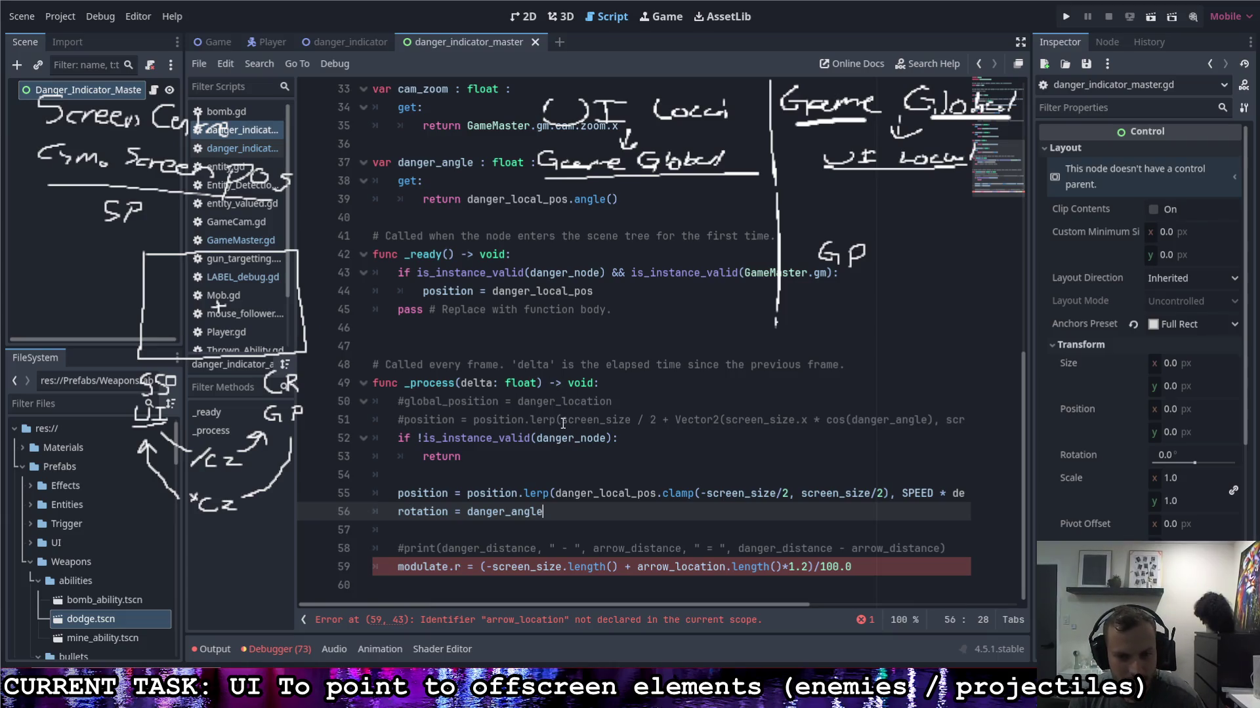
Step: Select the red-tint expression in the modulate.r line 59
left_click(794, 548)
left_click(813, 567)
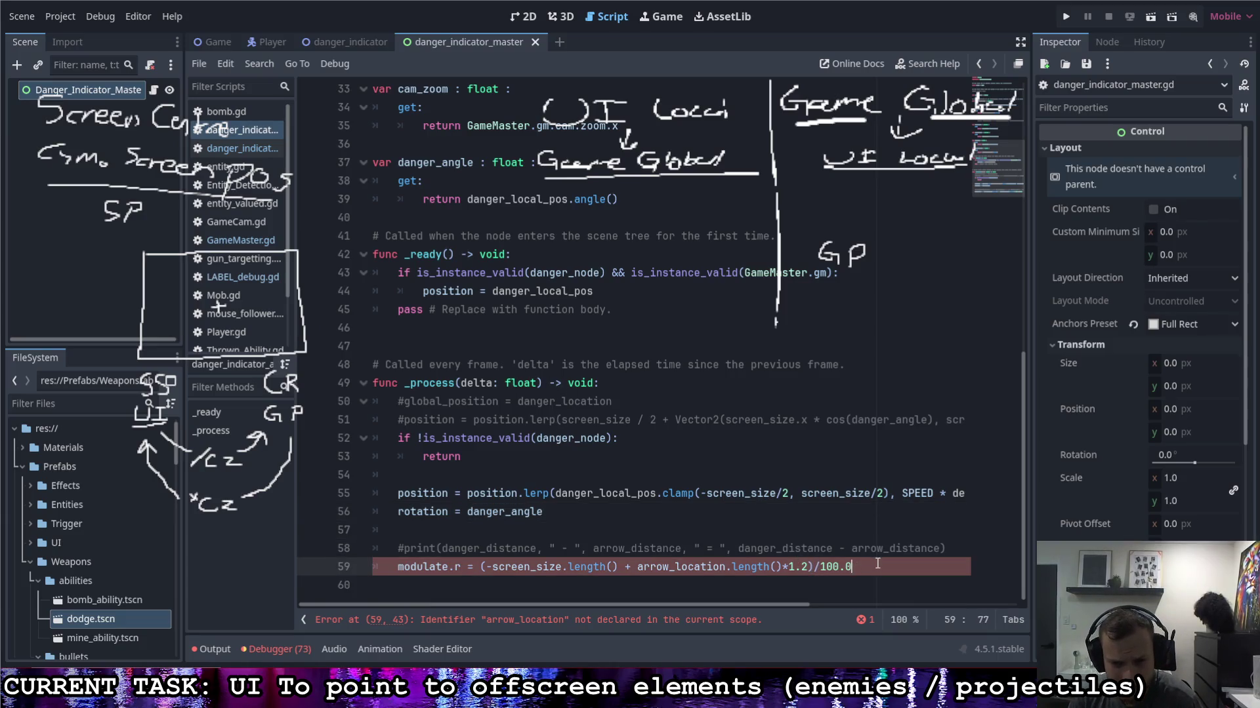
mouse_move(877, 567)
left_mouse_down()
mouse_move(478, 568)
mouse_move(489, 571)
left_mouse_up()
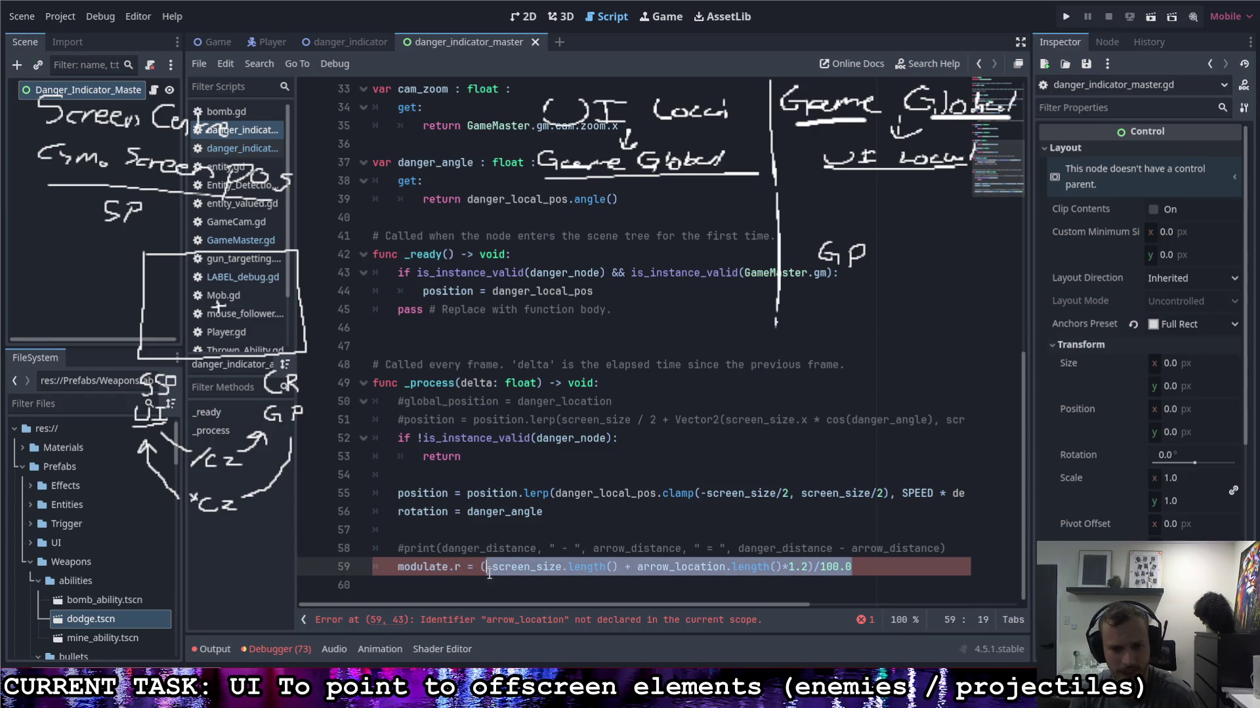
scroll(599, 572, "up", 6)
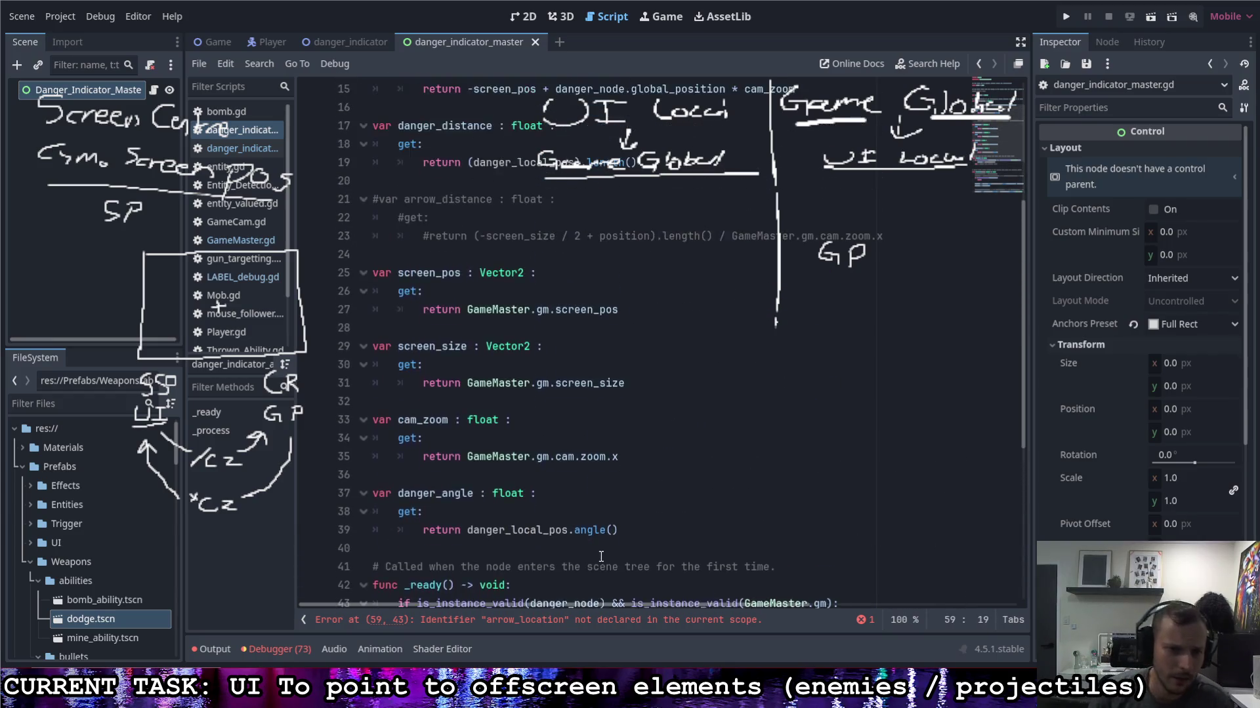
scroll(601, 557, "up", 5)
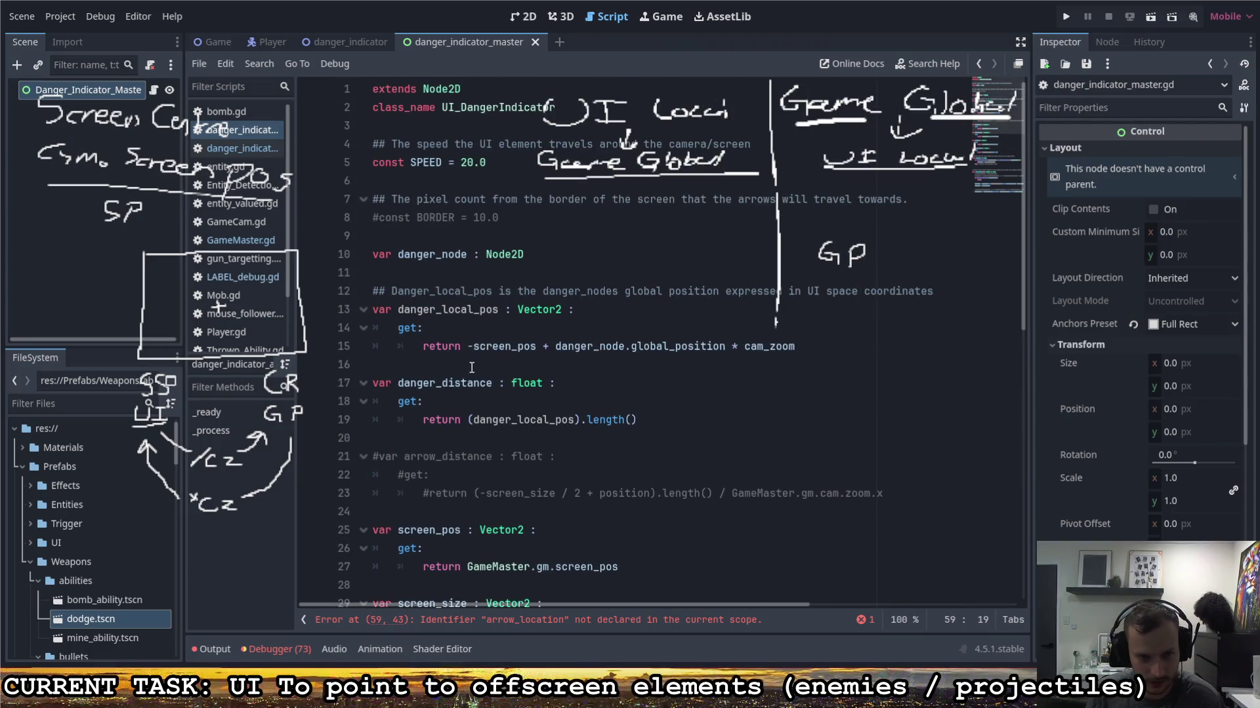
Step: Add a var arrow_pos : Vector2 property with a get: return block below danger_local_pos
left_click(621, 364)
key("Return")
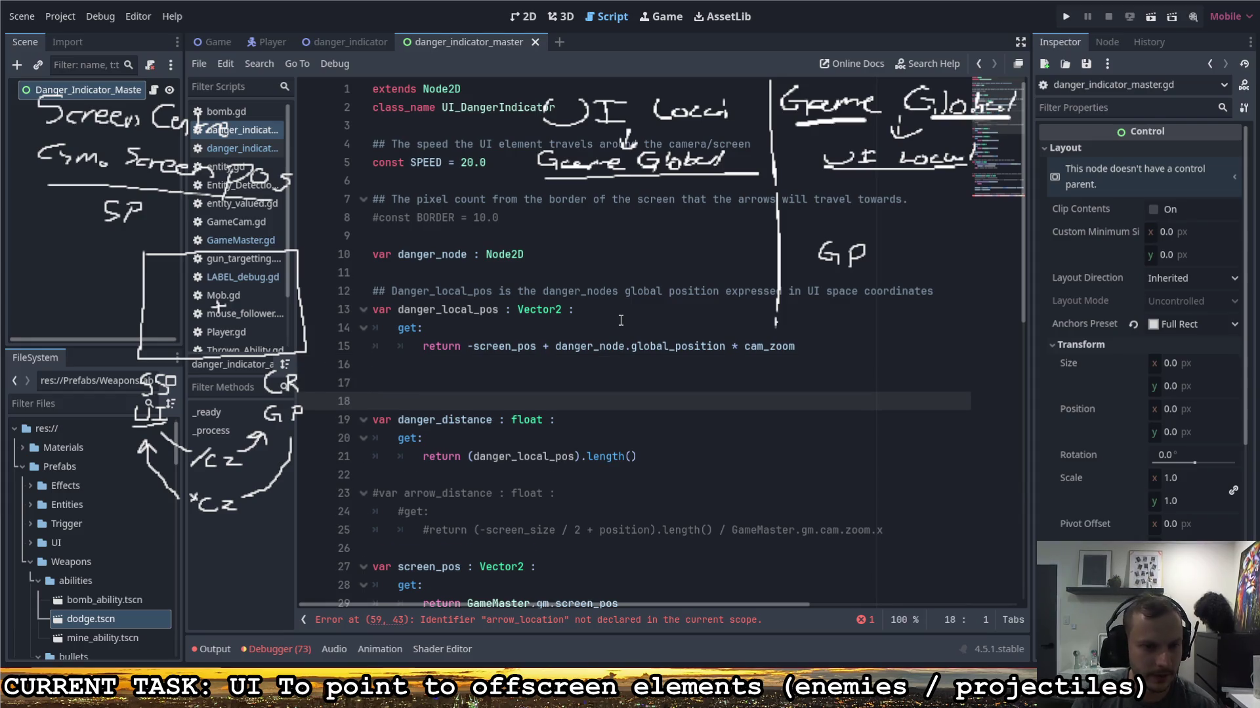
type("var arrow_")
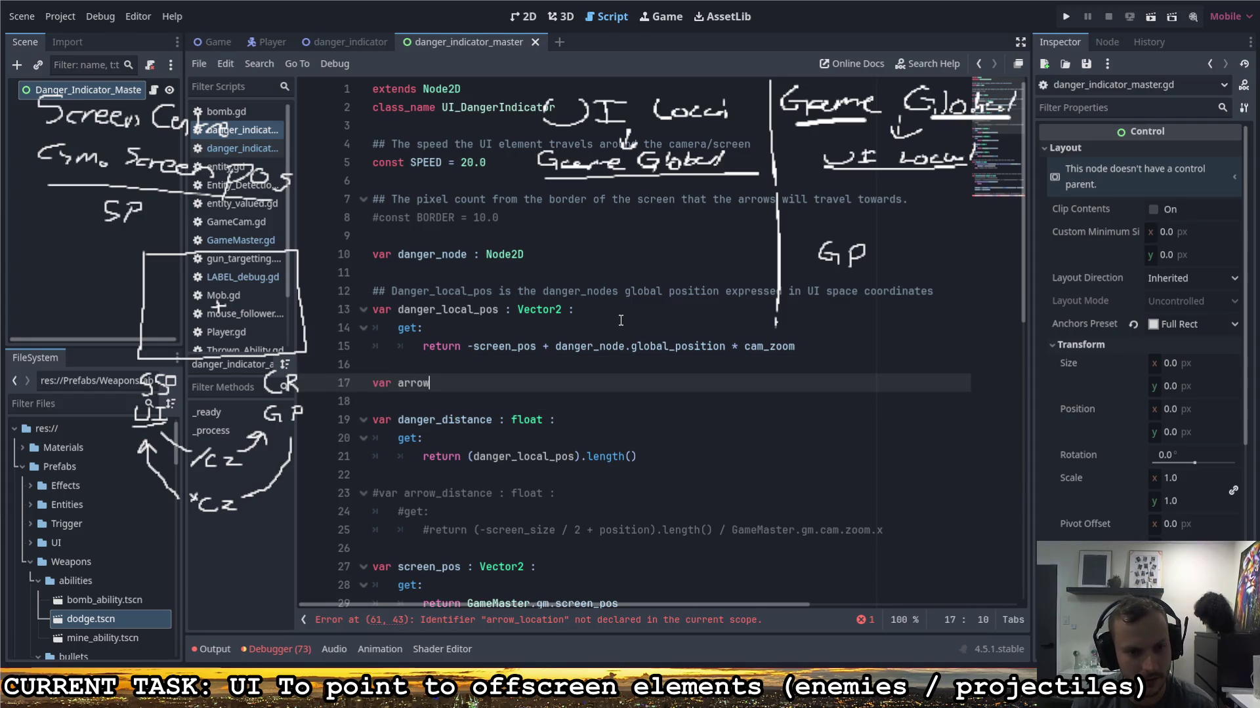
type("pos : ")
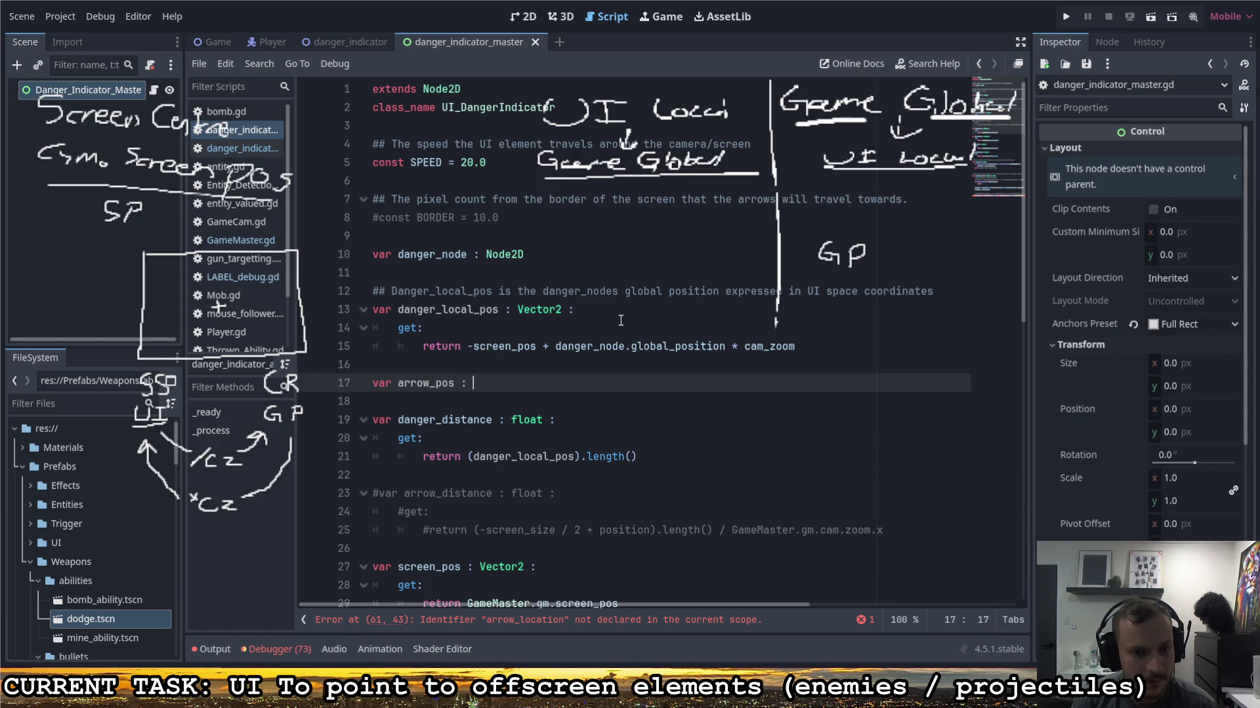
type("Vector2 :")
key("Return")
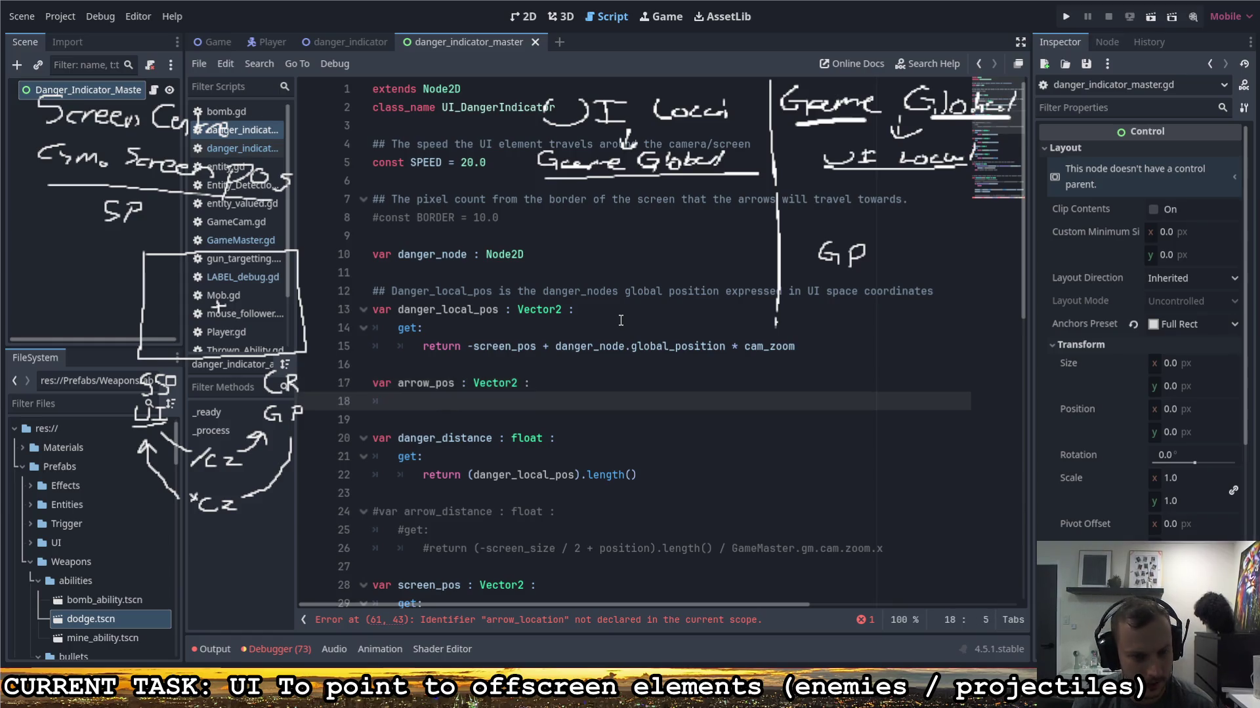
type("get:")
key("Return")
type("re")
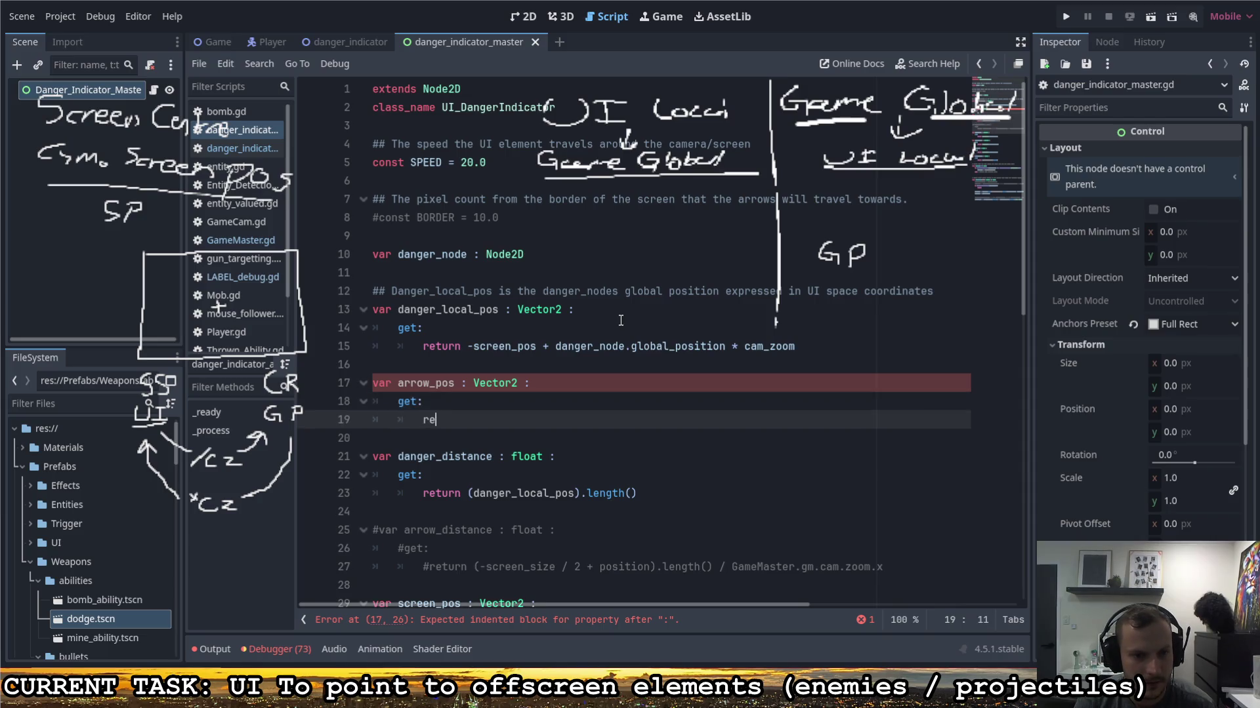
type("turn")
key("BackSpace")
type("dange")
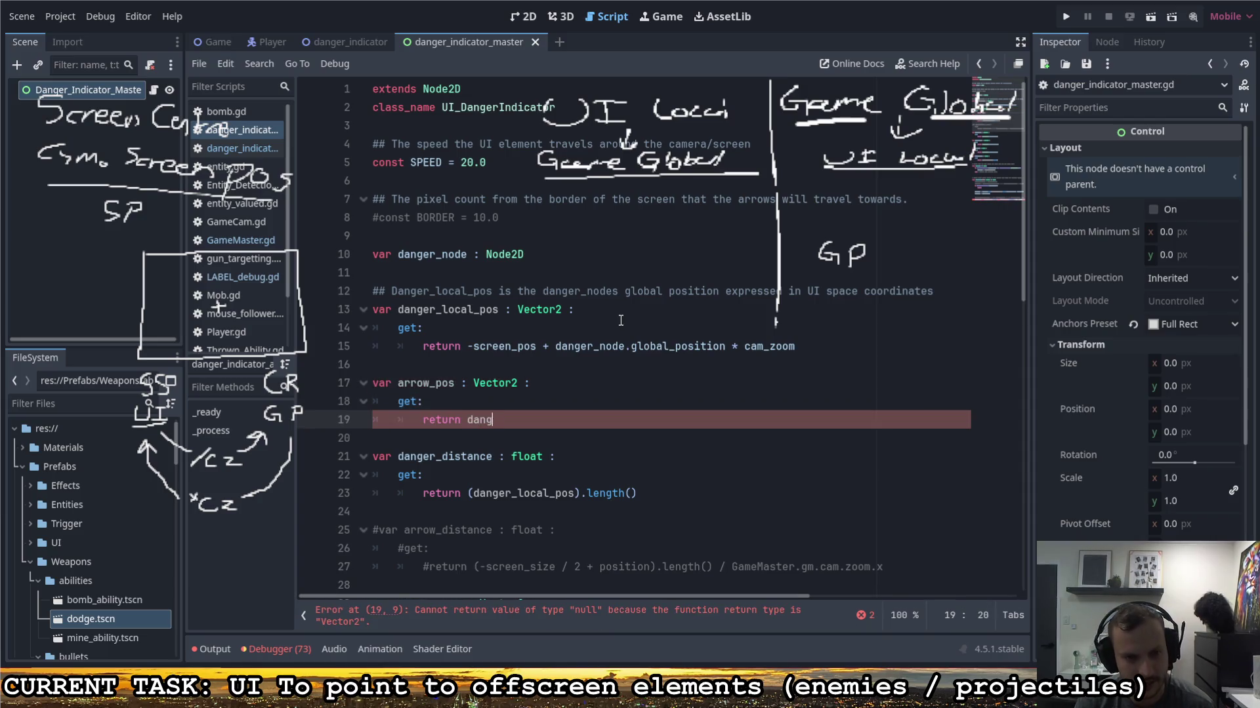
left_click(426, 328)
scroll(403, 331, "down", 1)
Step: Make arrow_pos the _process lerp target, cutting the clamp expression out of it
double_click(403, 331)
key("ctrl+c")
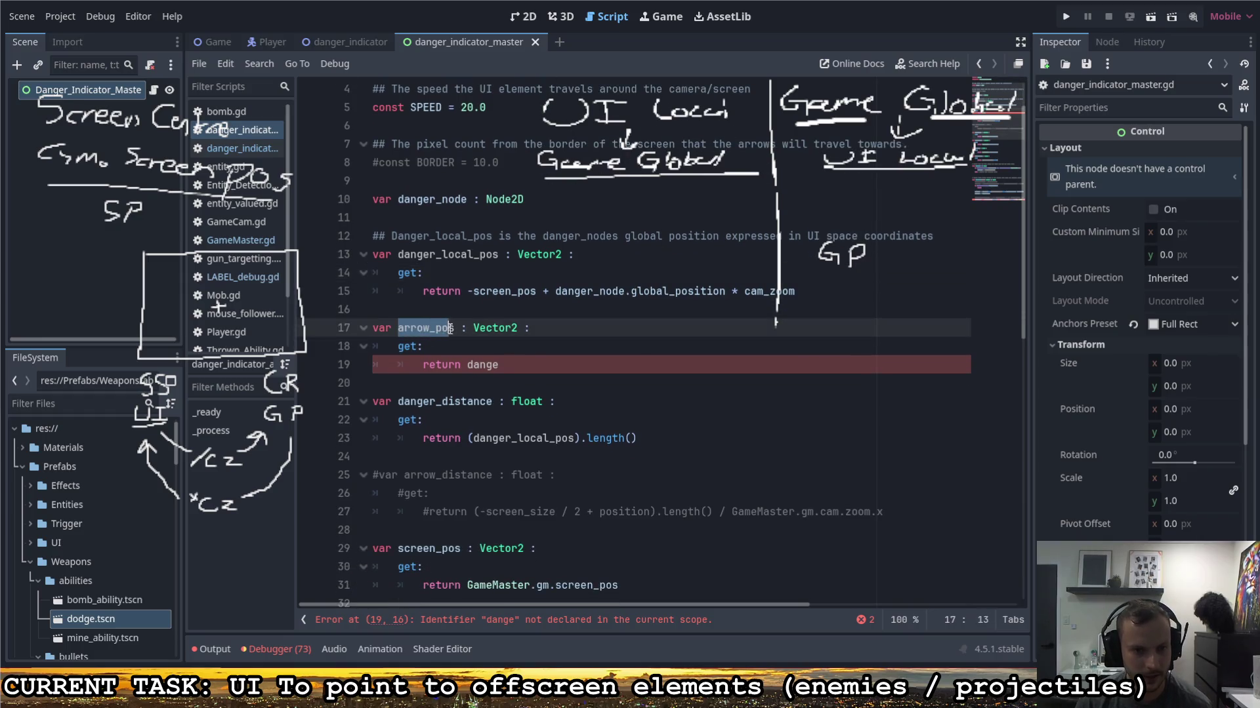
scroll(573, 386, "down", 8)
scroll(574, 386, "down", 3)
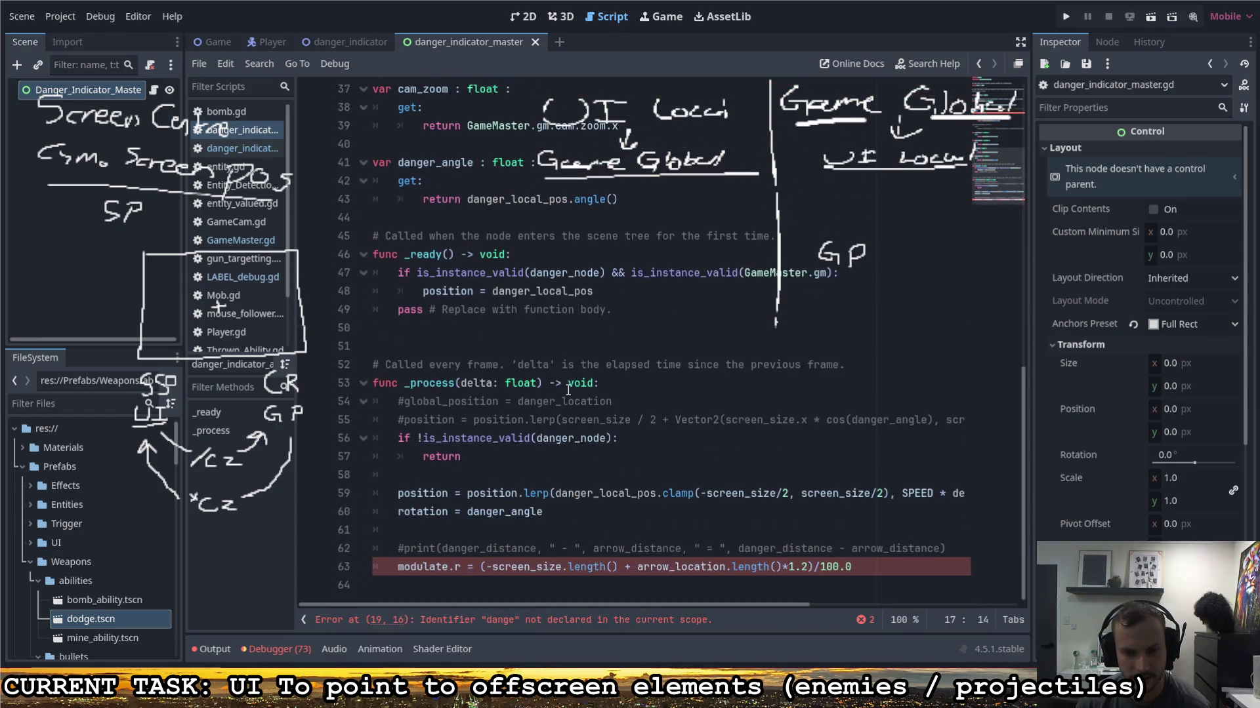
left_click(555, 496)
key("ctrl+v")
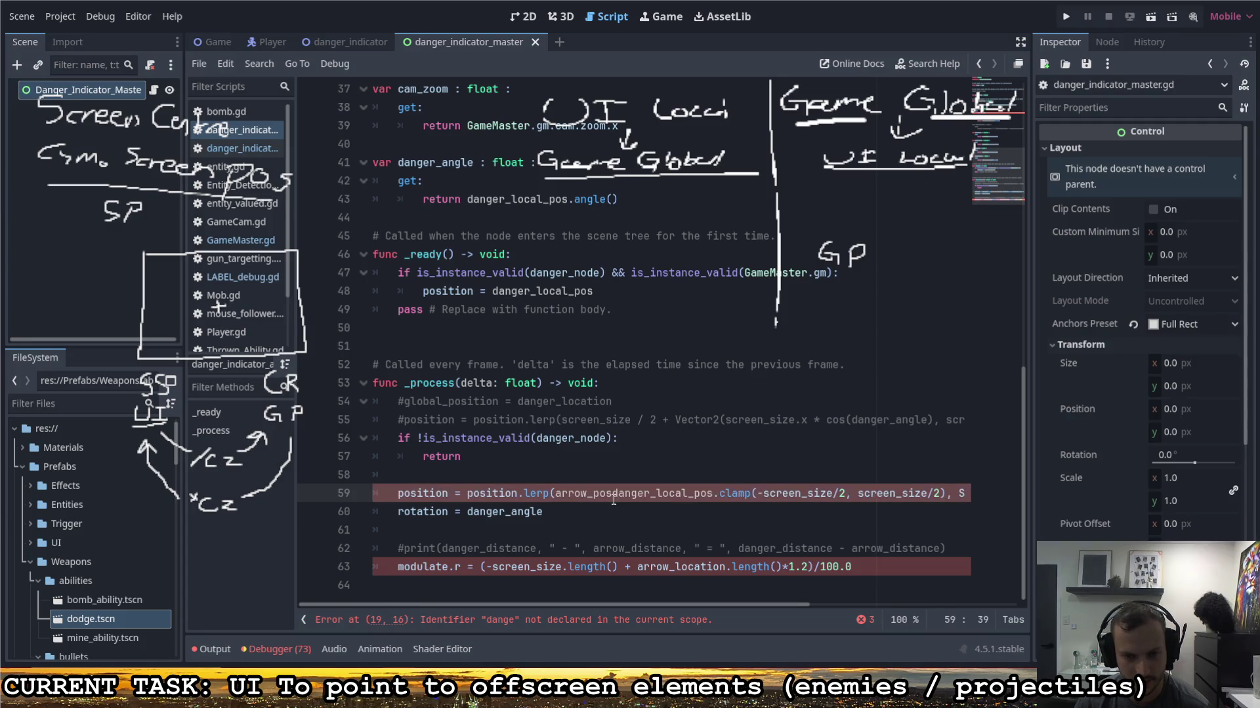
mouse_move(615, 493)
left_mouse_down()
mouse_move(965, 493)
mouse_move(879, 493)
left_mouse_up()
key("ctrl+x")
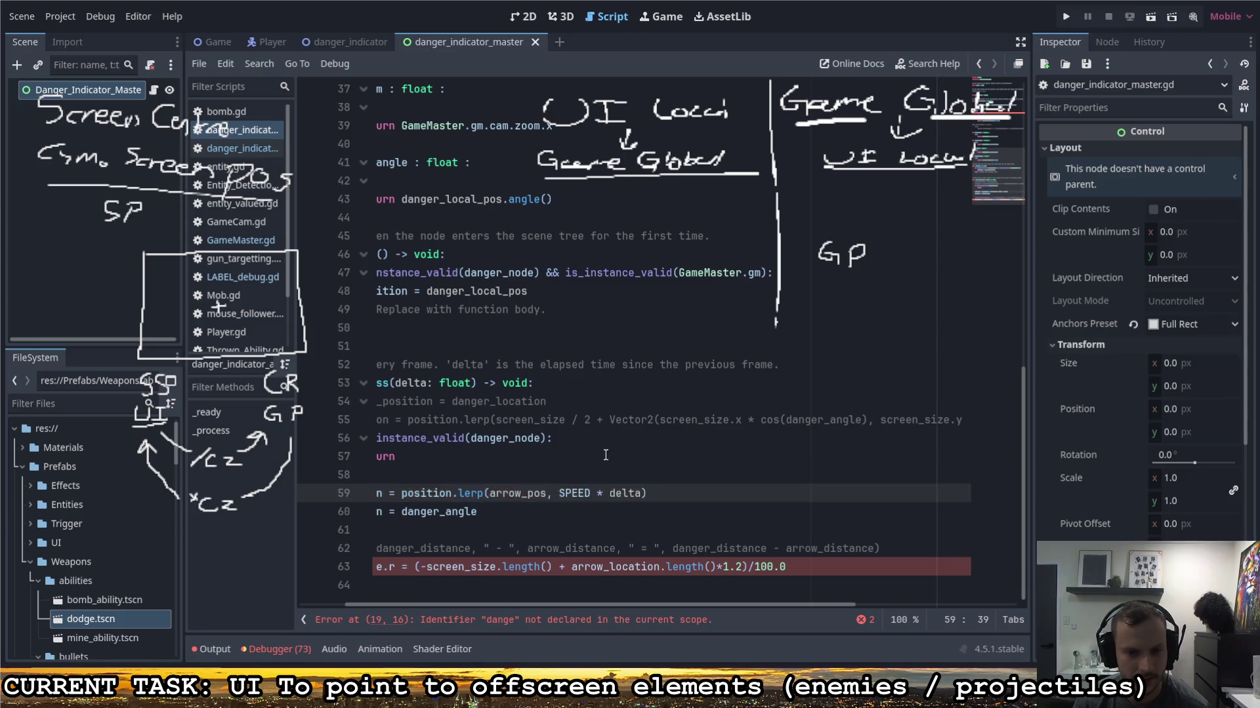
Step: Have arrow_pos return danger_local_pos.clamp(-screen_size/2, screen_size/2)
scroll(571, 459, "up", 10)
scroll(551, 606, "left", 3)
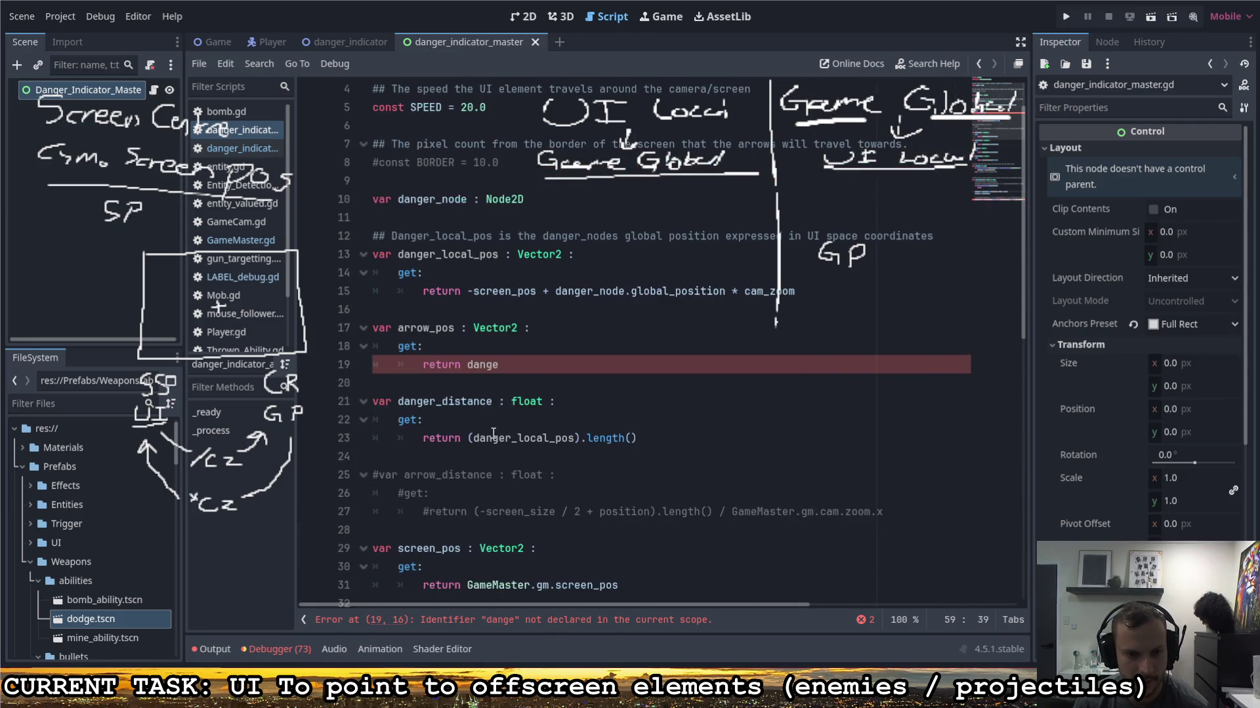
left_click_drag(498, 365, 468, 373)
key("ctrl+v")
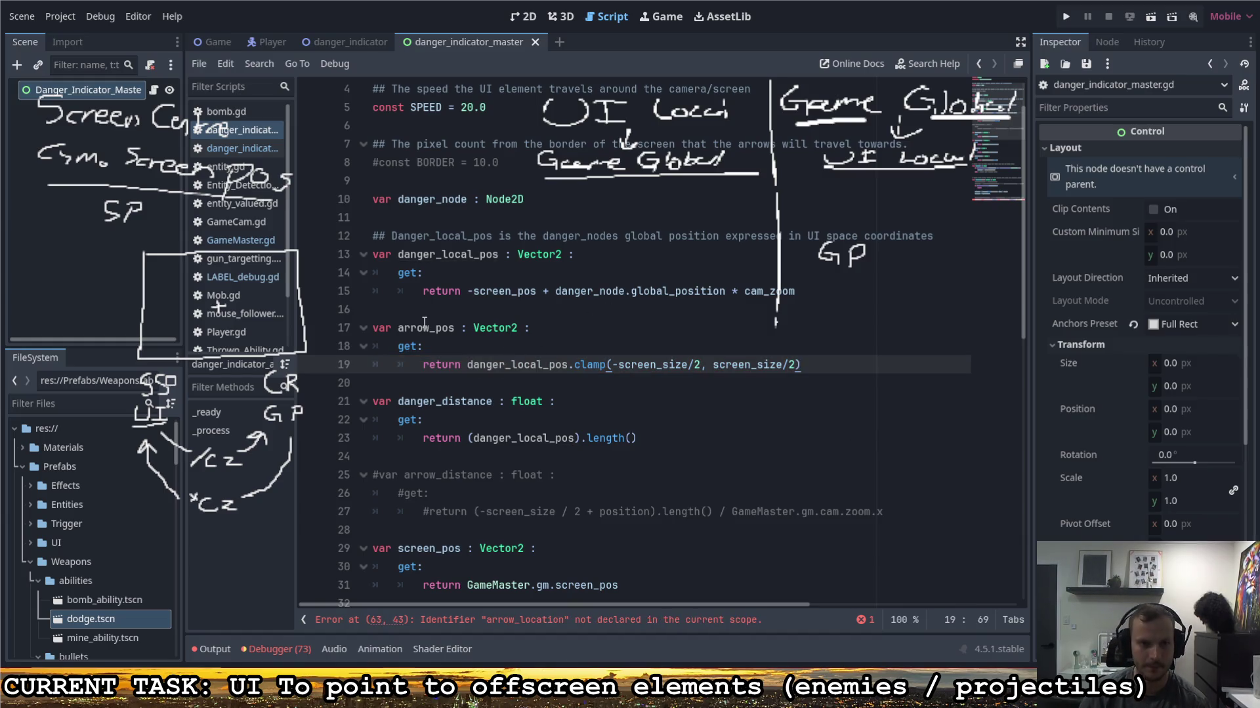
Step: Add a ## comment describing arrow_pos as the danger's UI-space location clamped to screen size
left_click(561, 315)
type("## A")
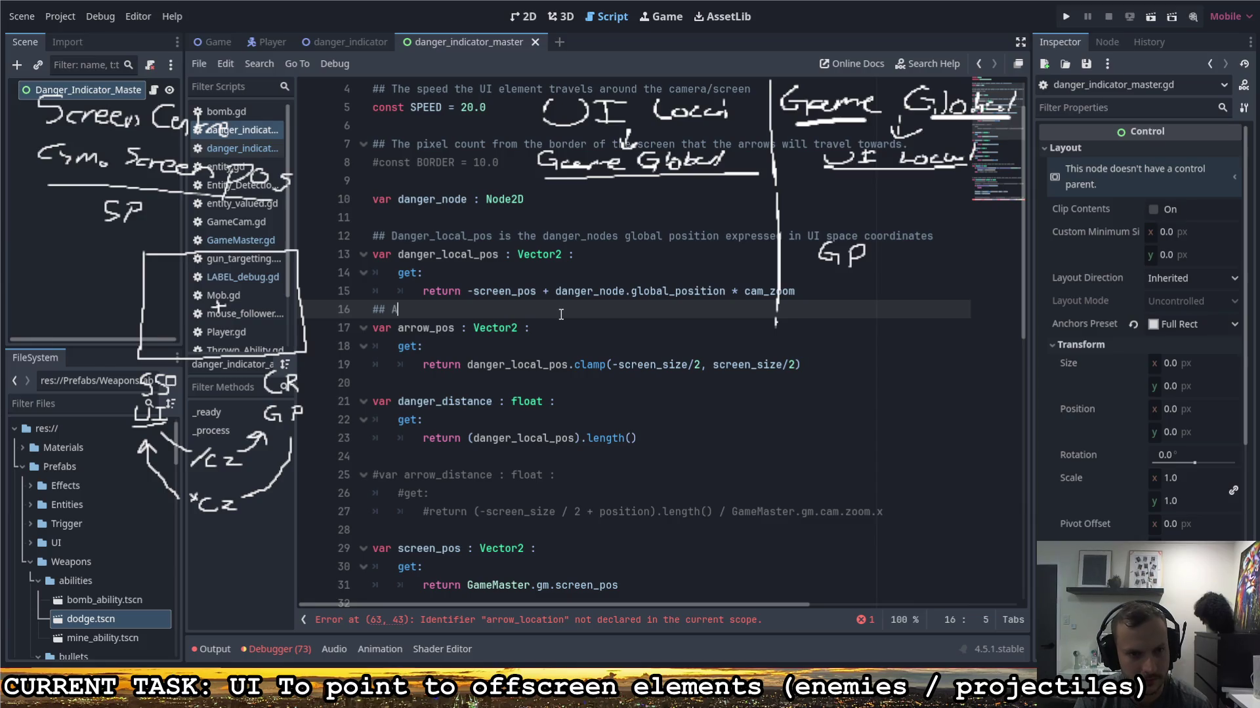
type("rrow pos ")
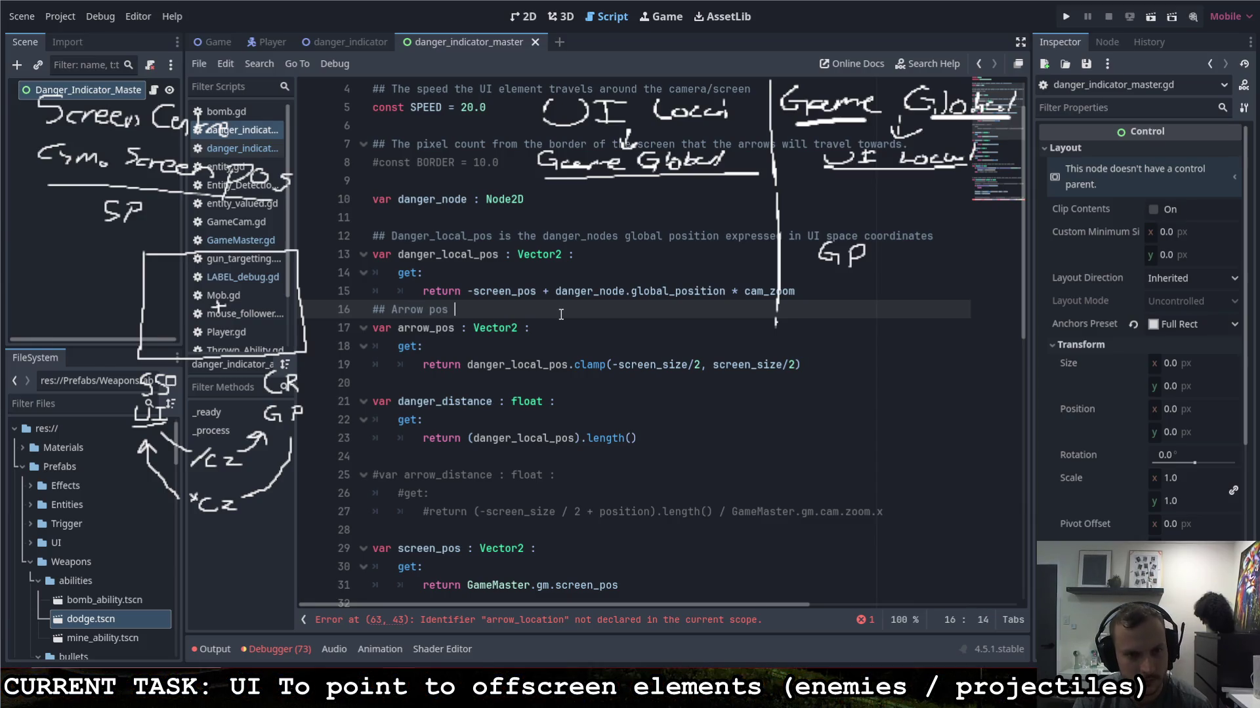
type("is thdanger's ")
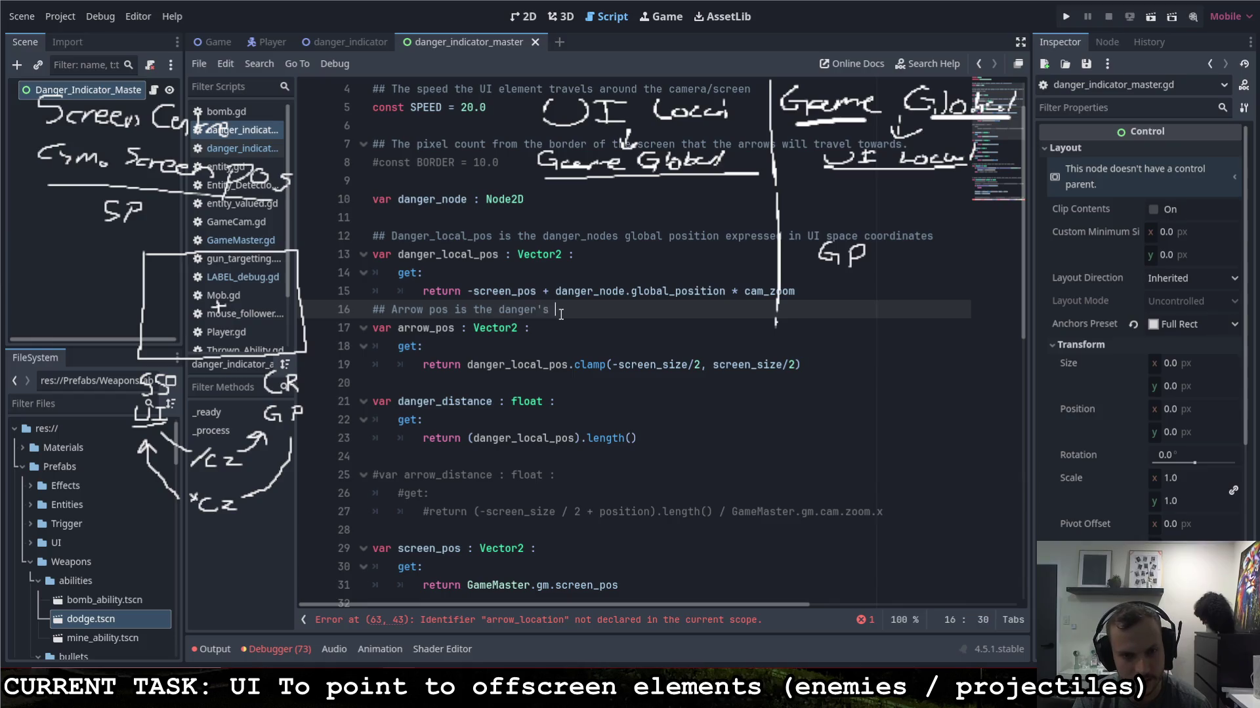
type("location extr")
type("pressed in ")
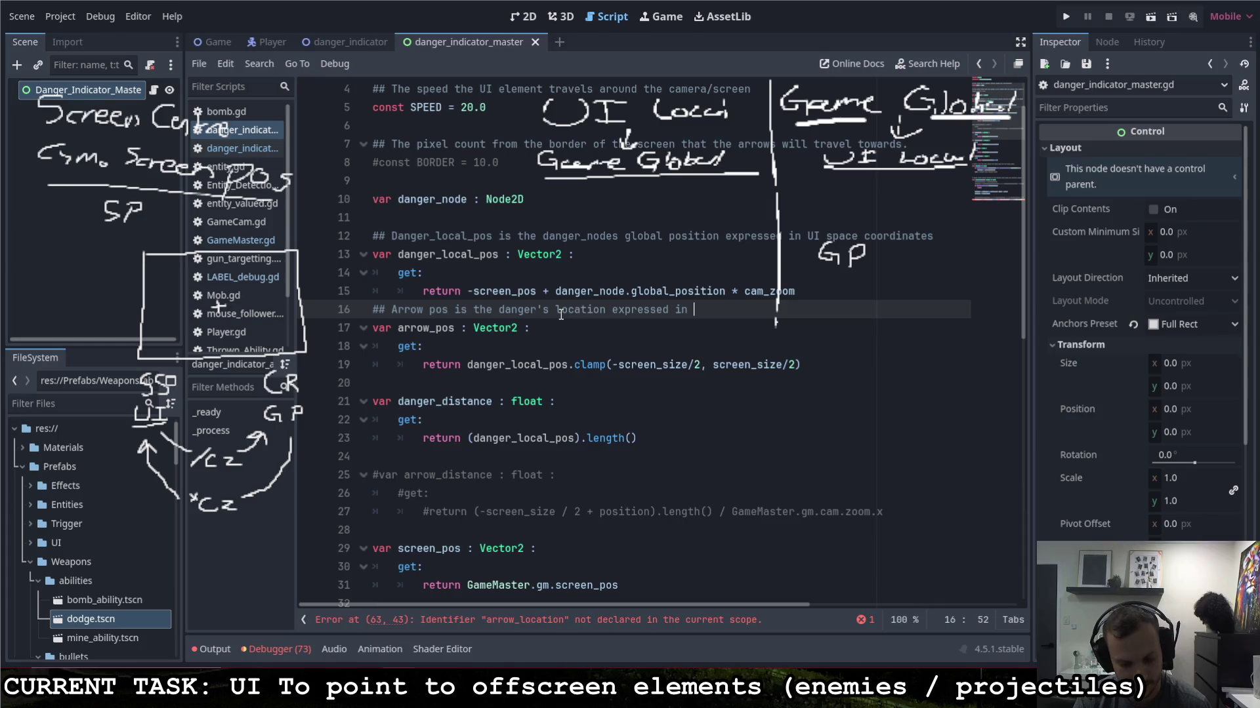
type("UI Space")
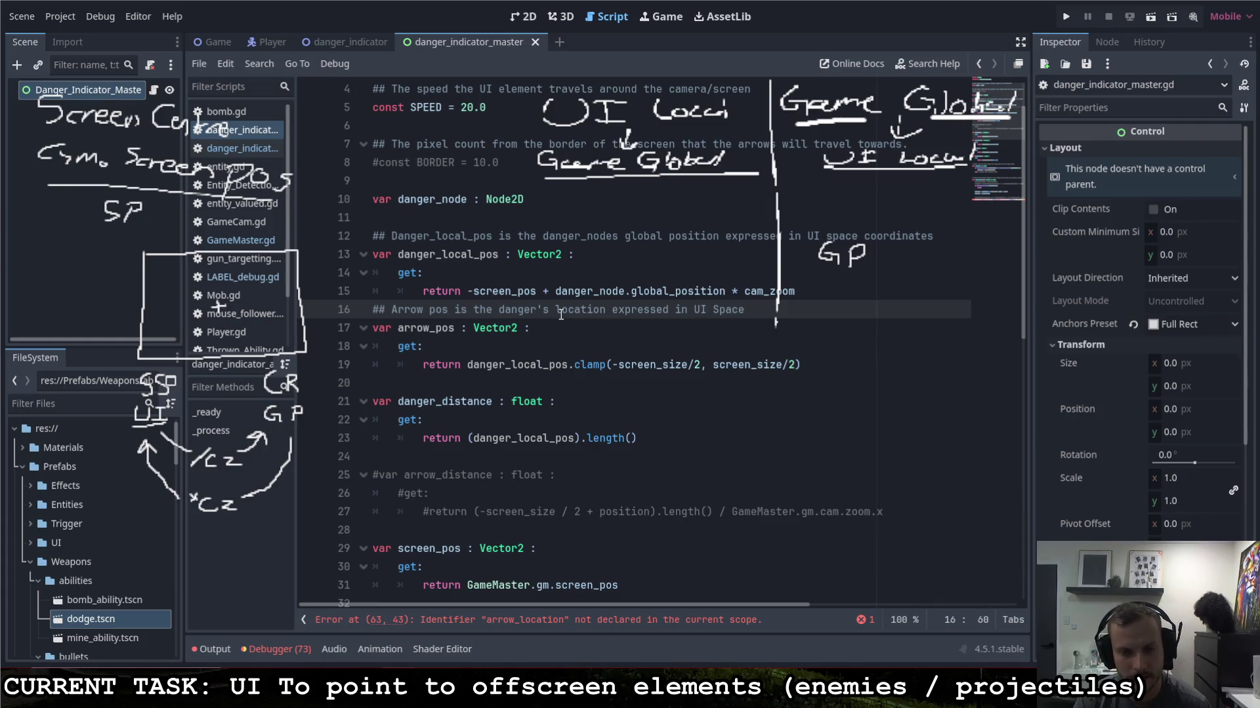
type(" clamped ")
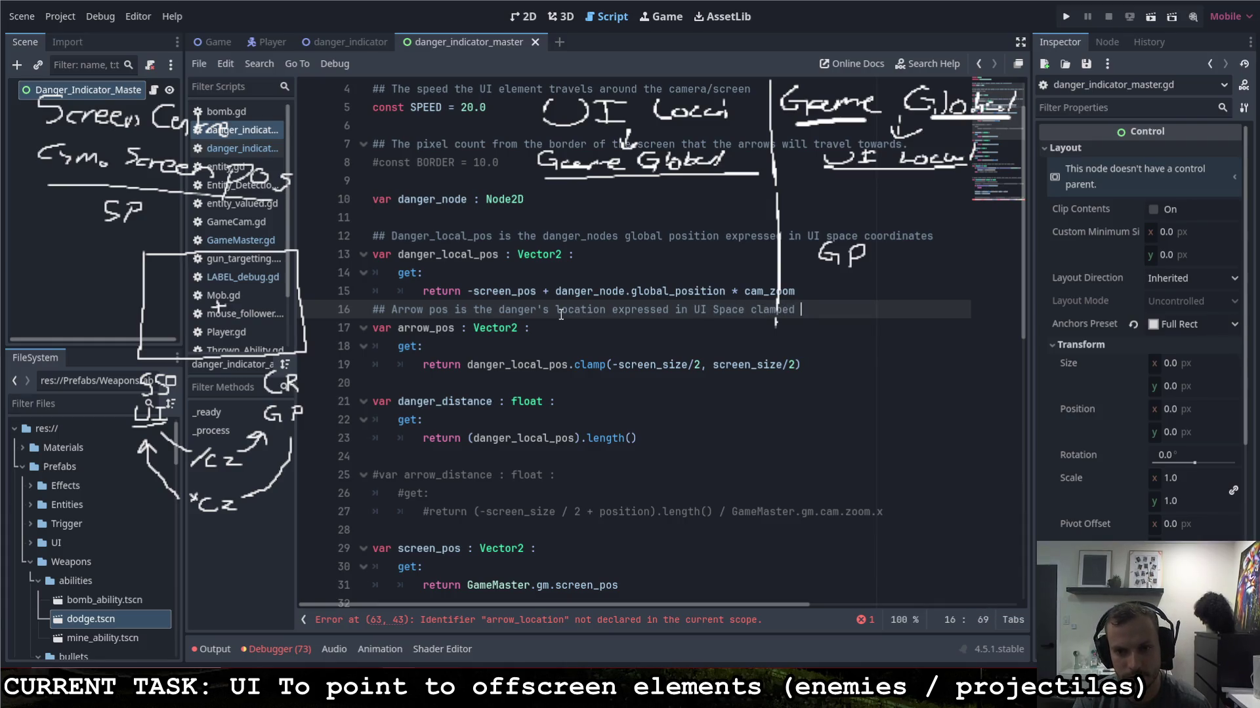
type("to the screen size")
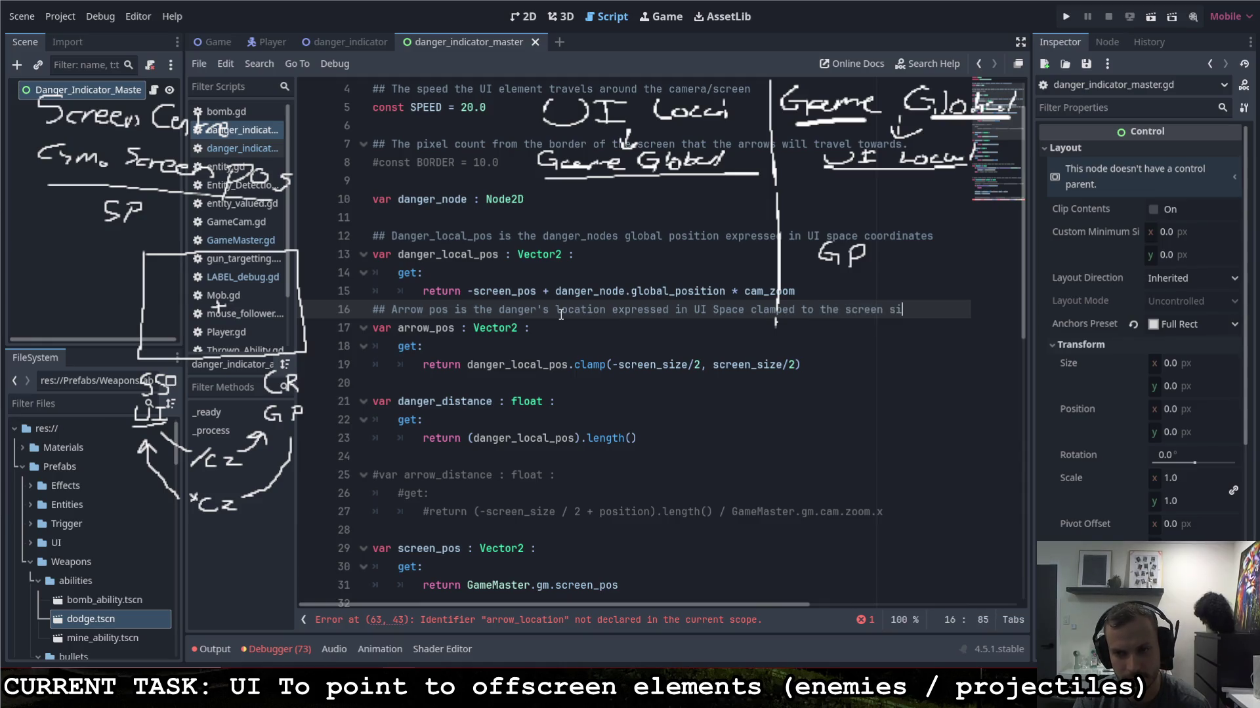
left_click(805, 293)
key("Return")
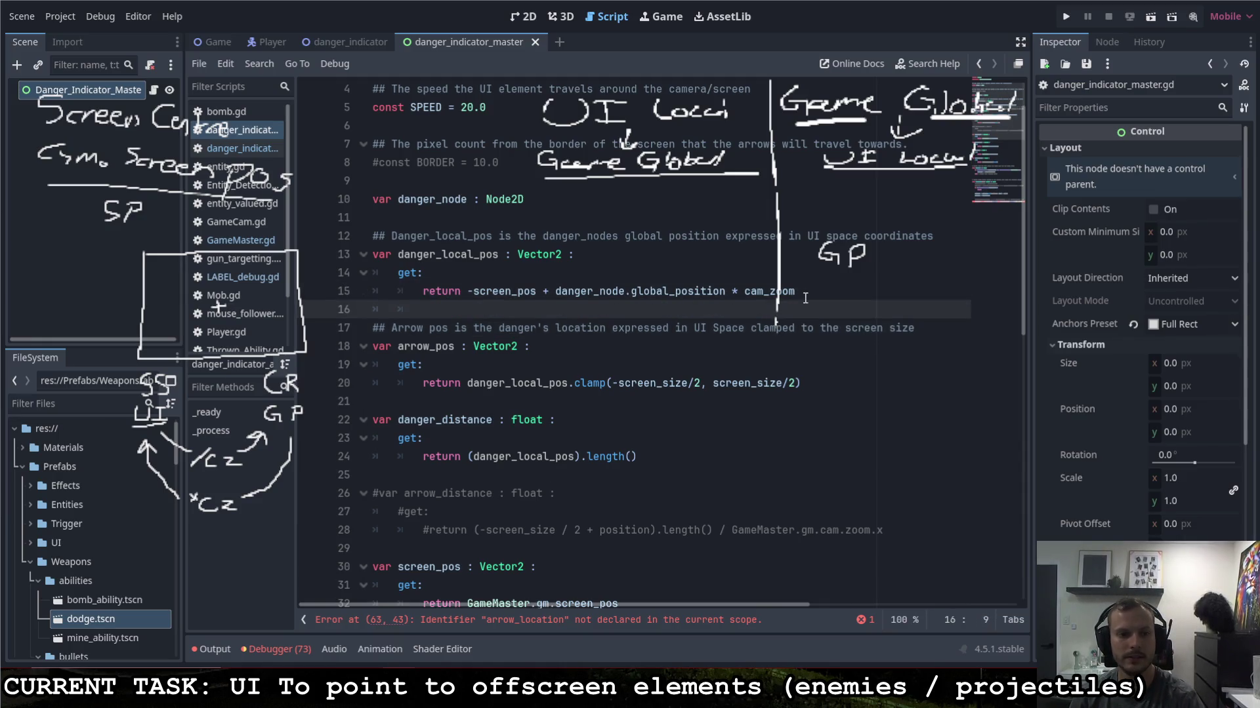
key("BackSpace")
key("BackSpace")
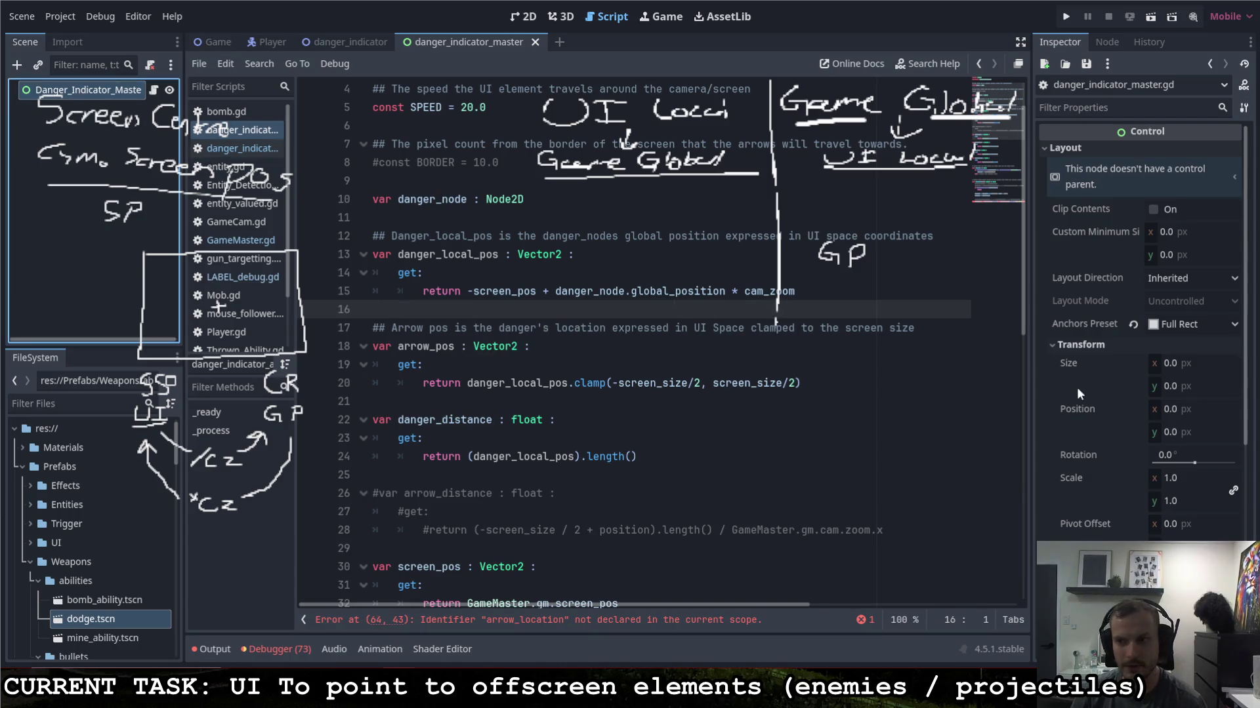
Step: Set the indicator root's Anchors Preset to Center and save the scene
left_click(1177, 324)
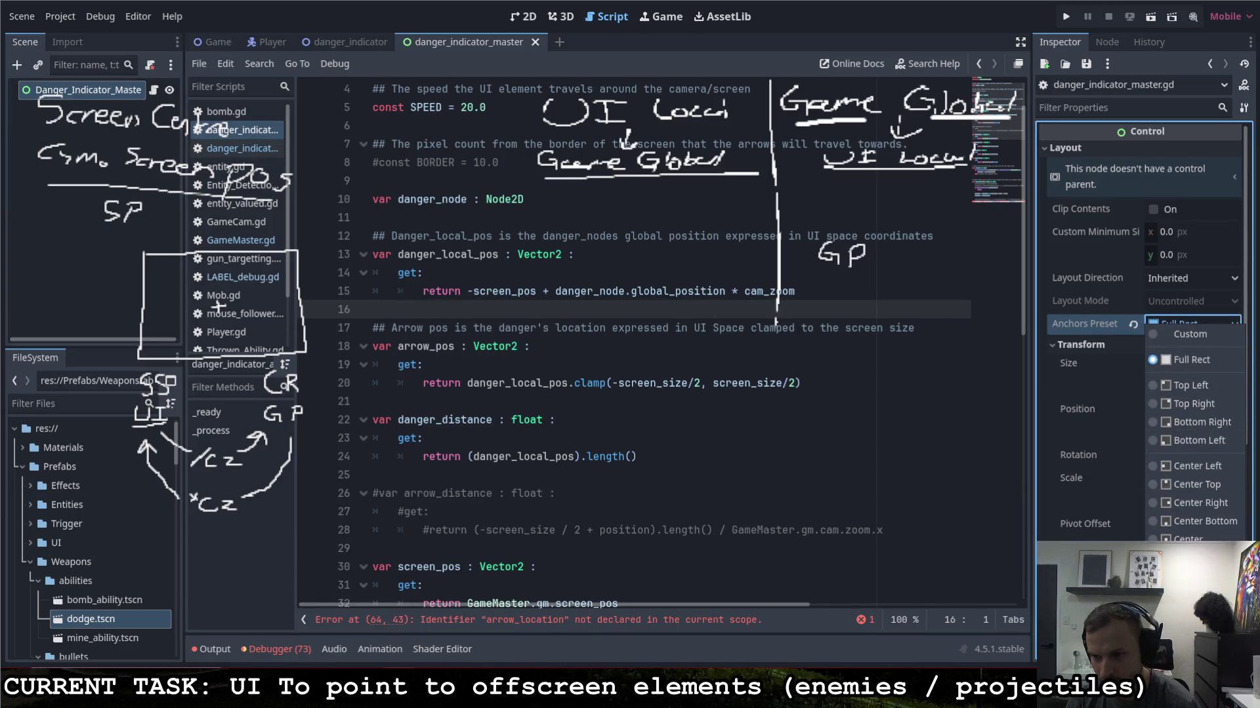
left_click(1184, 540)
key("ctrl+s")
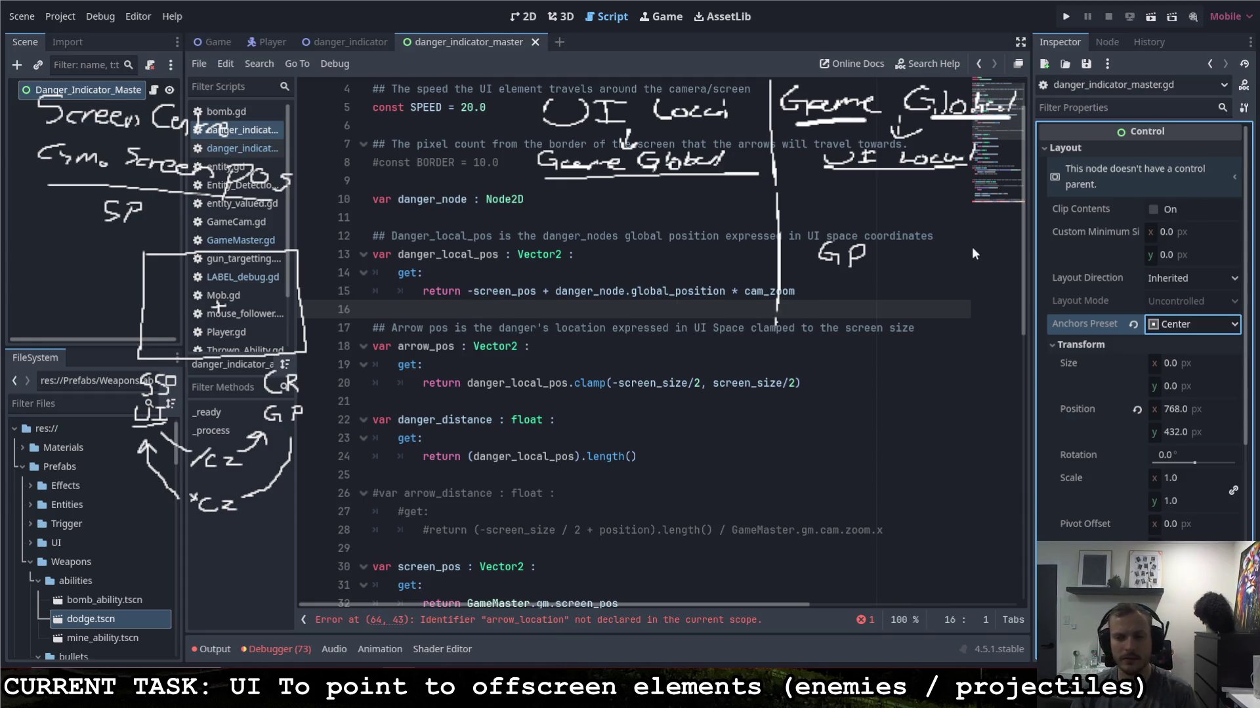
key("ctrl+s")
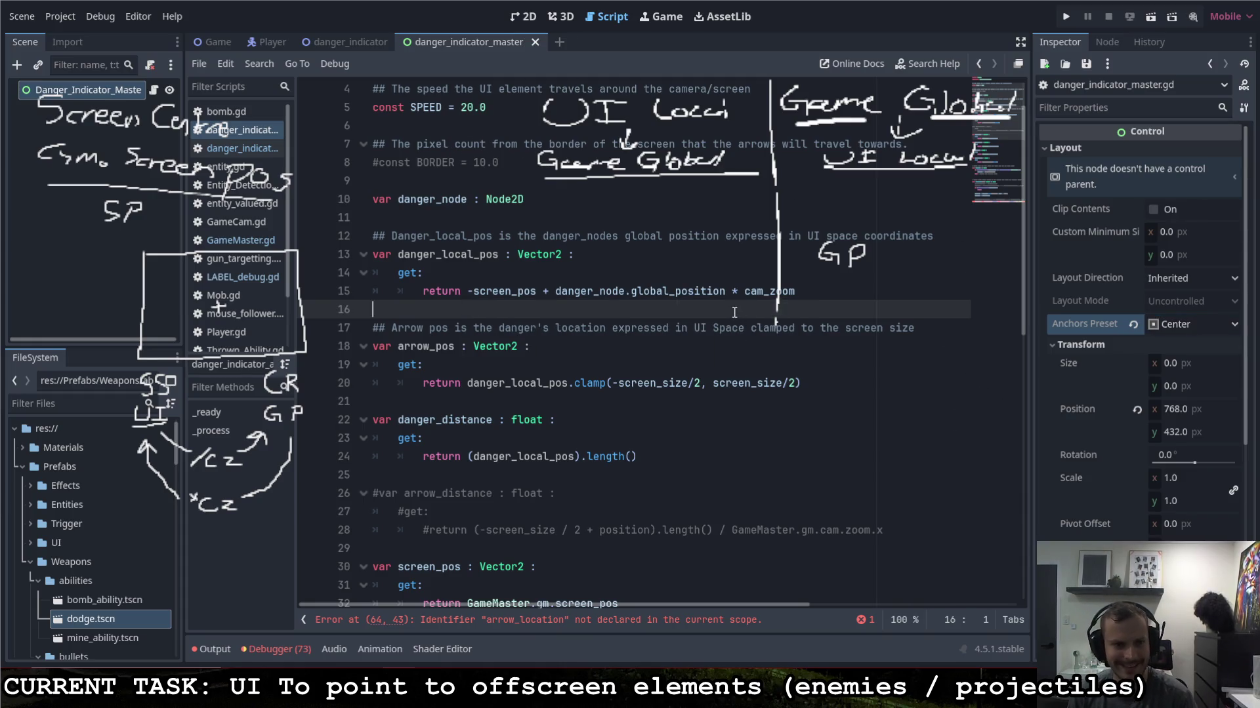
Step: Revert the root's Position from 768, 432 to 0, 0 and save the scene
scroll(618, 339, "down", 6)
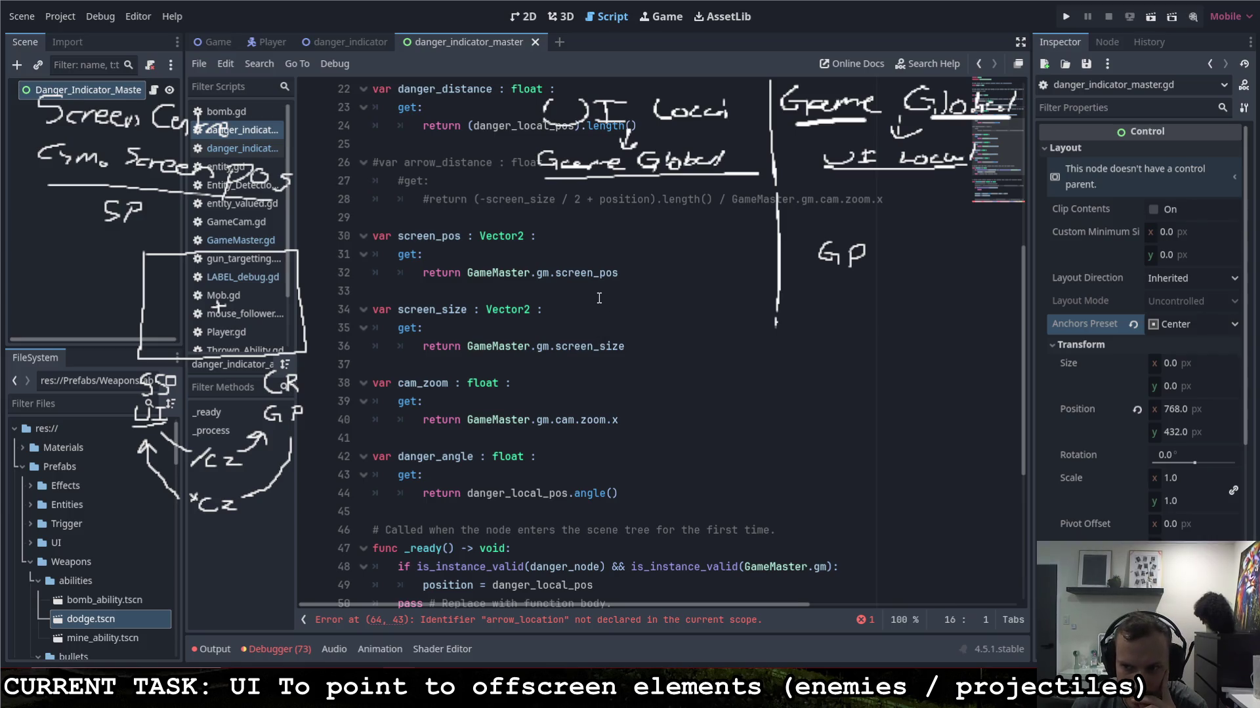
left_click(1137, 410)
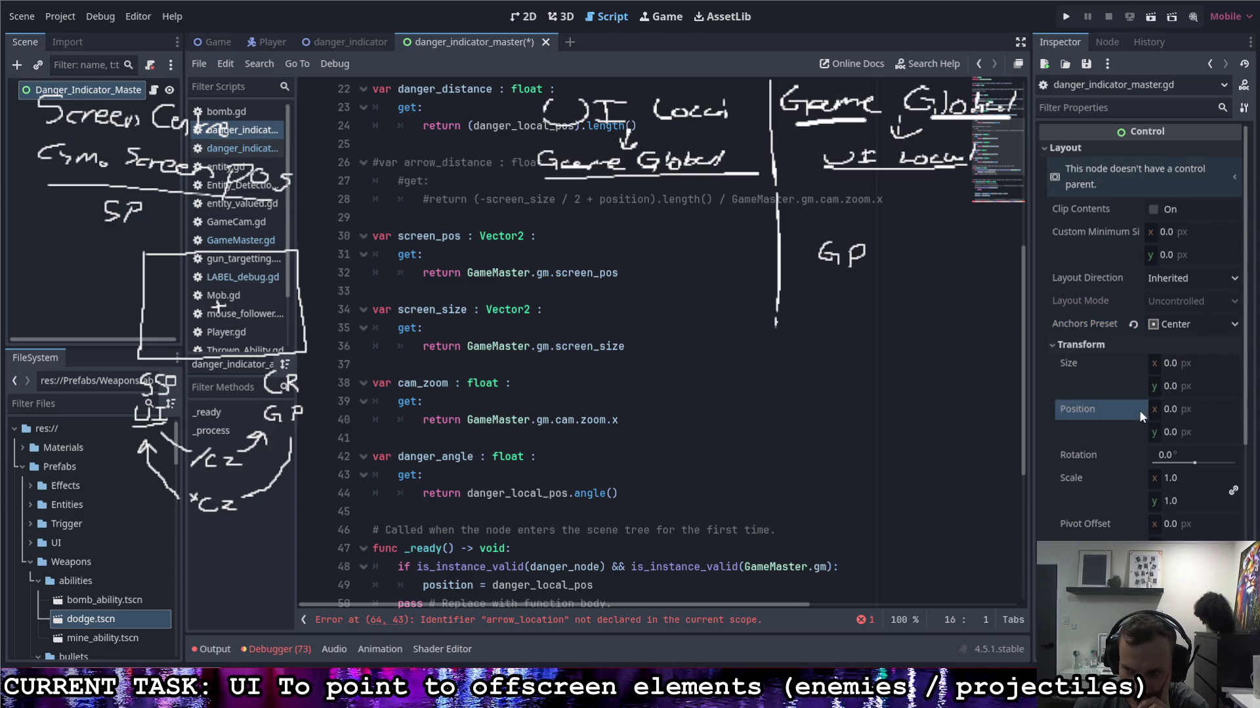
left_click(525, 18)
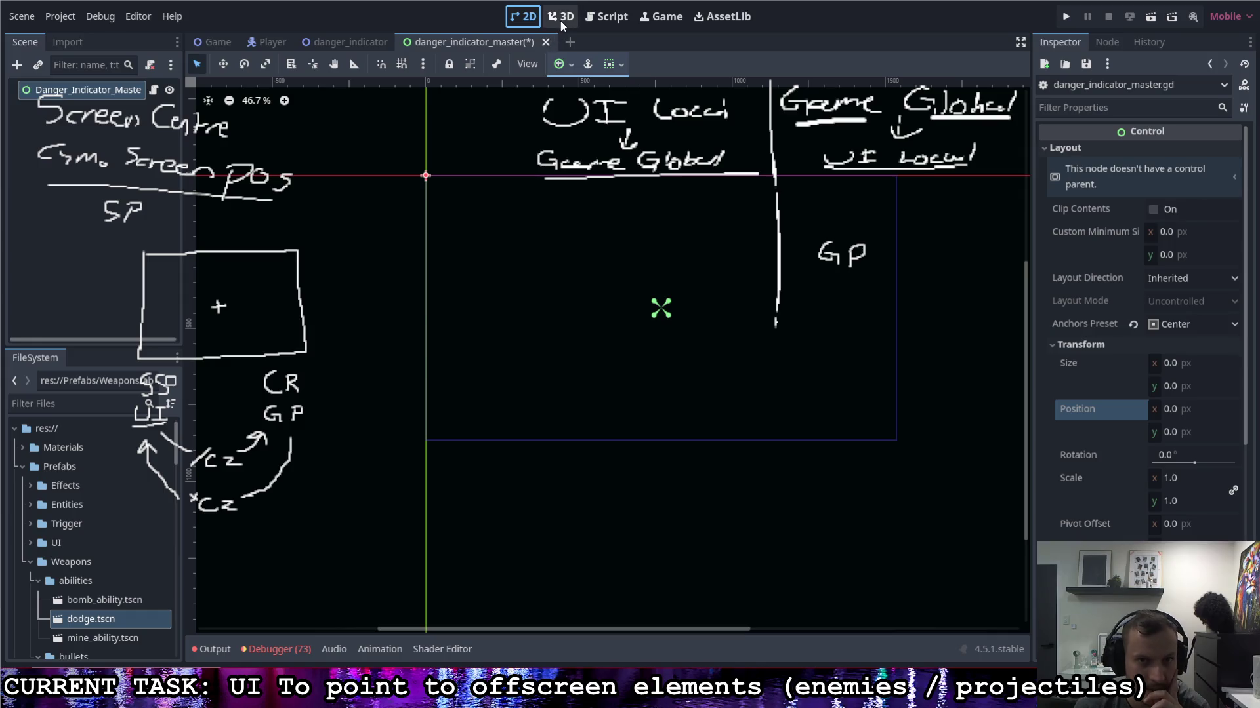
key("ctrl+s")
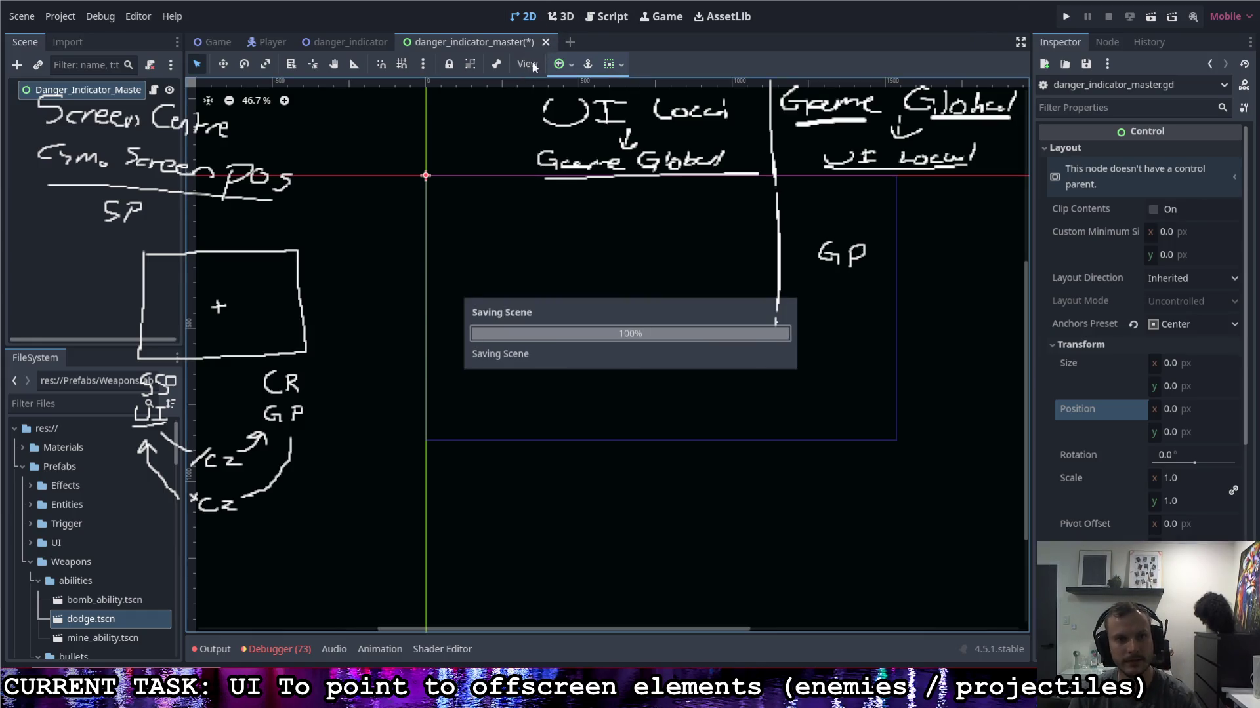
left_click(558, 19)
left_click(523, 17)
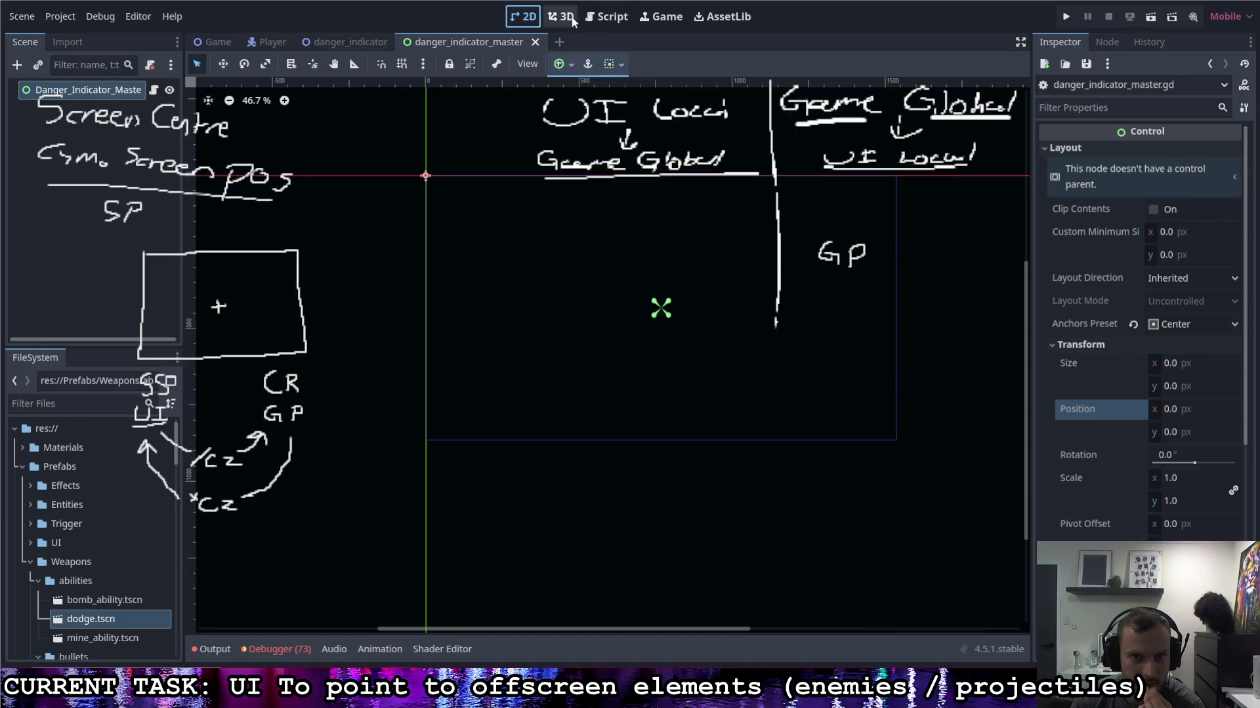
left_click(603, 19)
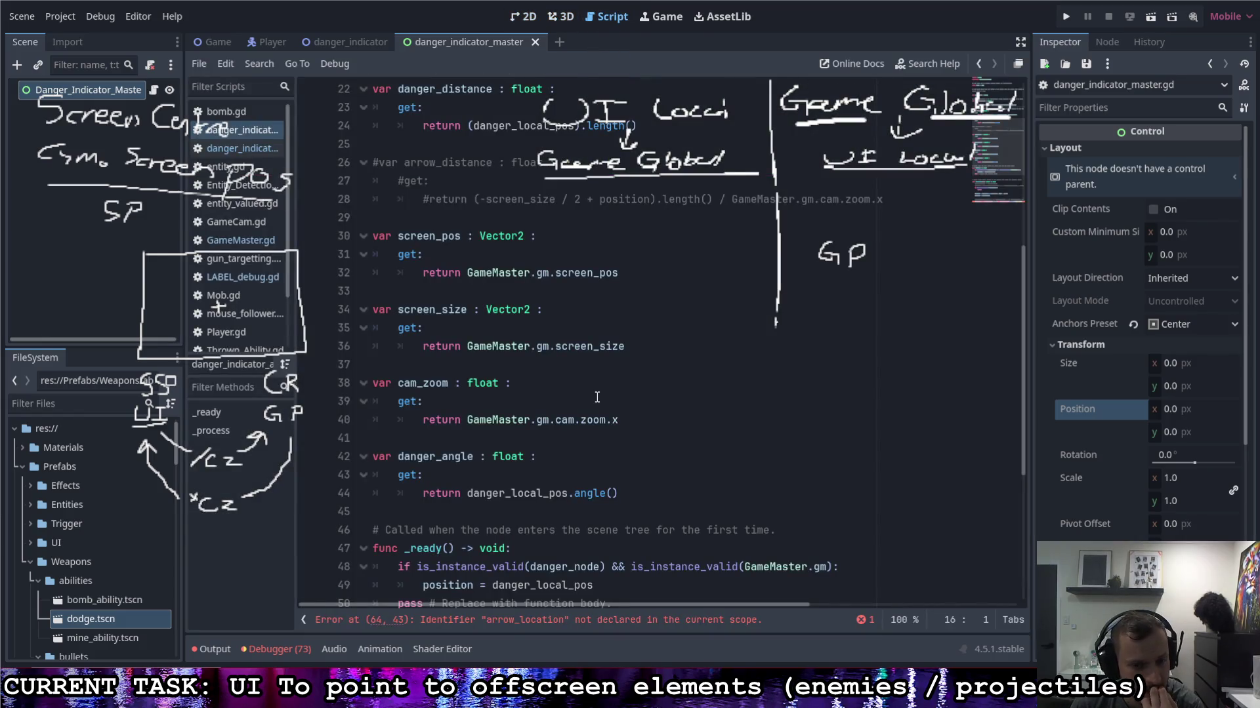
Step: Comment out the erroring modulate.r line 64 with # and save the script
scroll(597, 397, "up", 5)
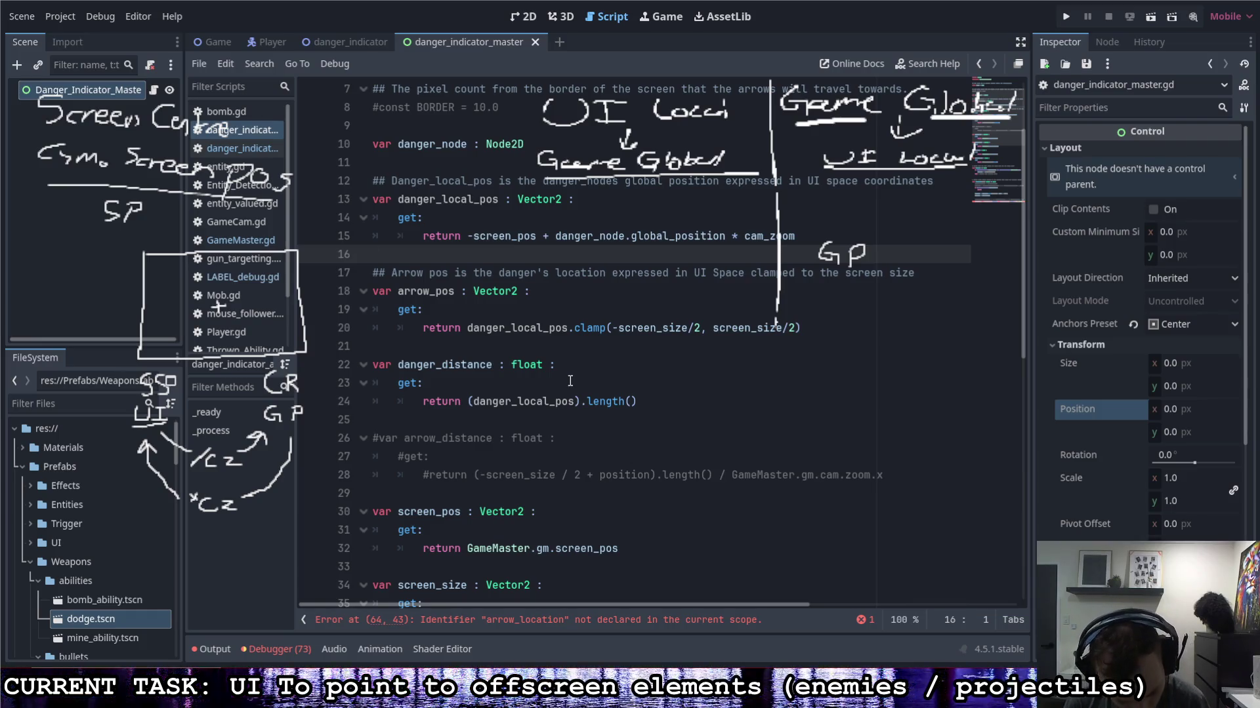
scroll(584, 383, "down", 10)
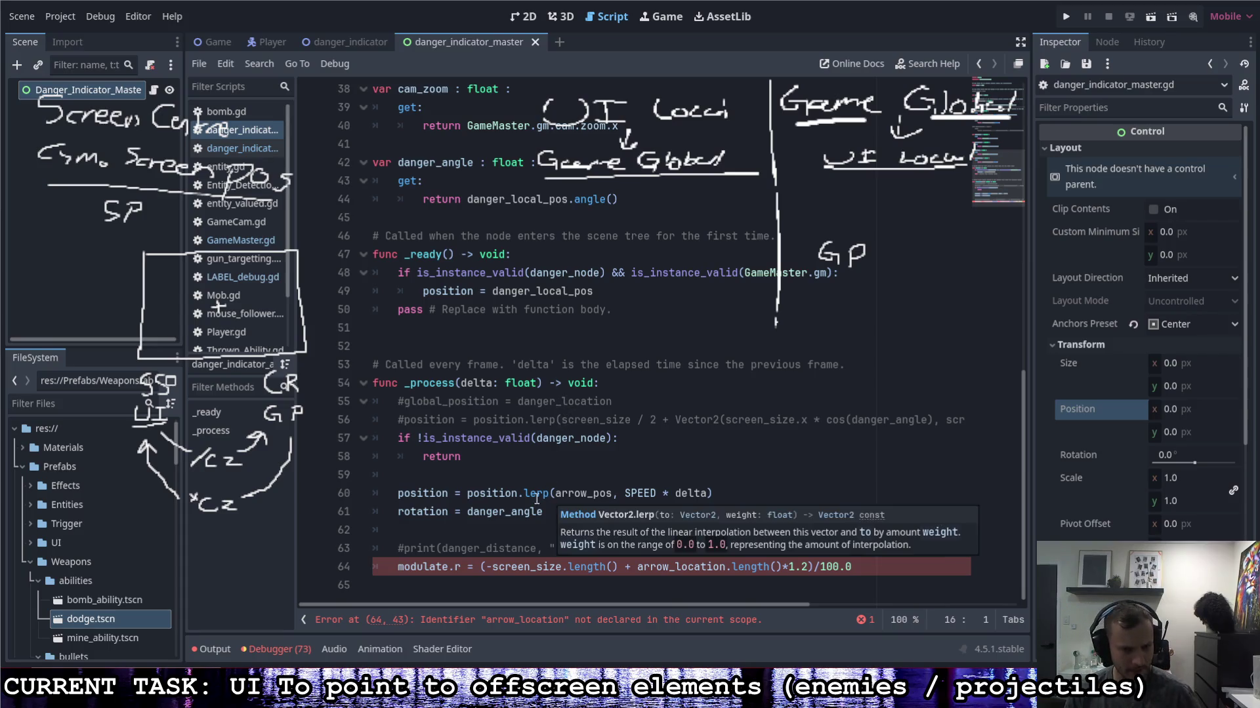
left_click(399, 567)
type("#")
left_click(563, 525)
key("ctrl+s")
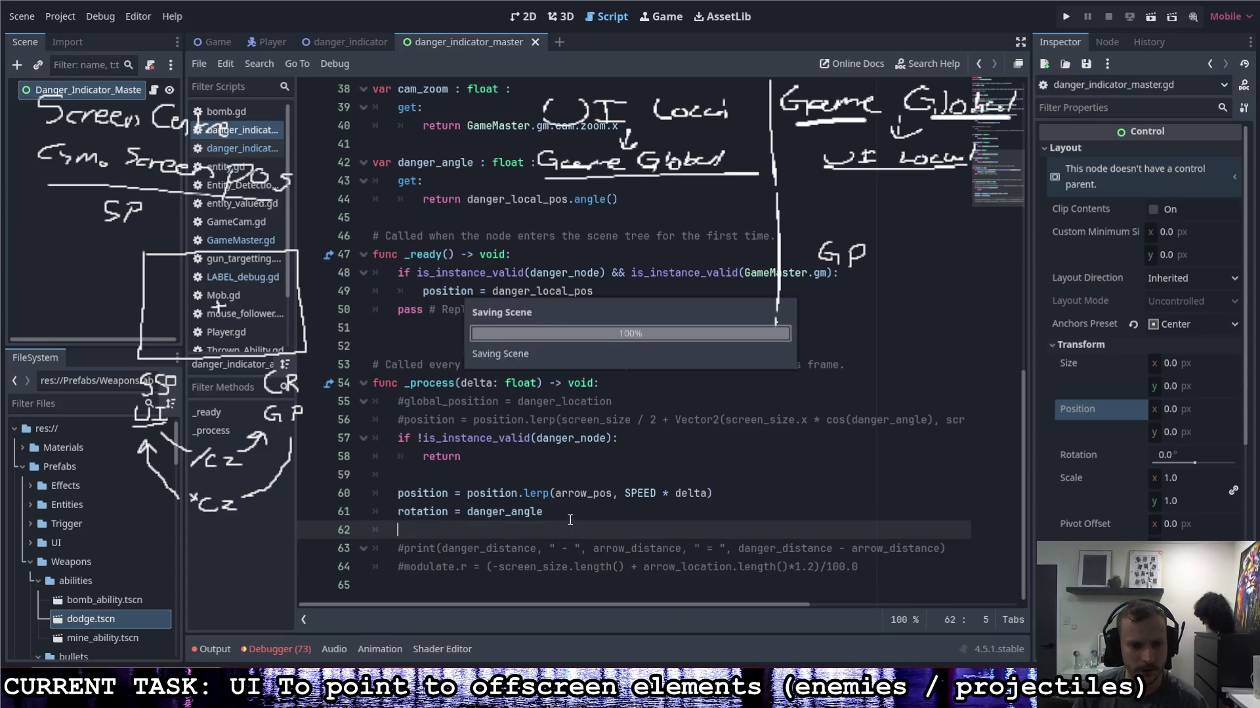
Step: Delete the placeholder 'pass # Replace with function body.' line from _ready
scroll(586, 512, "up", 4)
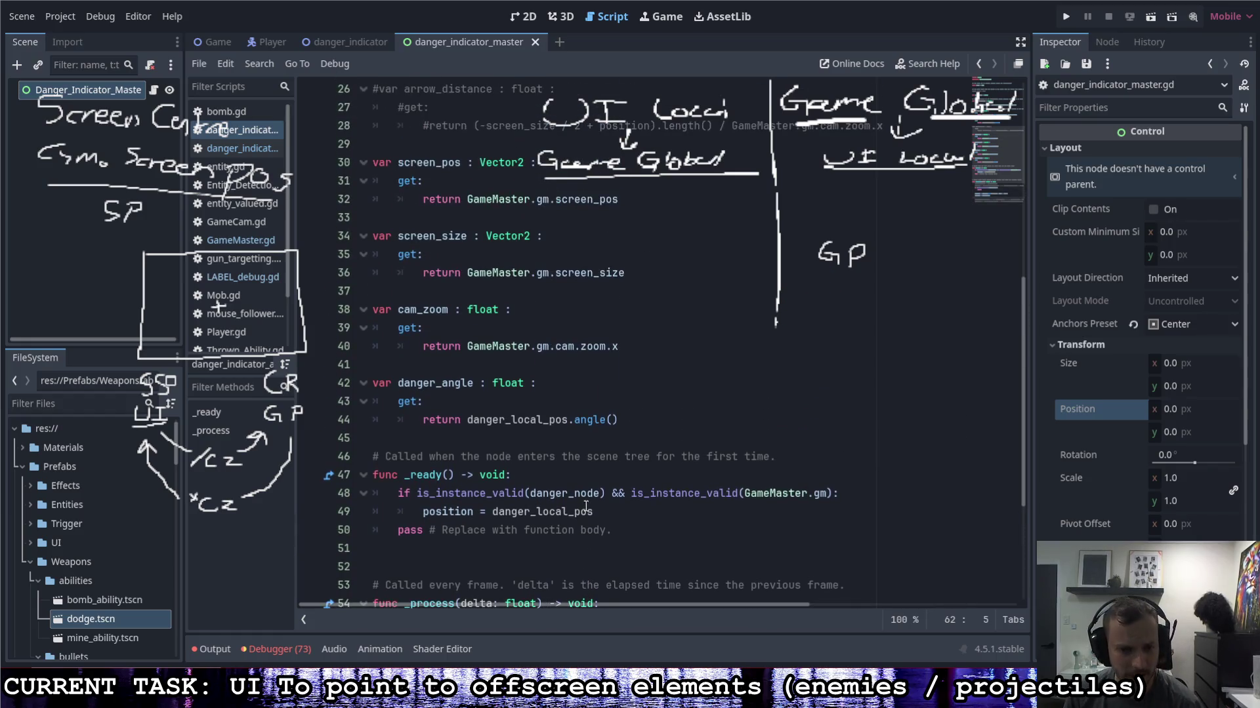
left_click(617, 530)
key("shift+Up")
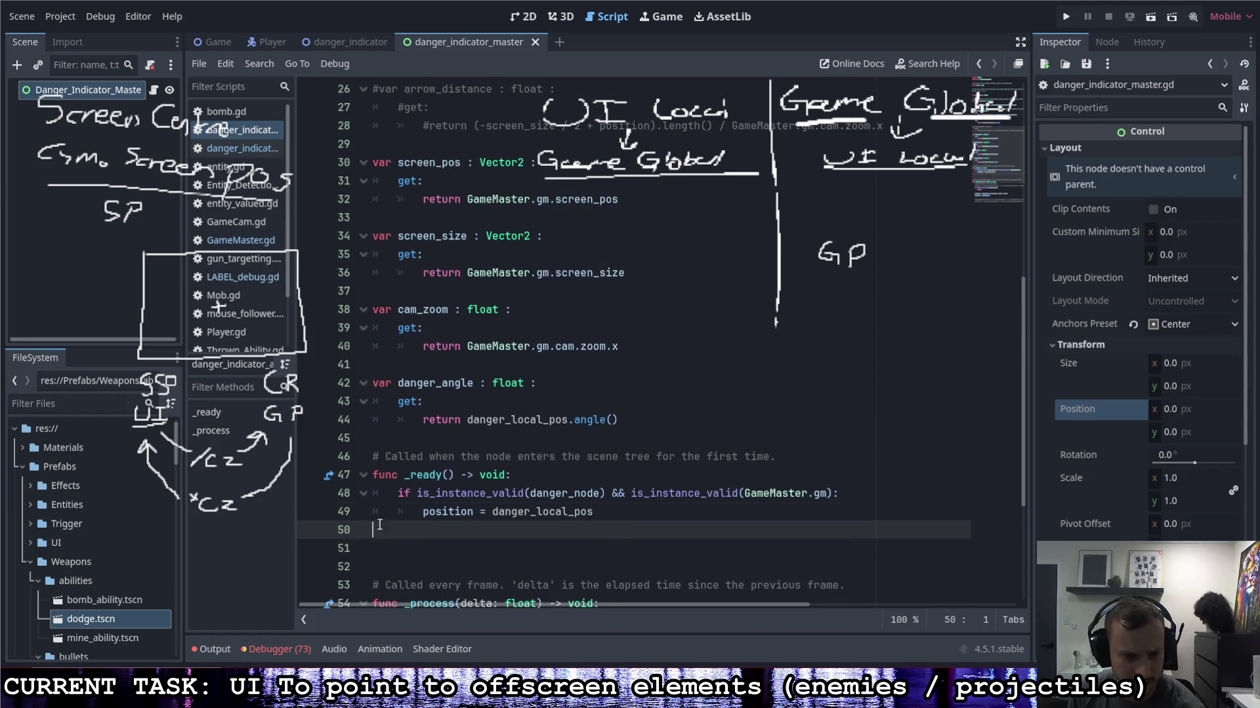
key("BackSpace")
scroll(674, 469, "up", 3)
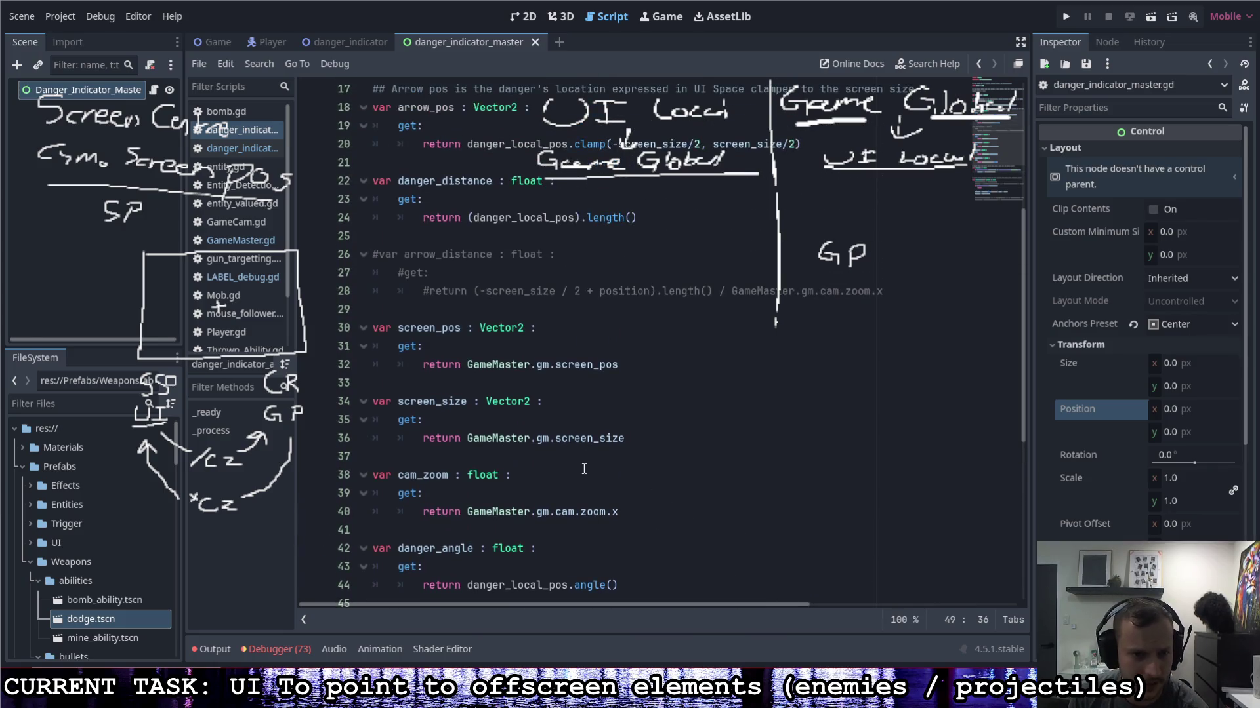
Step: Highlight arrow_pos and screen_pos to review where they are used
scroll(475, 281, "up", 3)
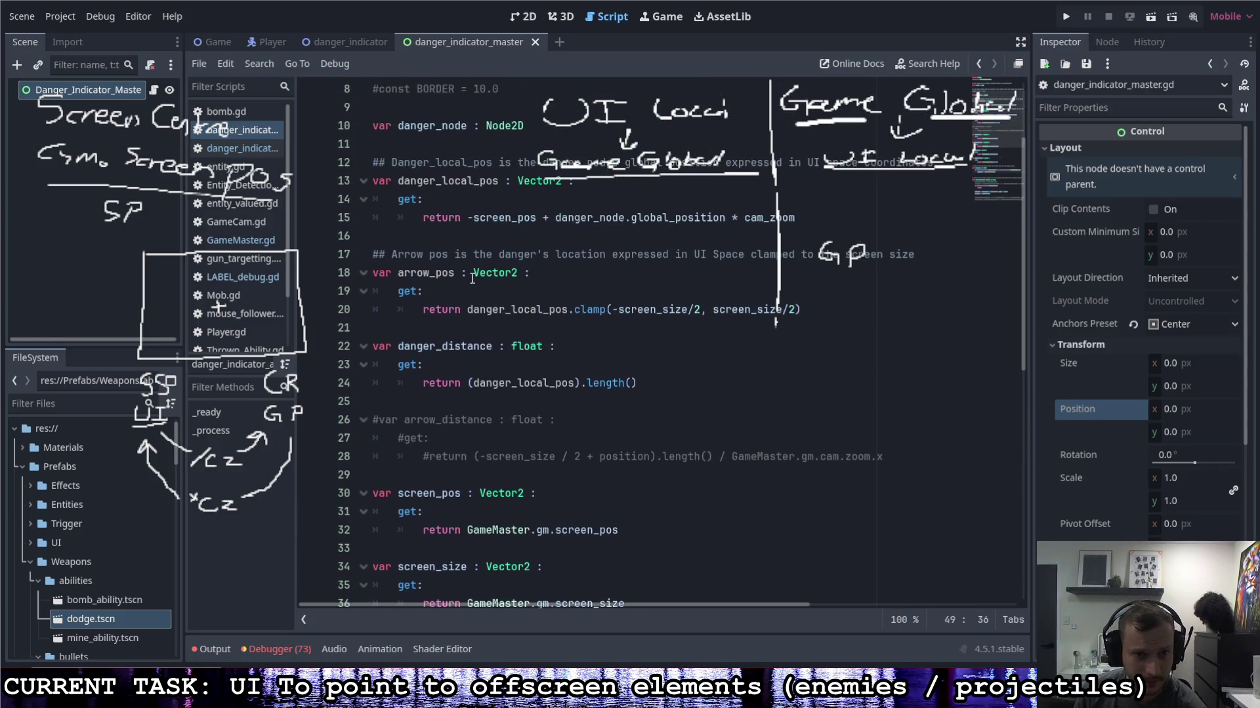
scroll(480, 275, "down", 10)
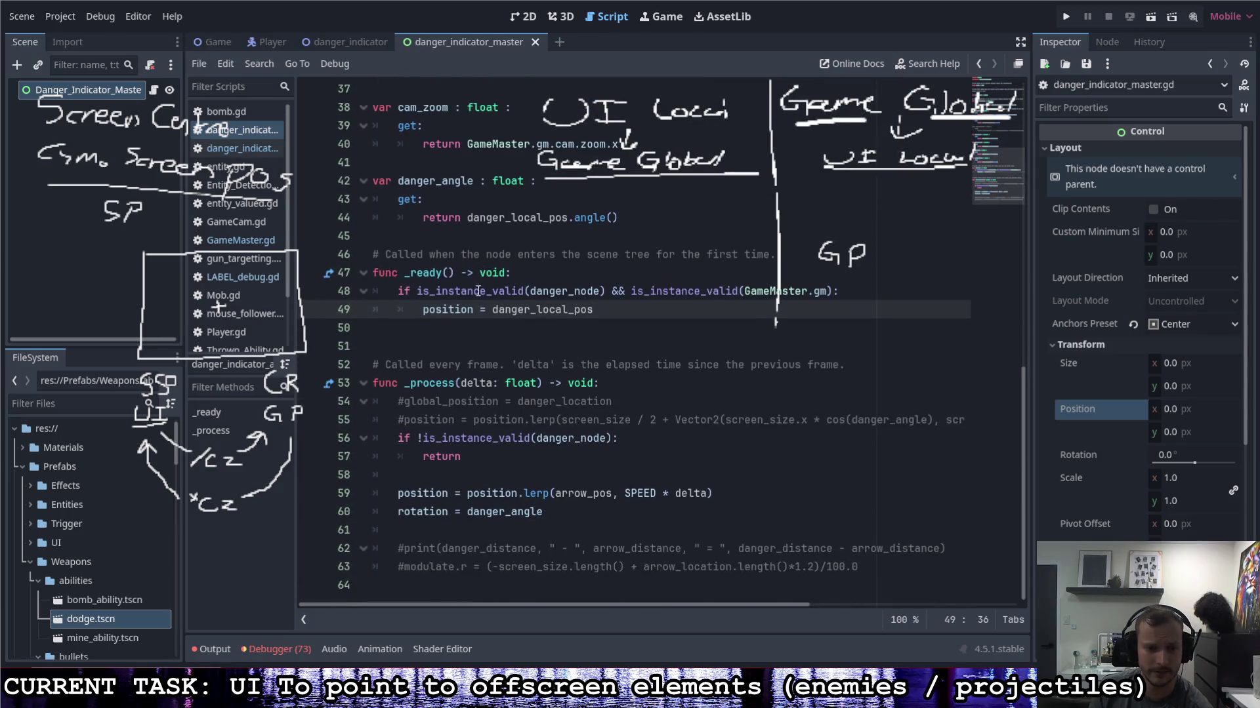
double_click(563, 499)
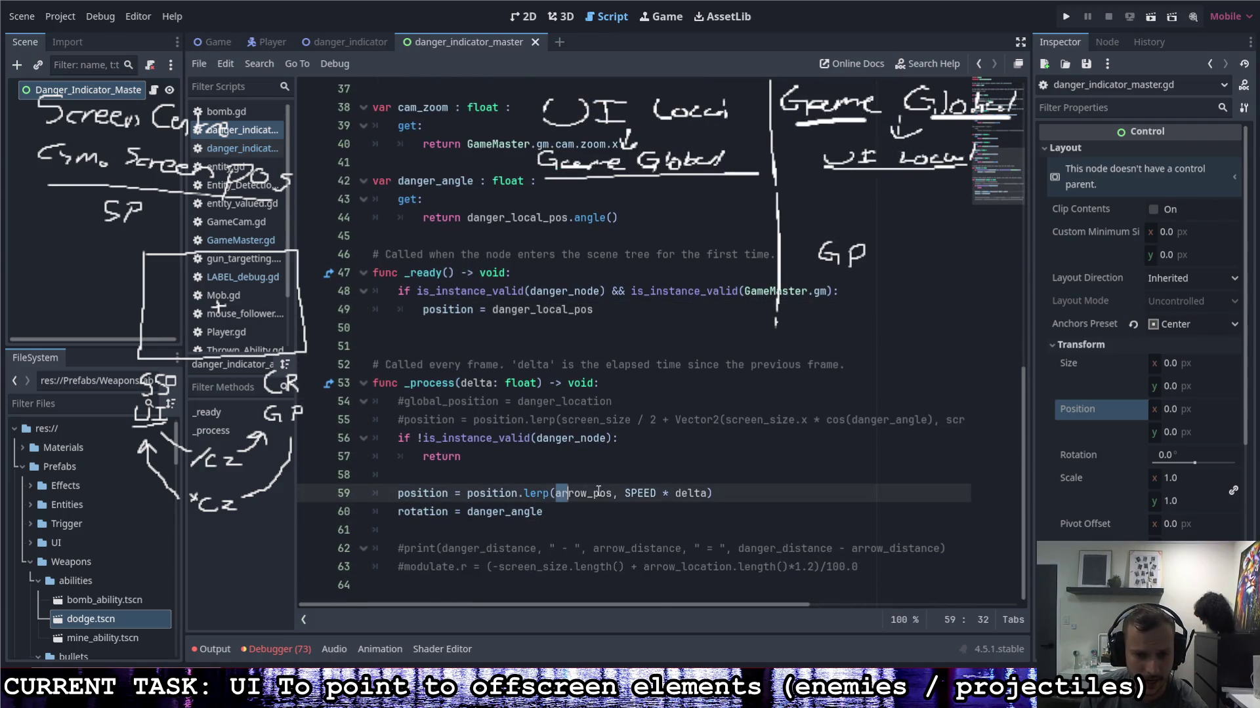
scroll(615, 505, "up", 2)
scroll(615, 505, "up", 3)
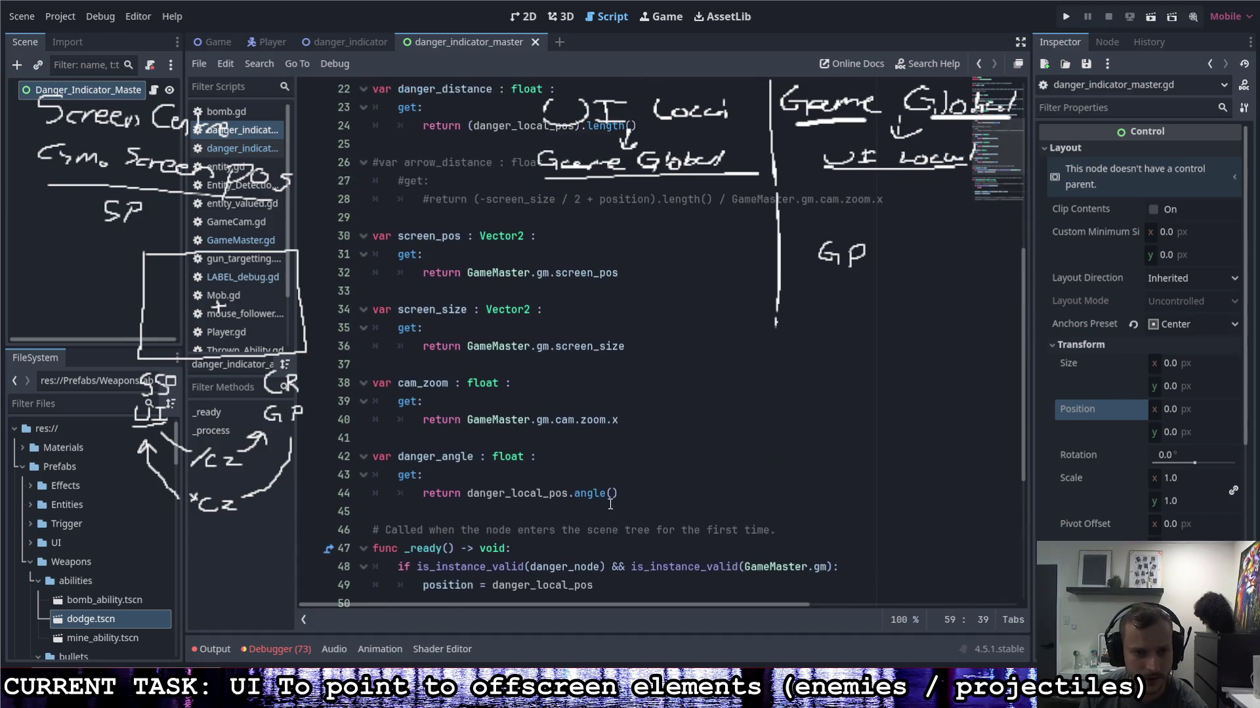
scroll(590, 497, "up", 3)
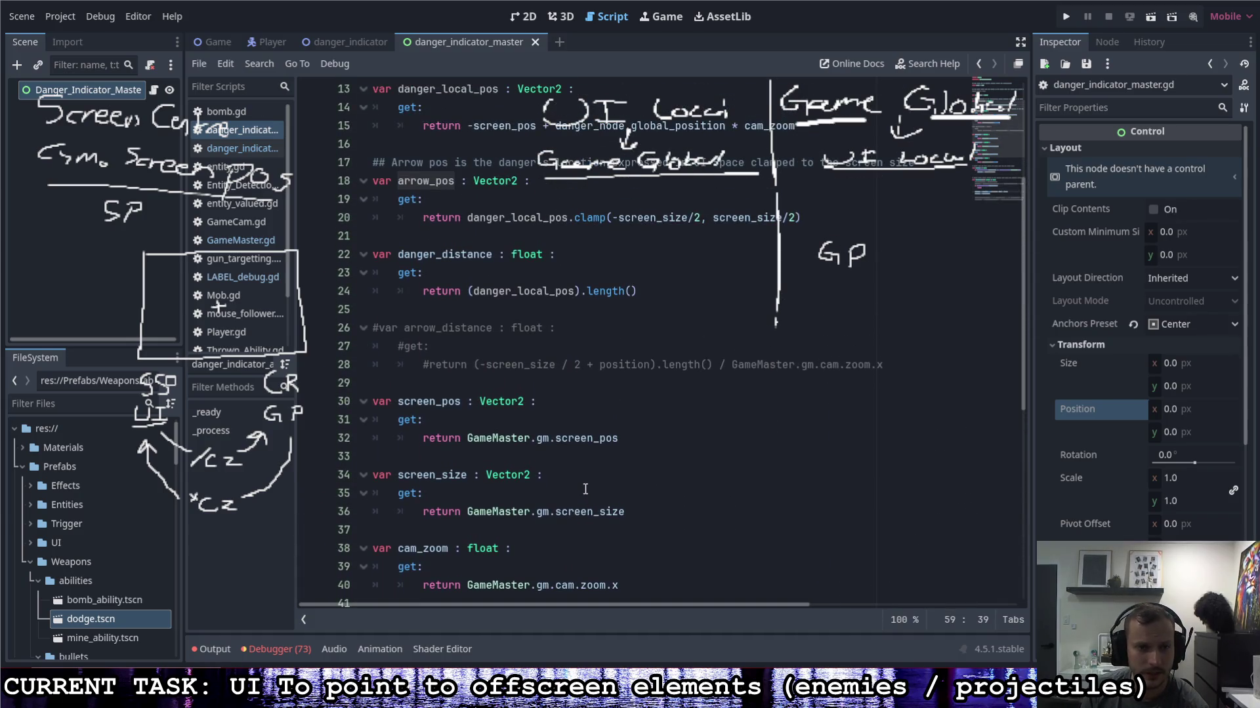
scroll(586, 487, "up", 1)
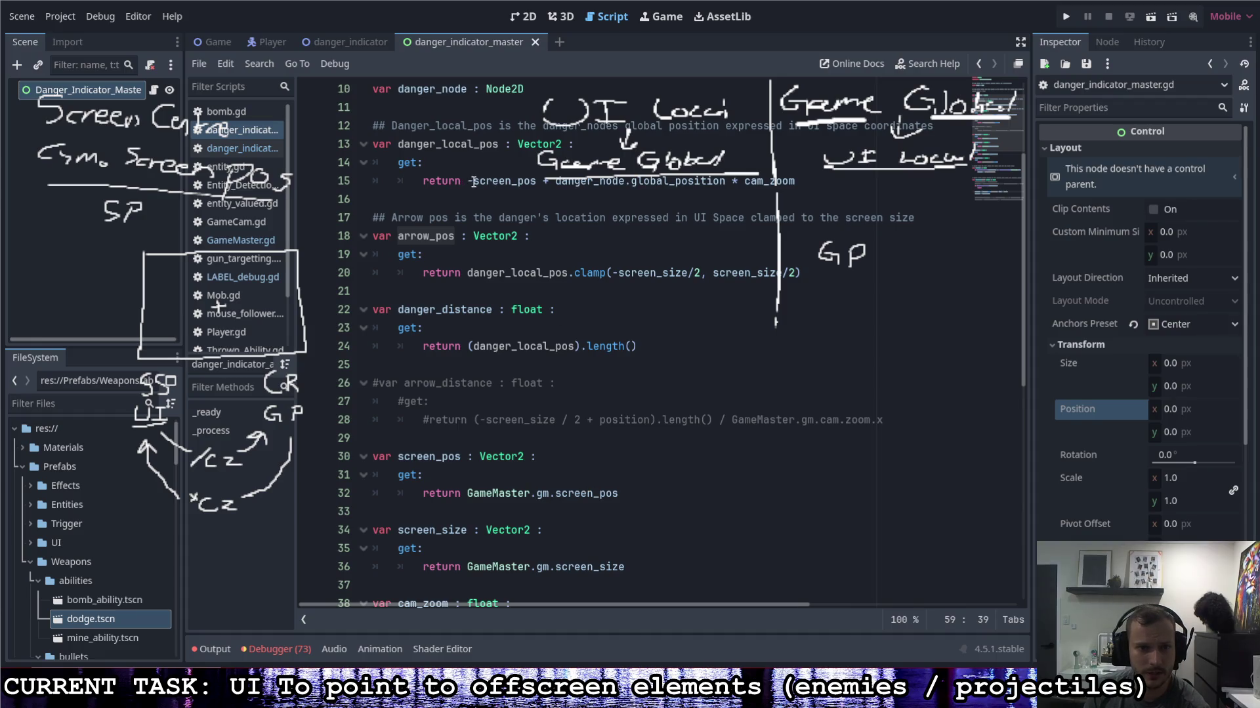
left_click_drag(474, 182, 536, 188)
left_click(455, 464)
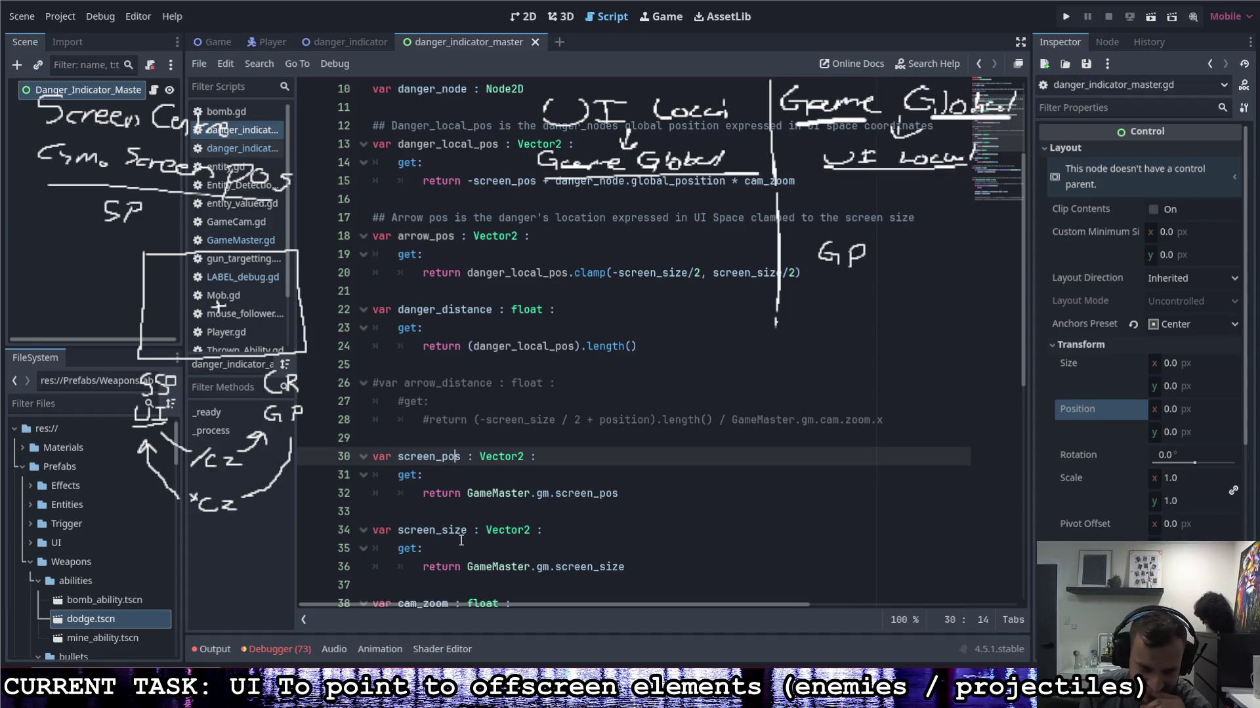
Step: Select screen_size and nearby variable names to review their declarations
left_click_drag(468, 532, 397, 531)
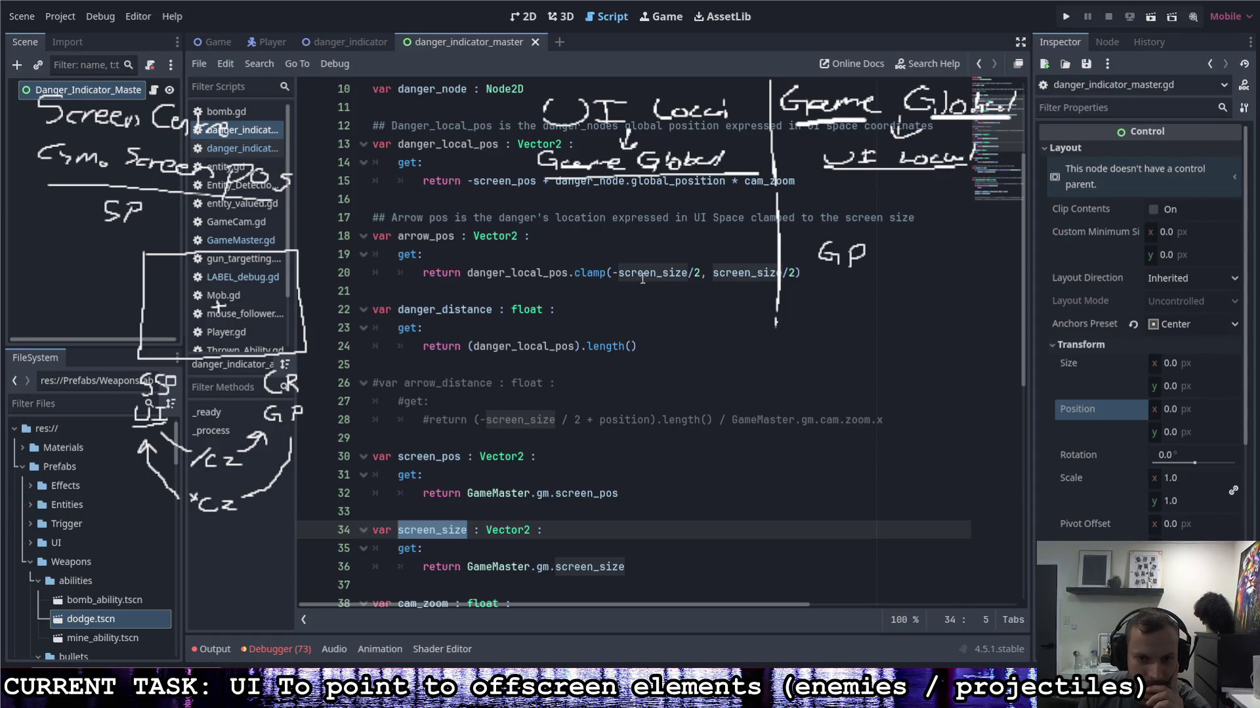
scroll(659, 400, "down", 2)
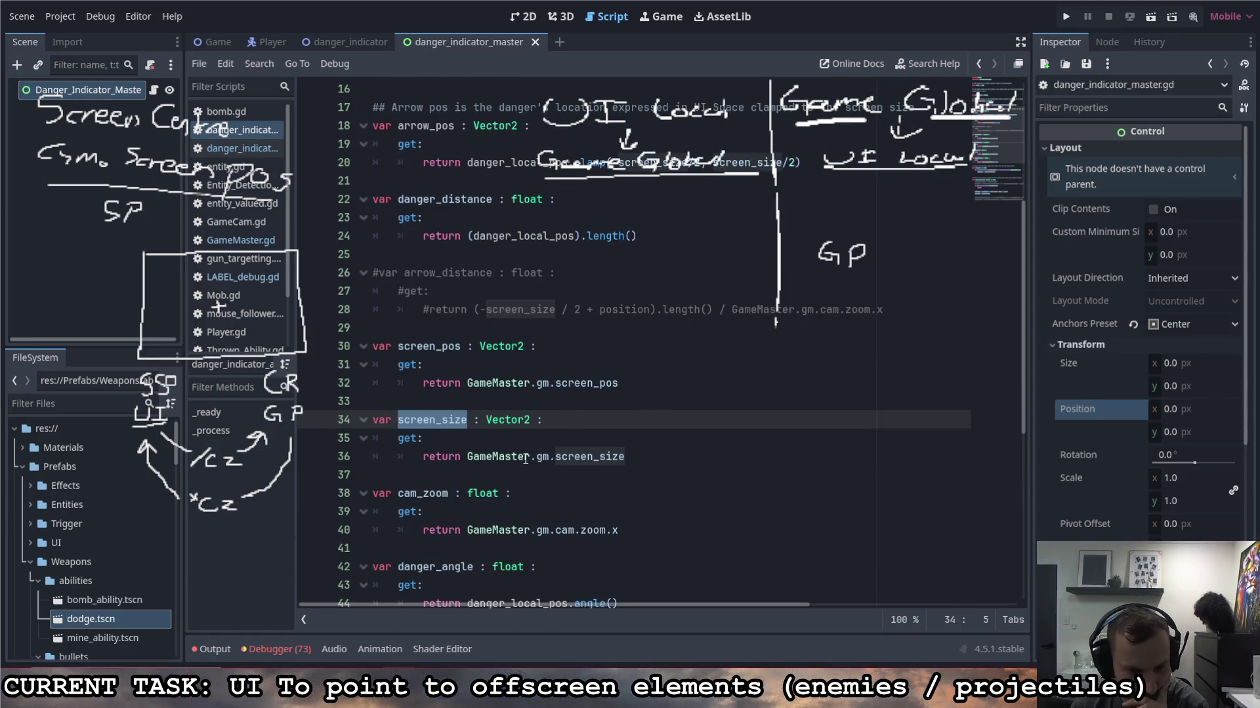
left_click_drag(450, 495, 398, 496)
scroll(698, 399, "up", 2)
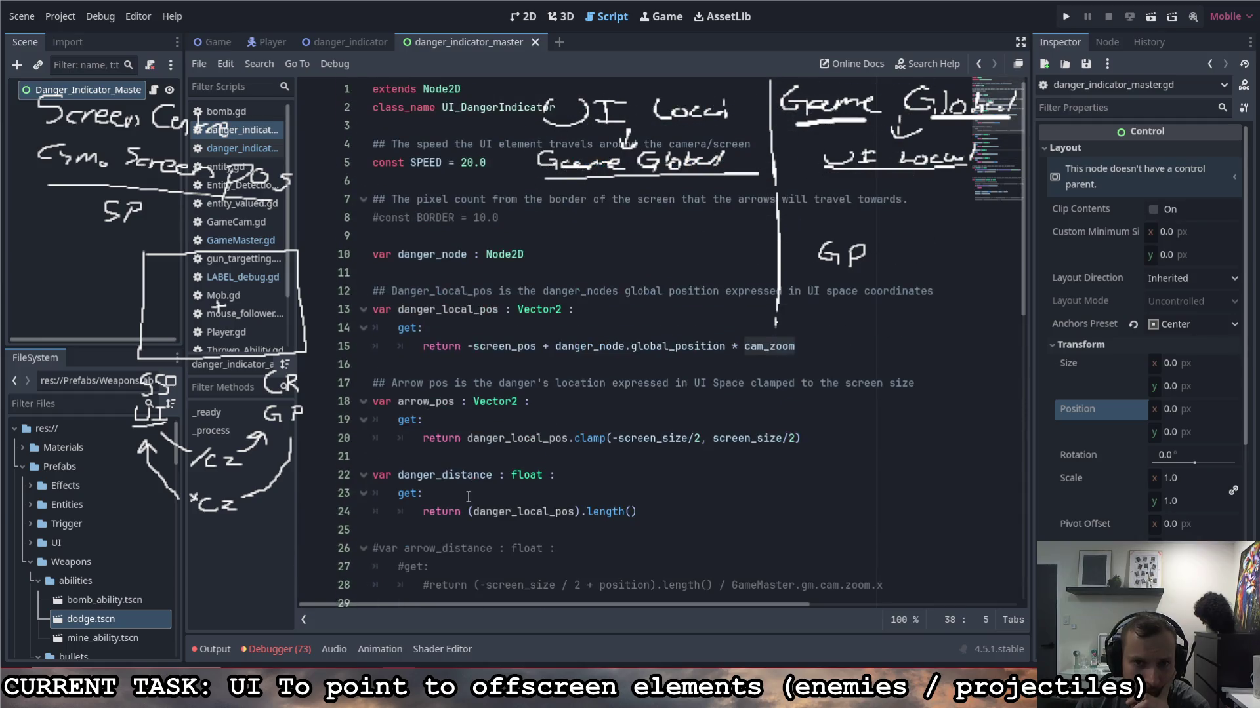
scroll(699, 400, "down", 4)
left_click_drag(473, 457, 401, 461)
scroll(439, 529, "down", 4)
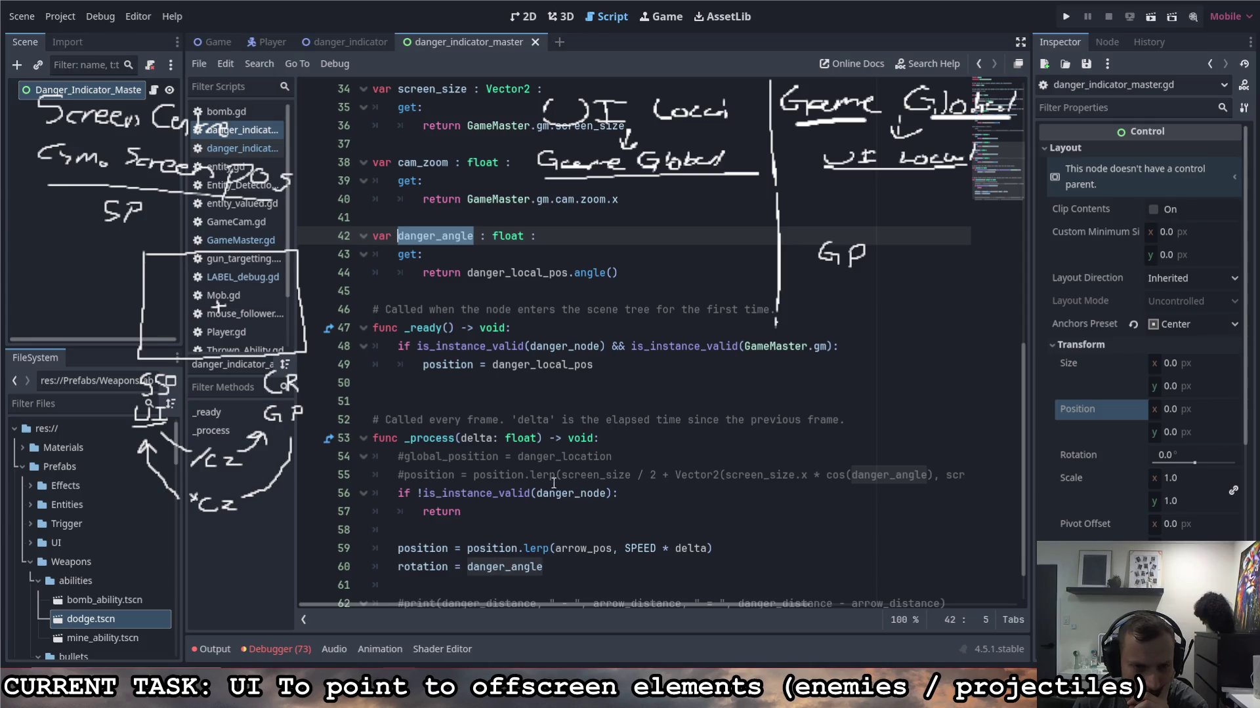
scroll(531, 375, "up", 7)
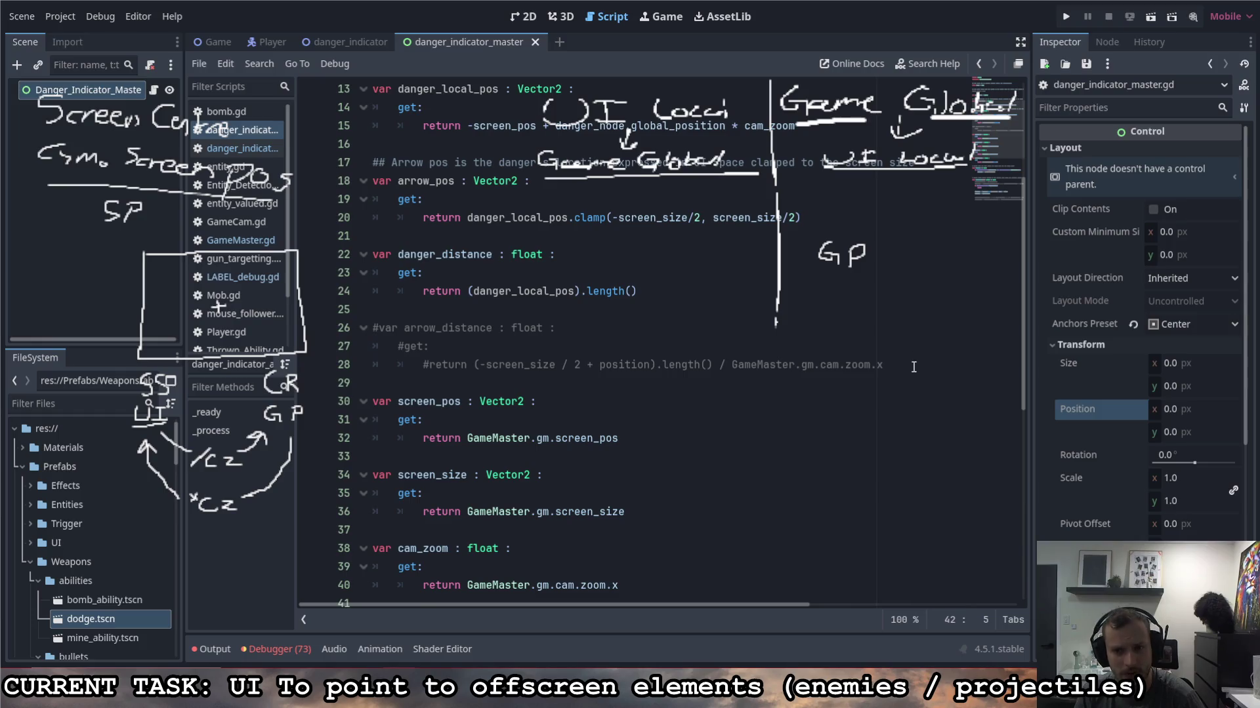
Step: Delete the commented-out arrow_distance block and run the project
mouse_move(911, 361)
left_mouse_down()
mouse_move(308, 366)
mouse_move(326, 329)
left_mouse_up()
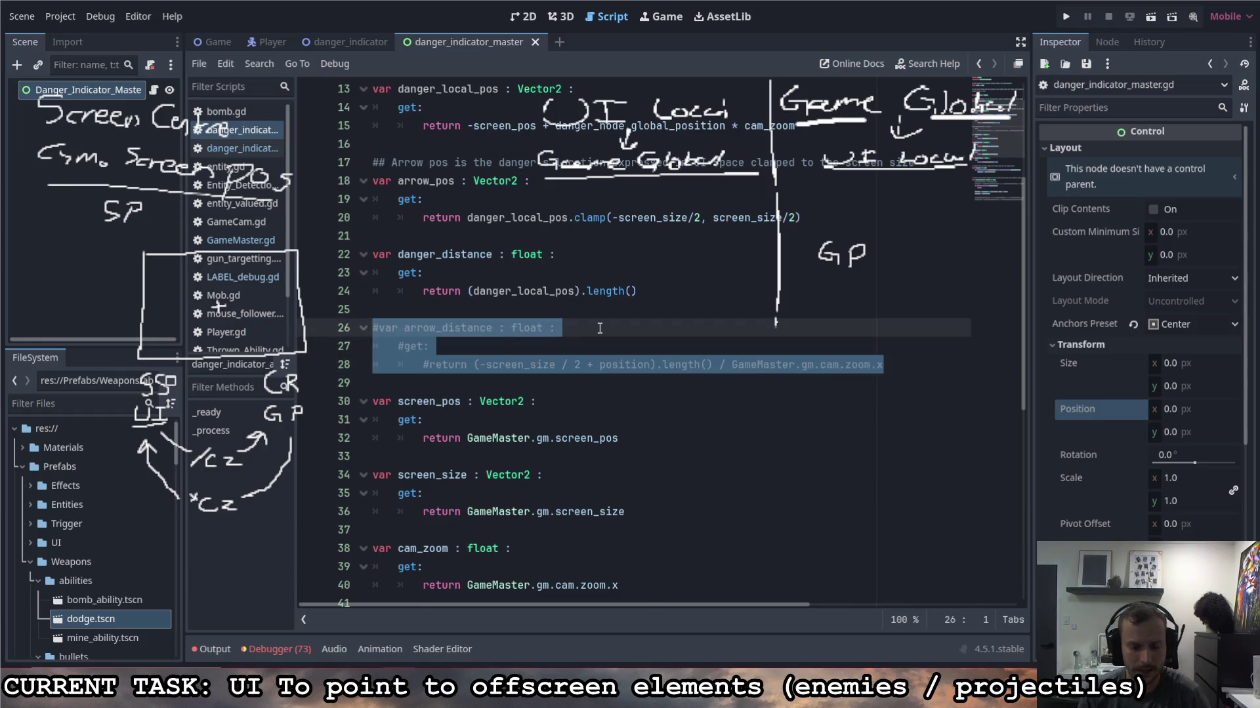
key("BackSpace")
key("BackSpace")
key("BackSpace")
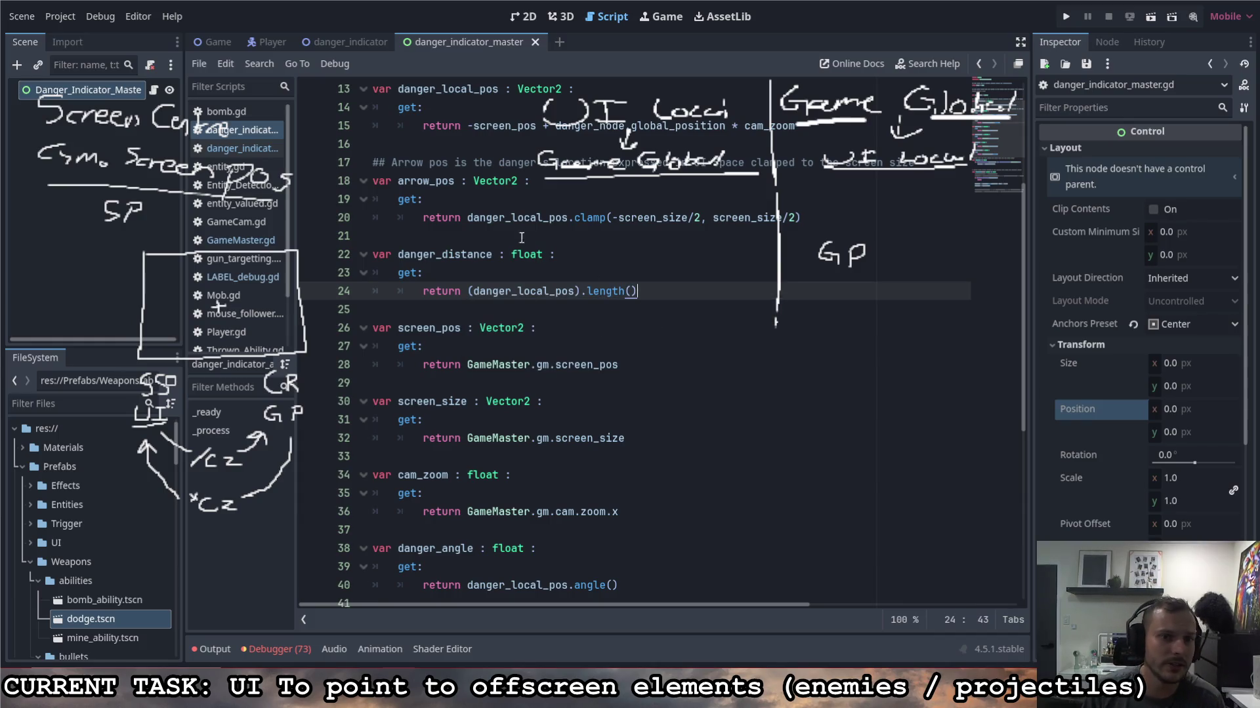
left_click(454, 182)
key("Down")
scroll(543, 242, "up", 2)
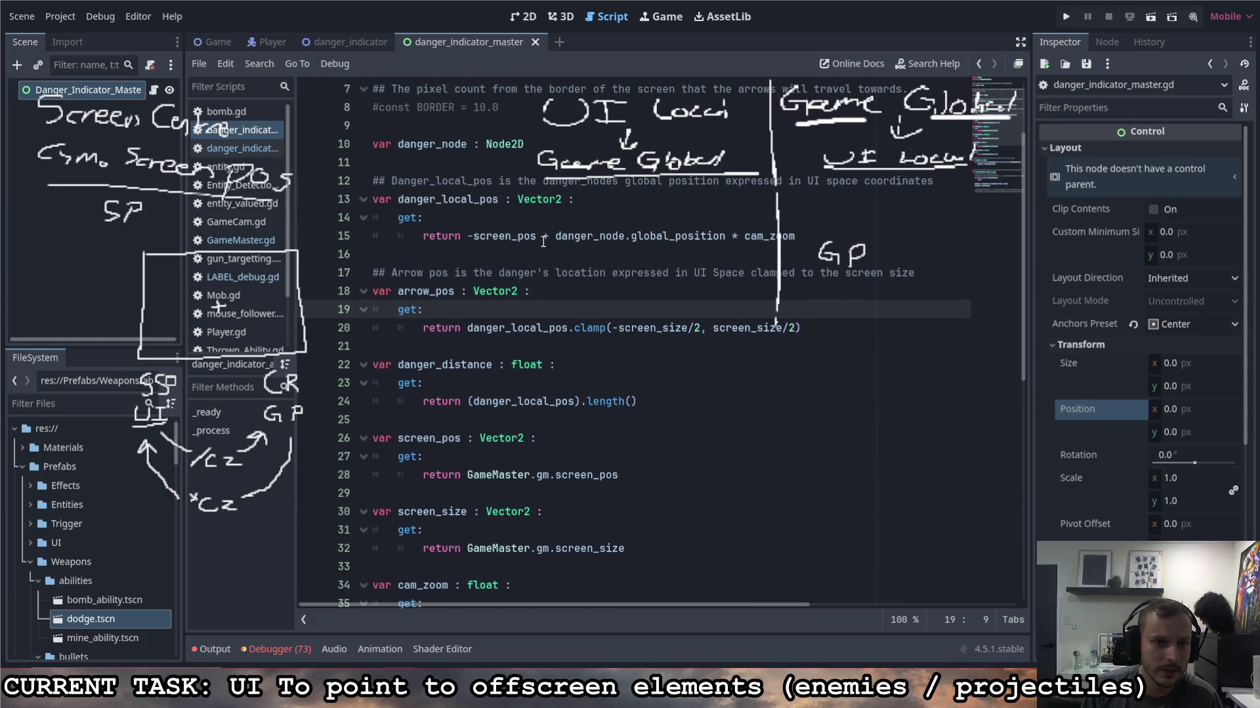
left_click(1073, 16)
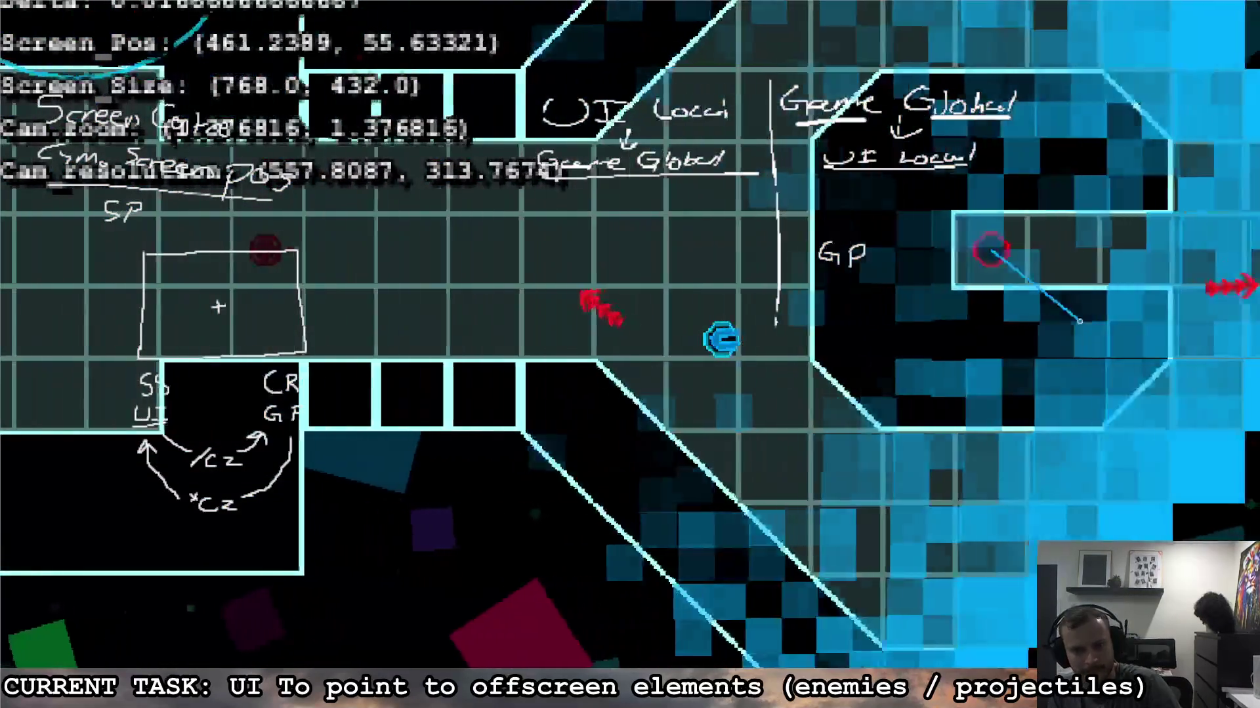
Step: Steer the ship with WASD, watching the red arrow stay at the ship, not the screen edge
key("a")
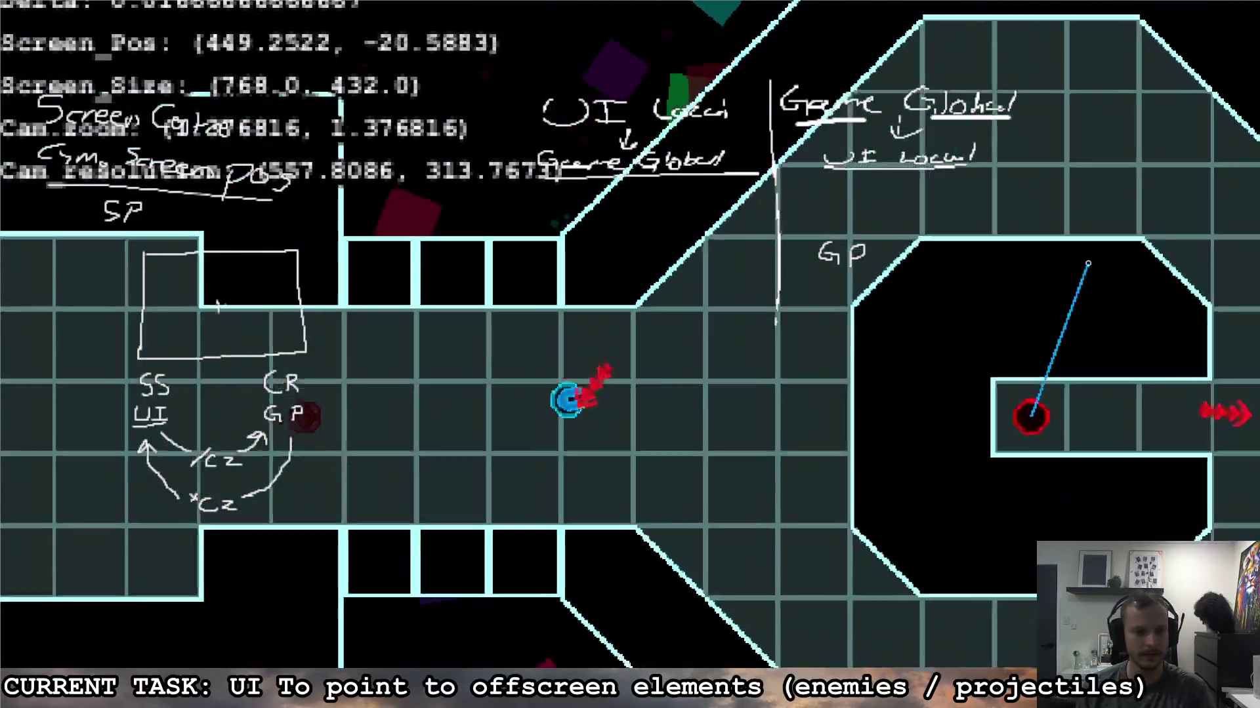
key("w")
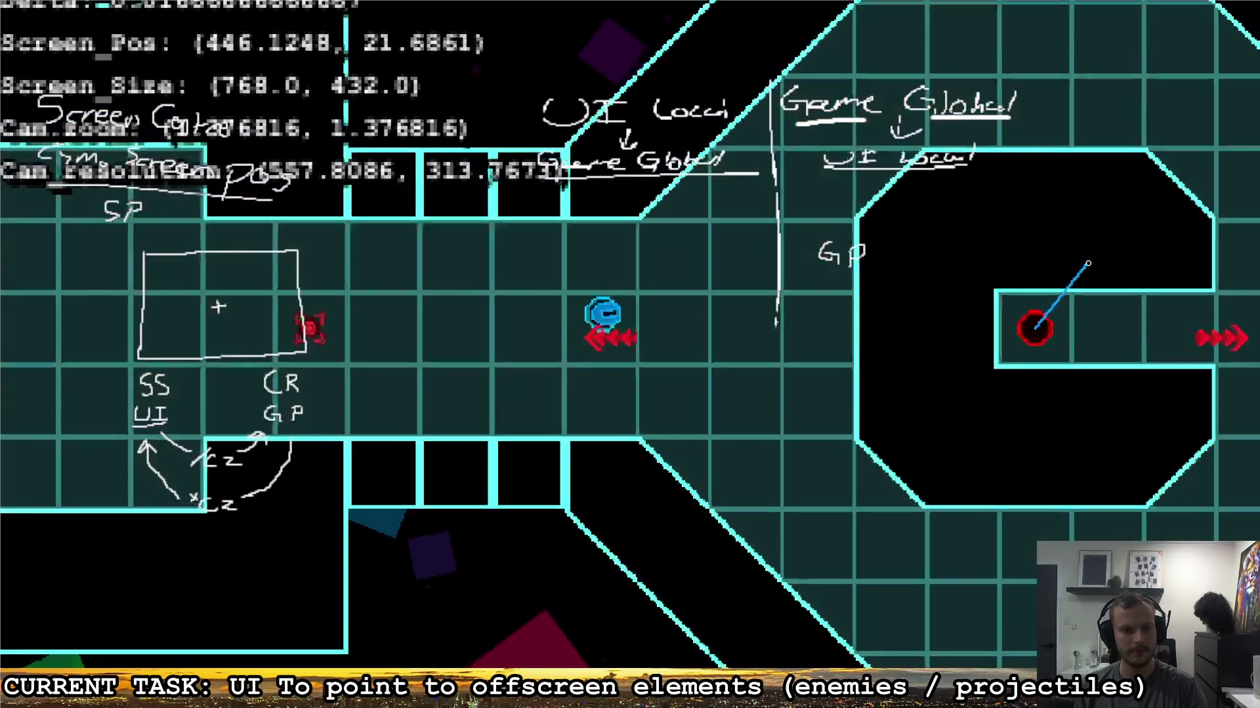
key("s")
key("d")
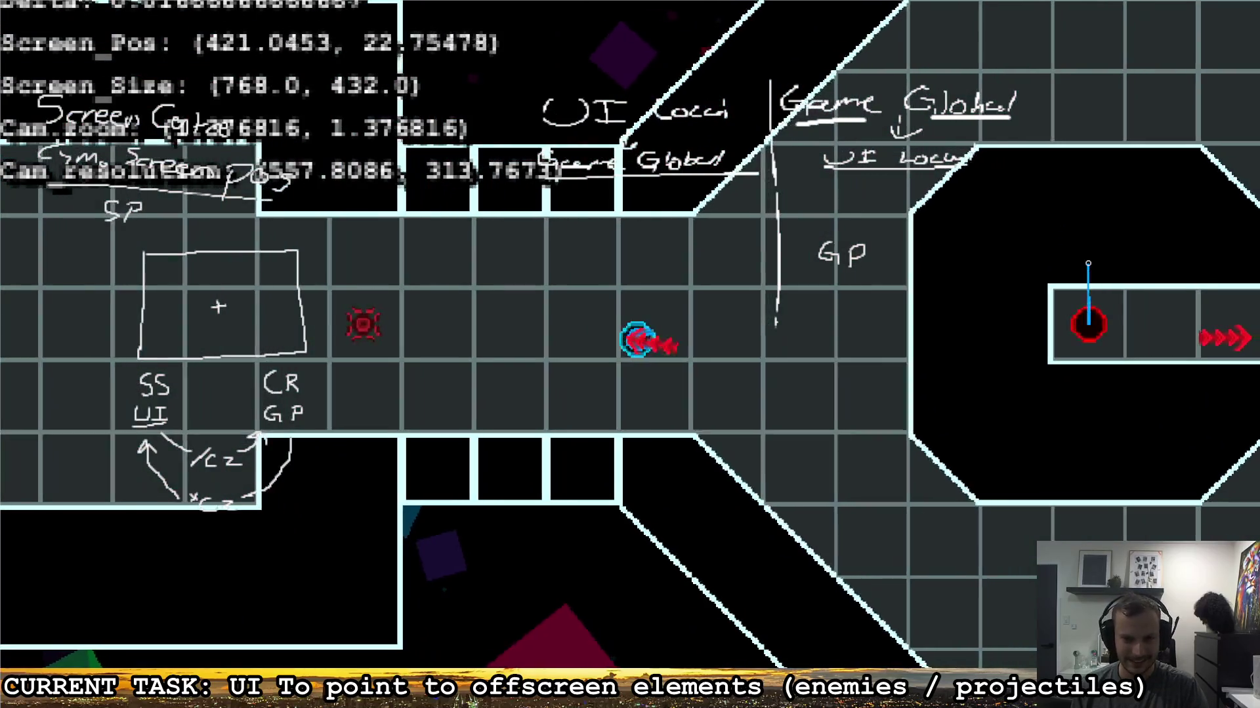
key("a")
key("s")
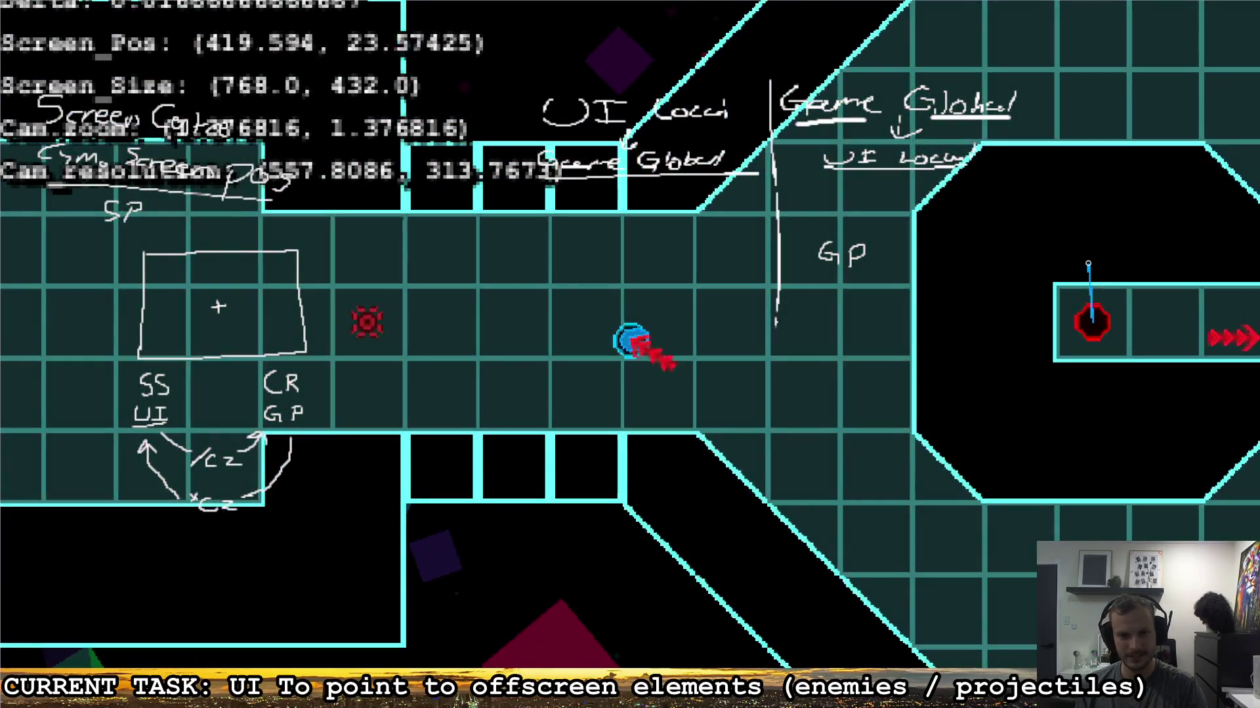
key("w")
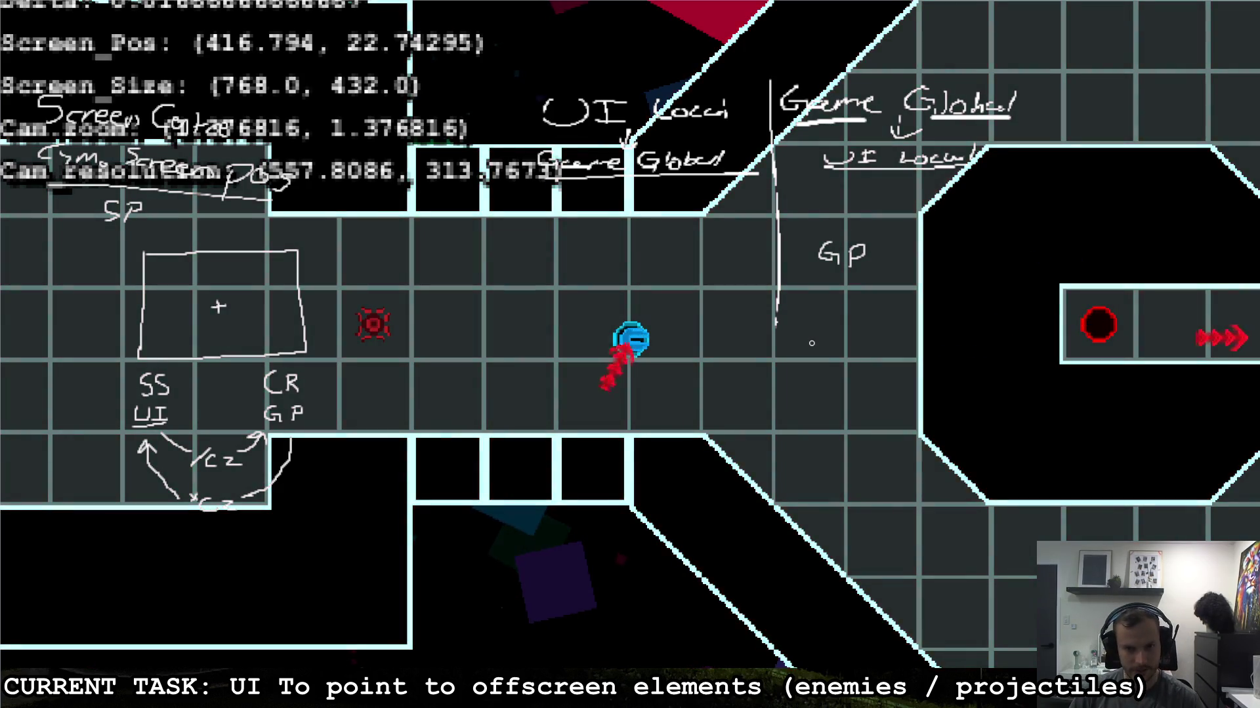
Step: Steer the ship through several headings with WASD to watch the offscreen danger arrows
key("d")
key("a")
key("w")
key("s")
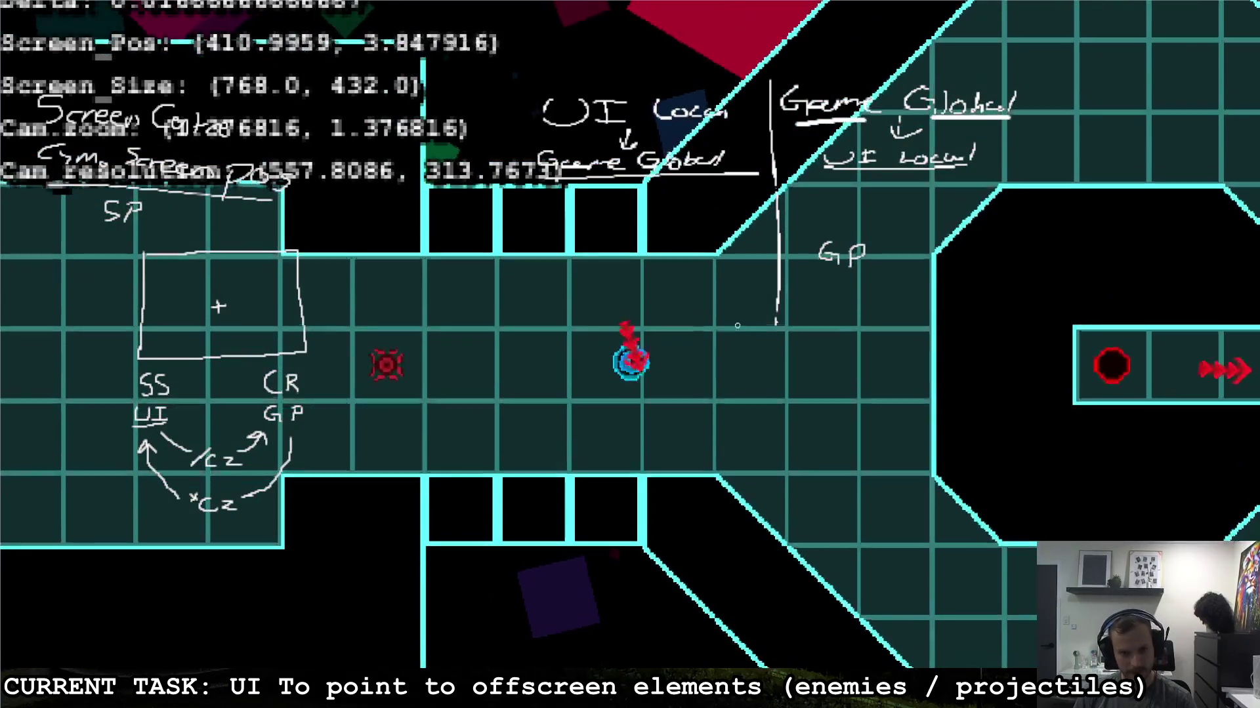
key("a")
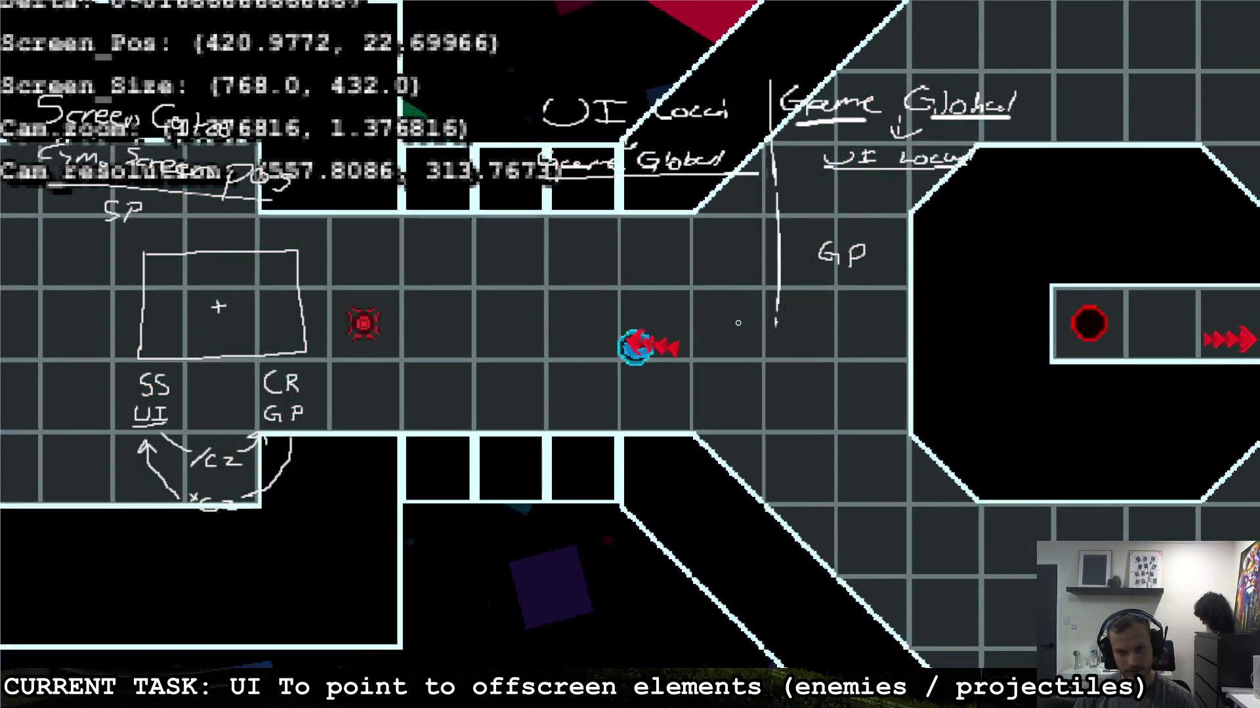
key("w")
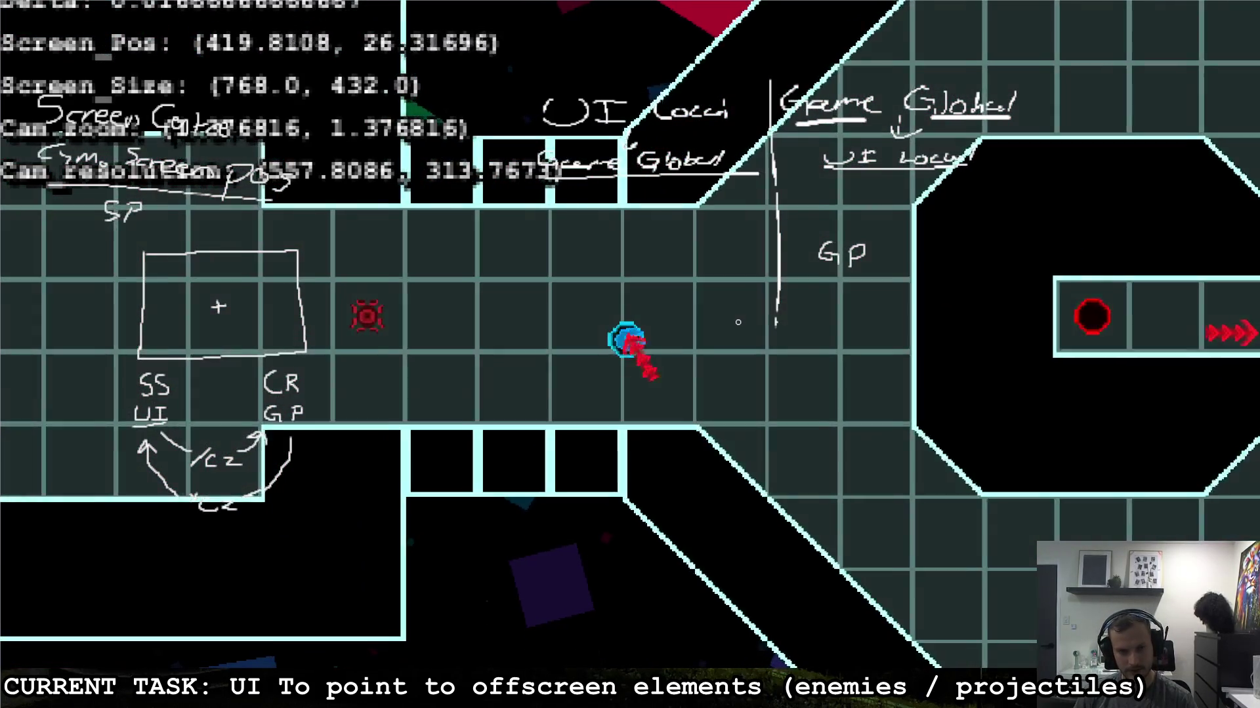
key("d")
key("s")
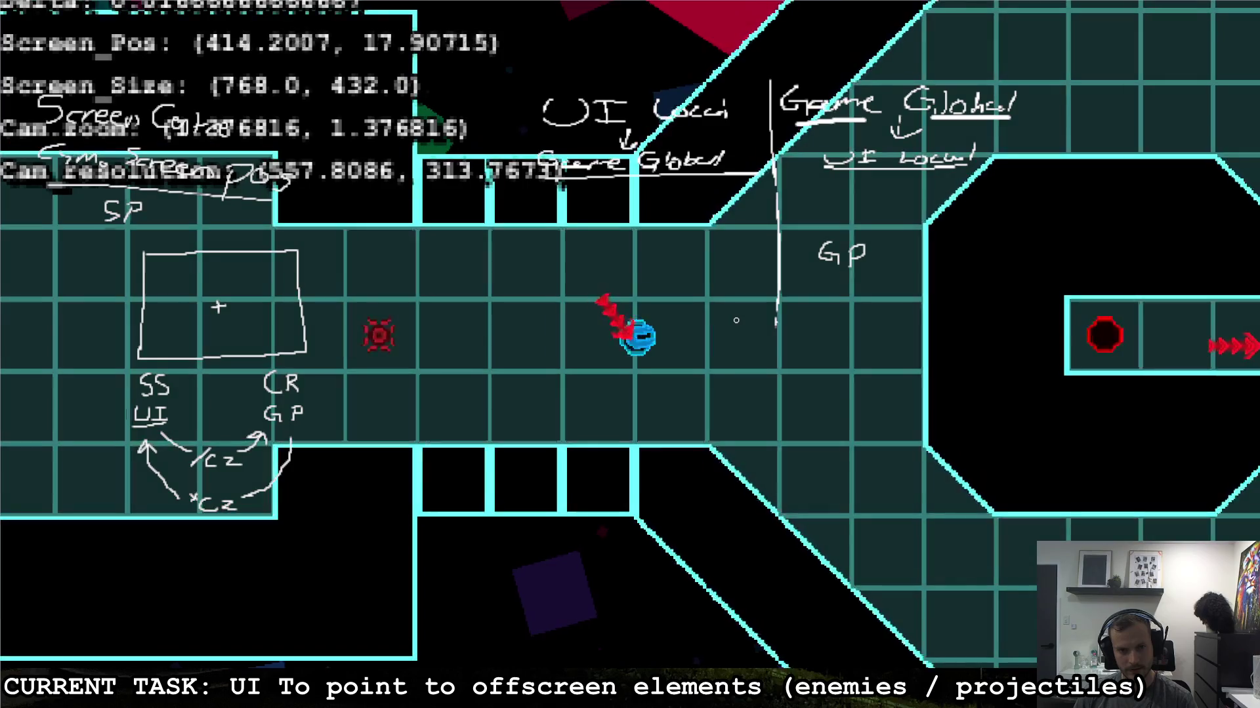
key("s")
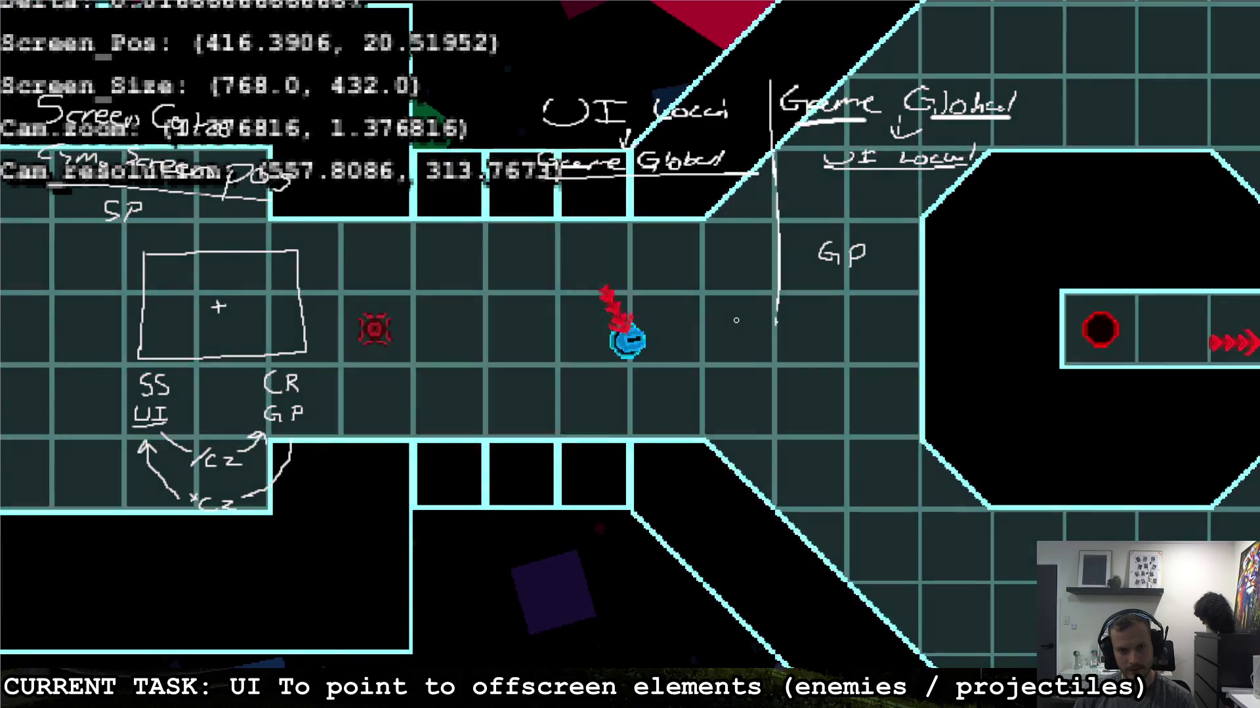
key("w")
key("a")
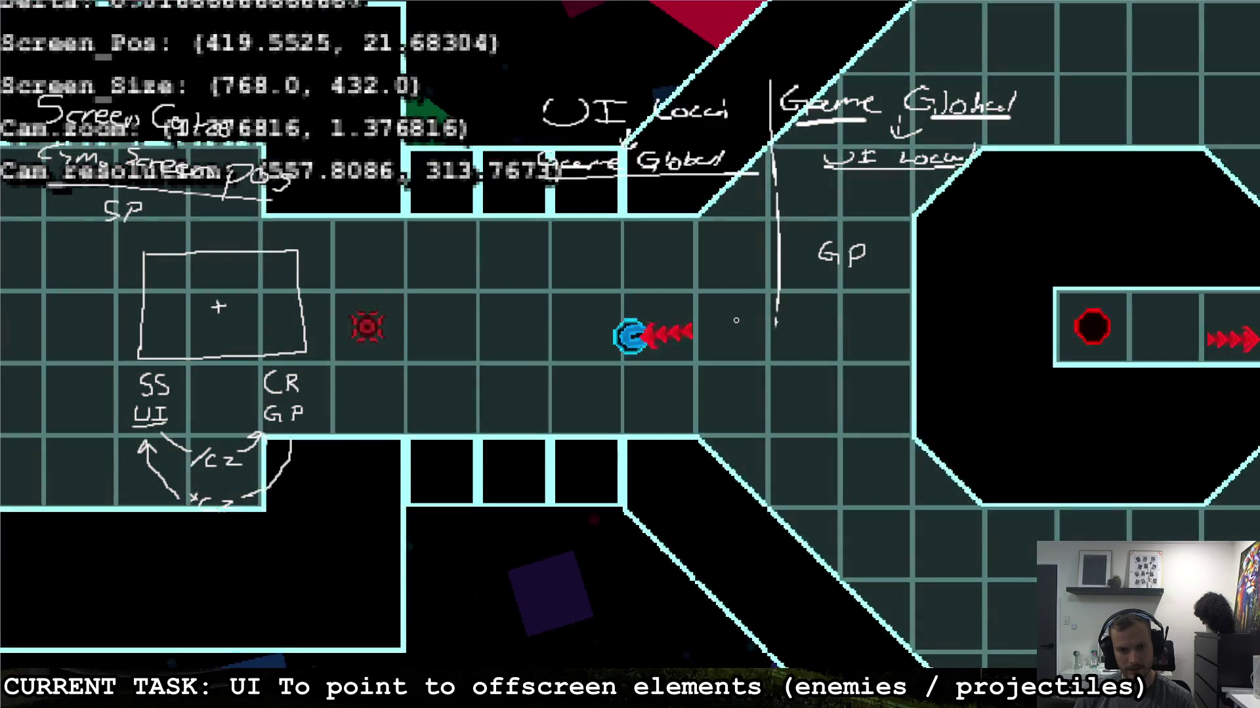
key("s")
key("d")
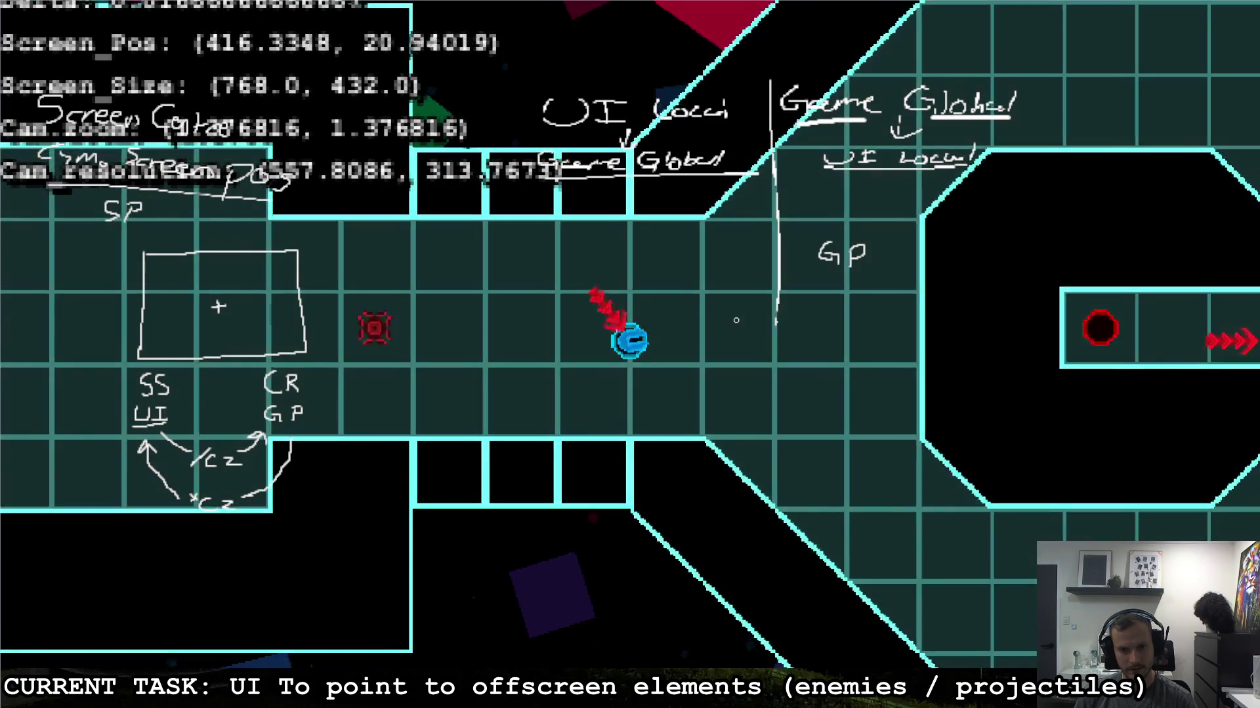
Step: Fly through the octagonal room, fire at the red enemy and keep moving around
key("d")
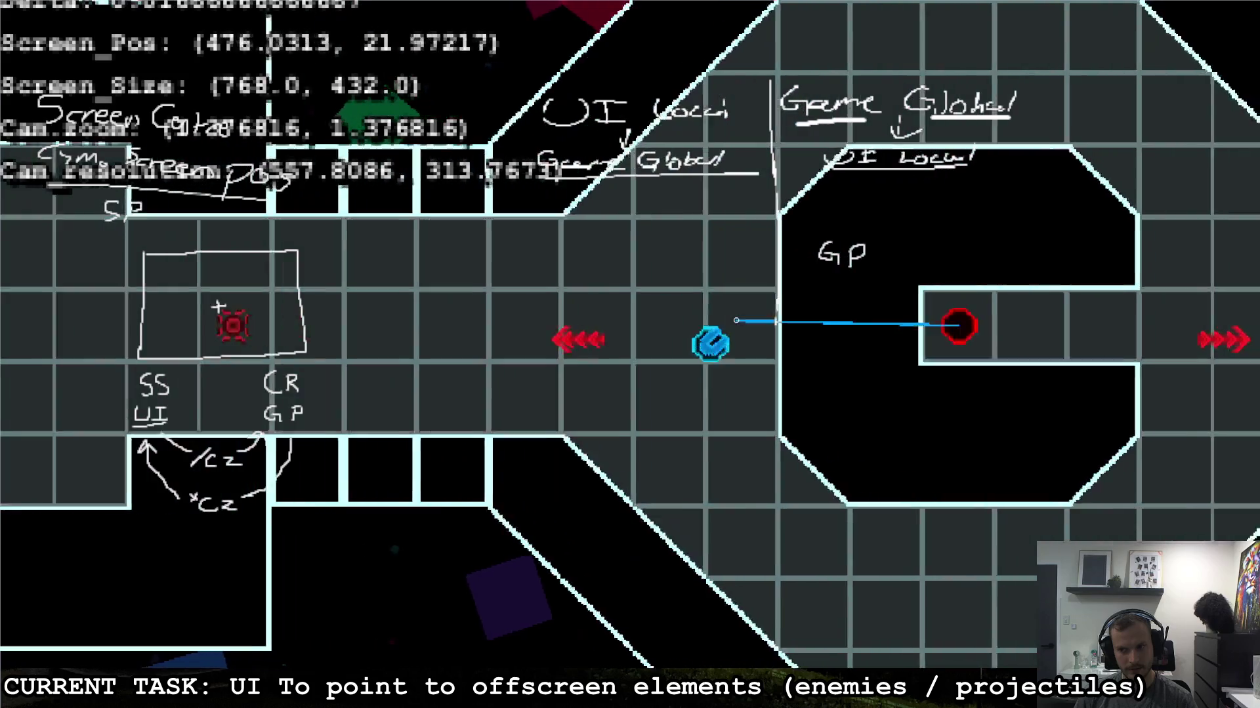
key("s")
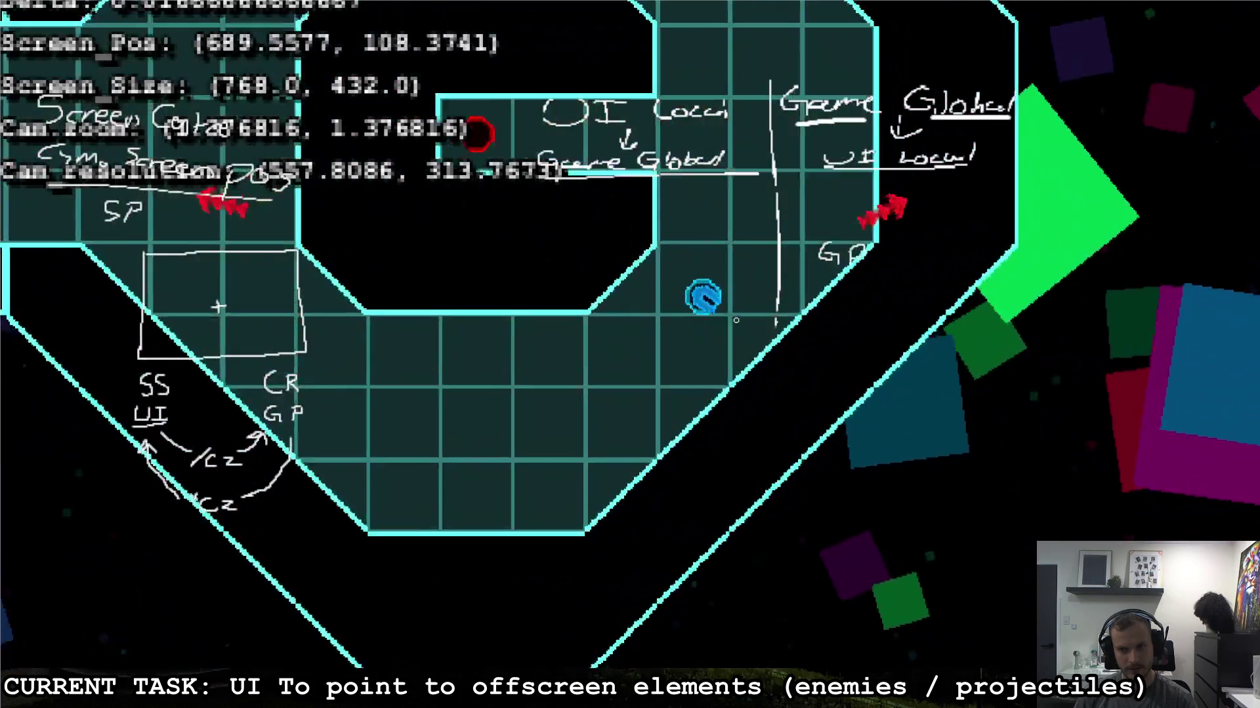
key("w")
key("d")
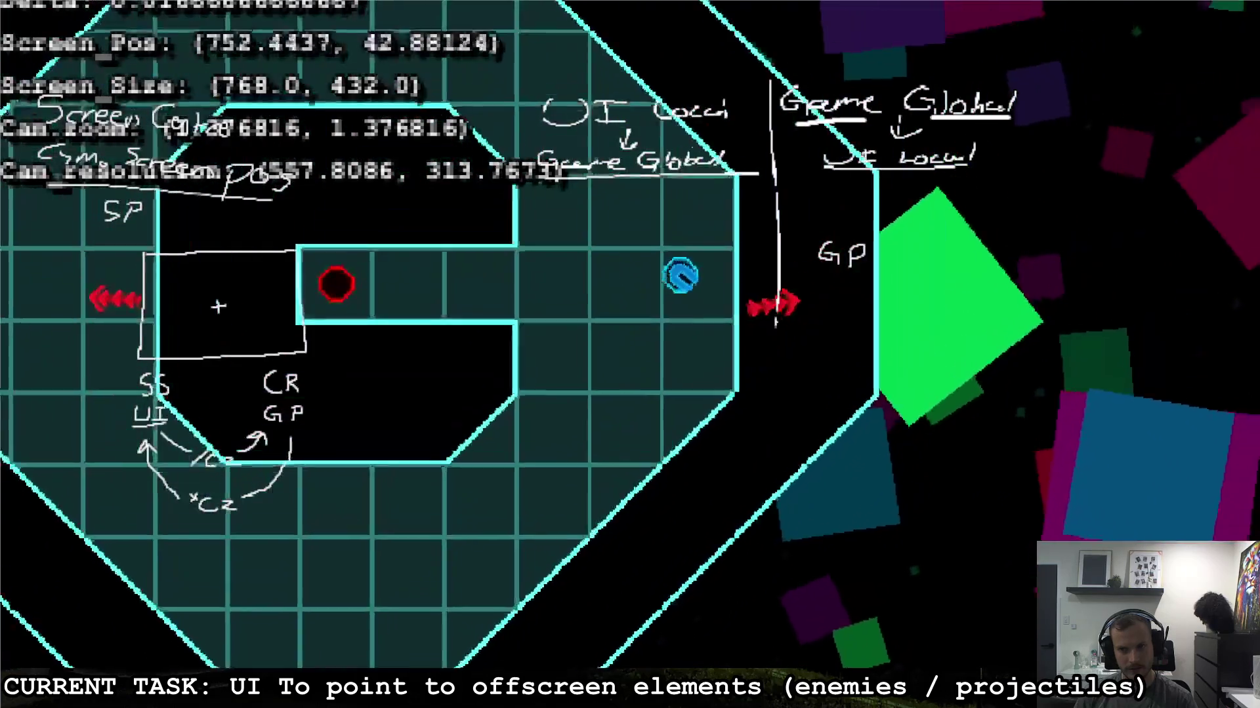
key("s")
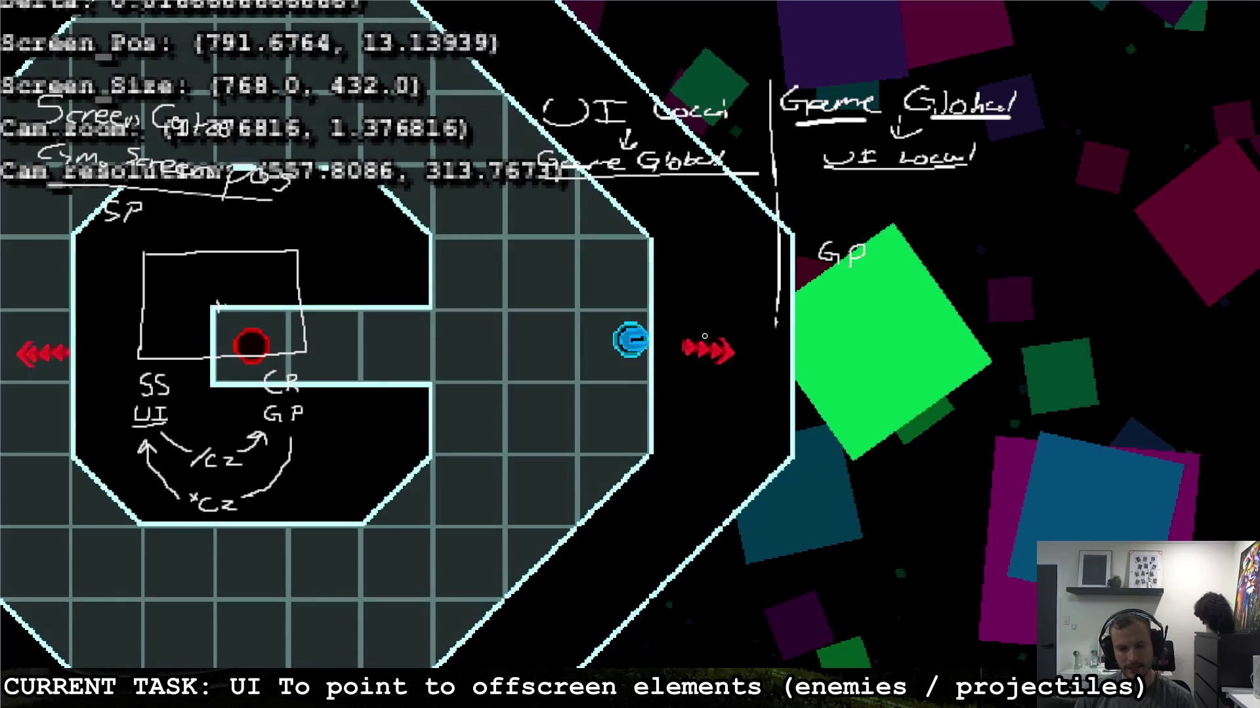
left_click(227, 358)
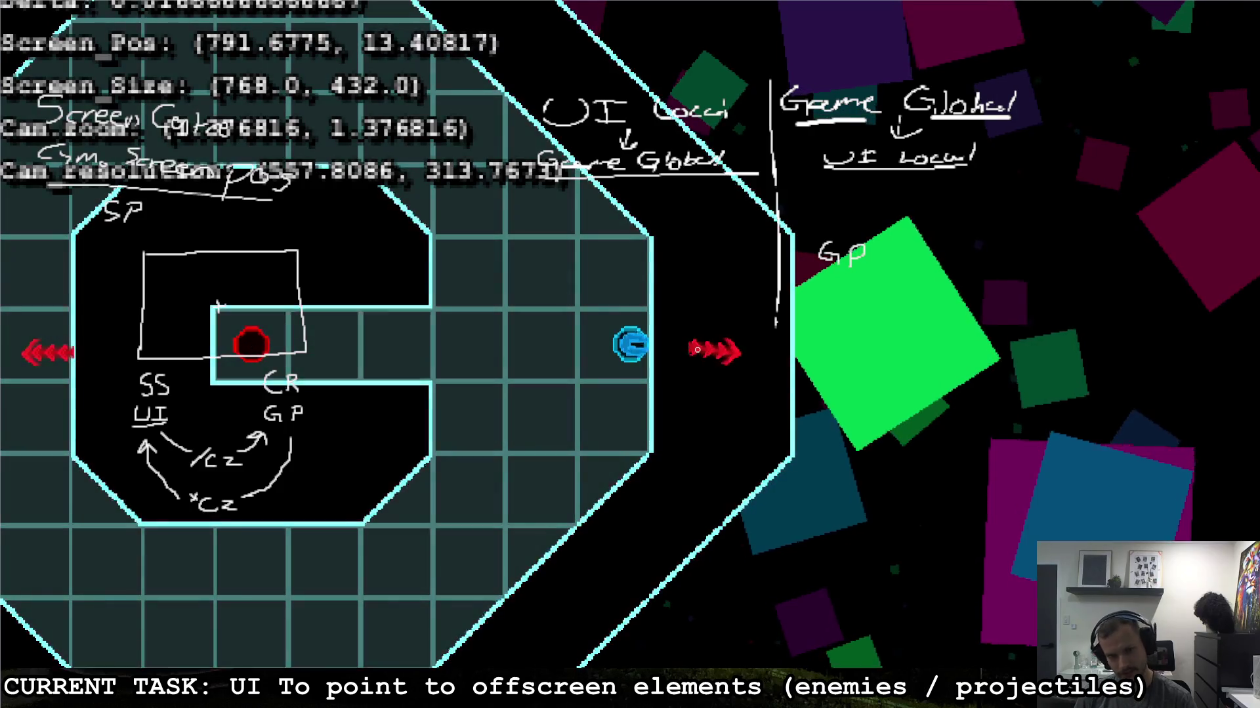
key("s")
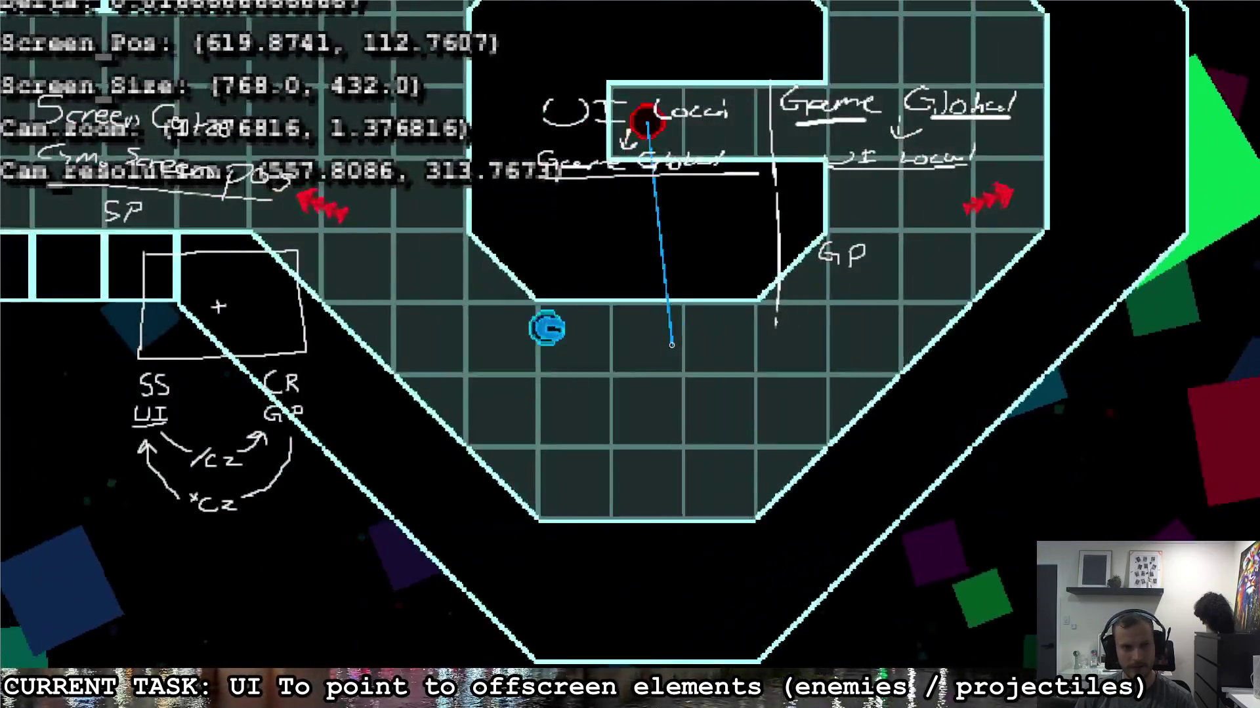
key("w")
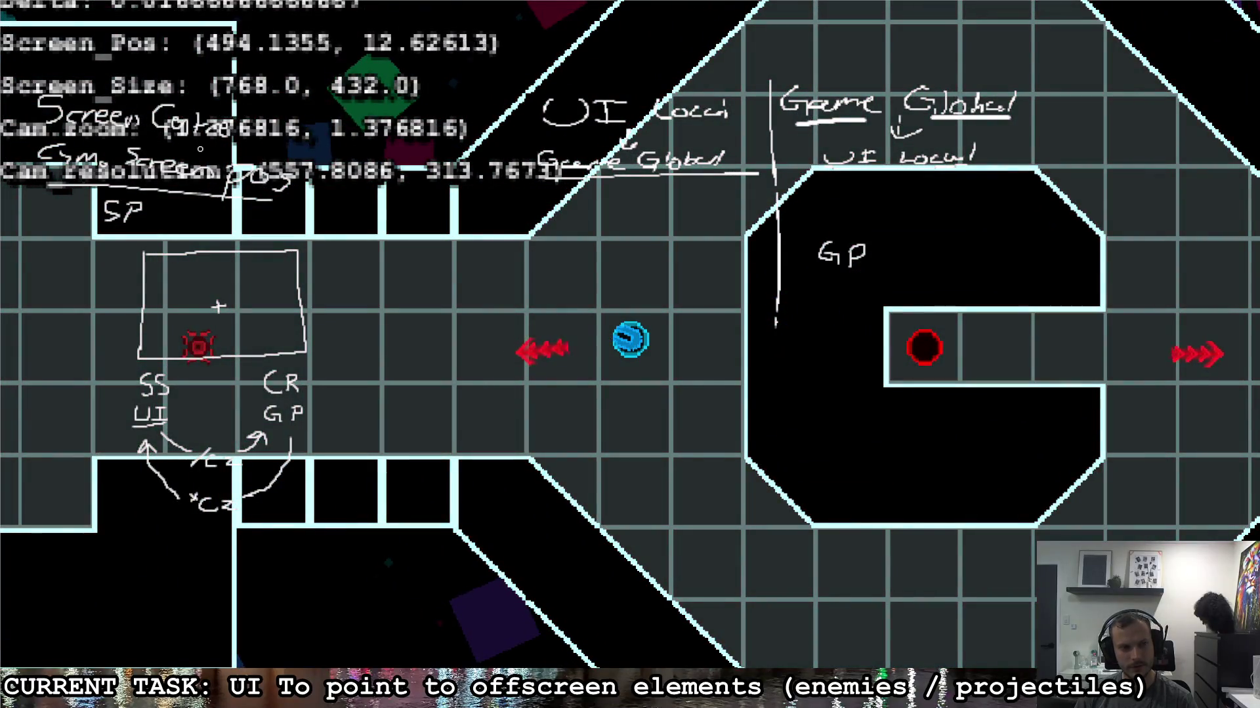
key("a")
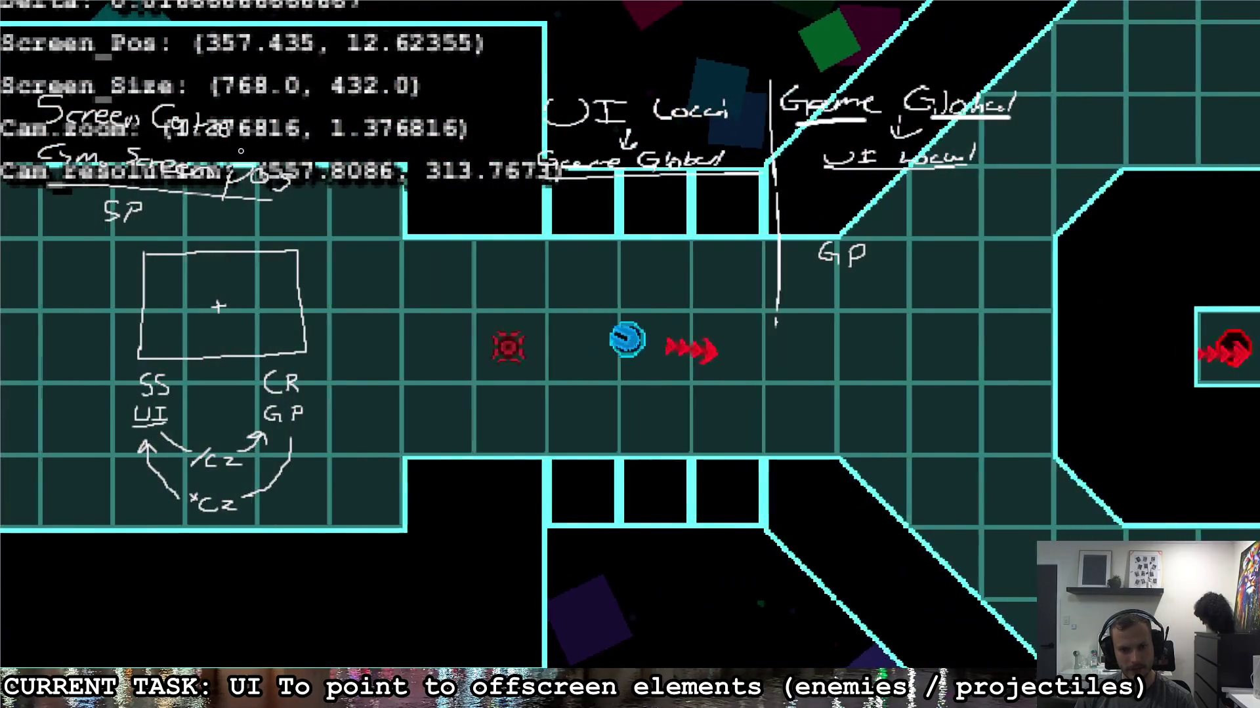
key("d")
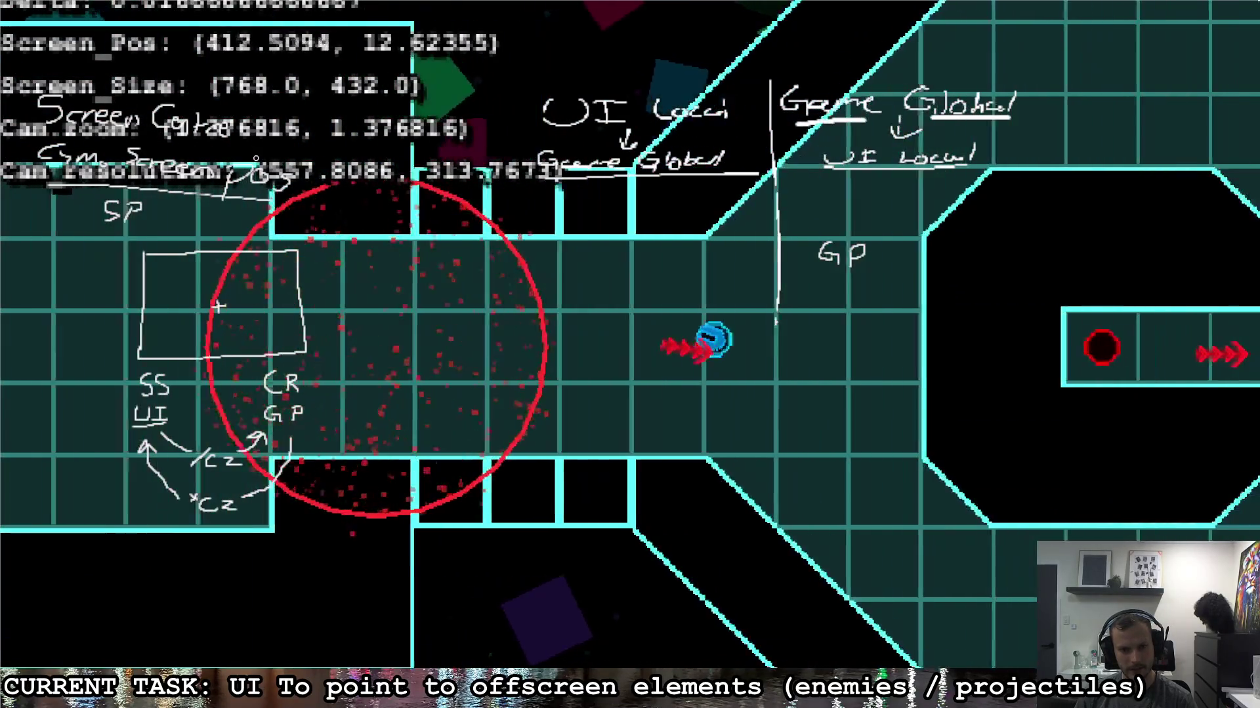
Step: Pause the game and quit back to the script editor
key("Escape")
key("Right")
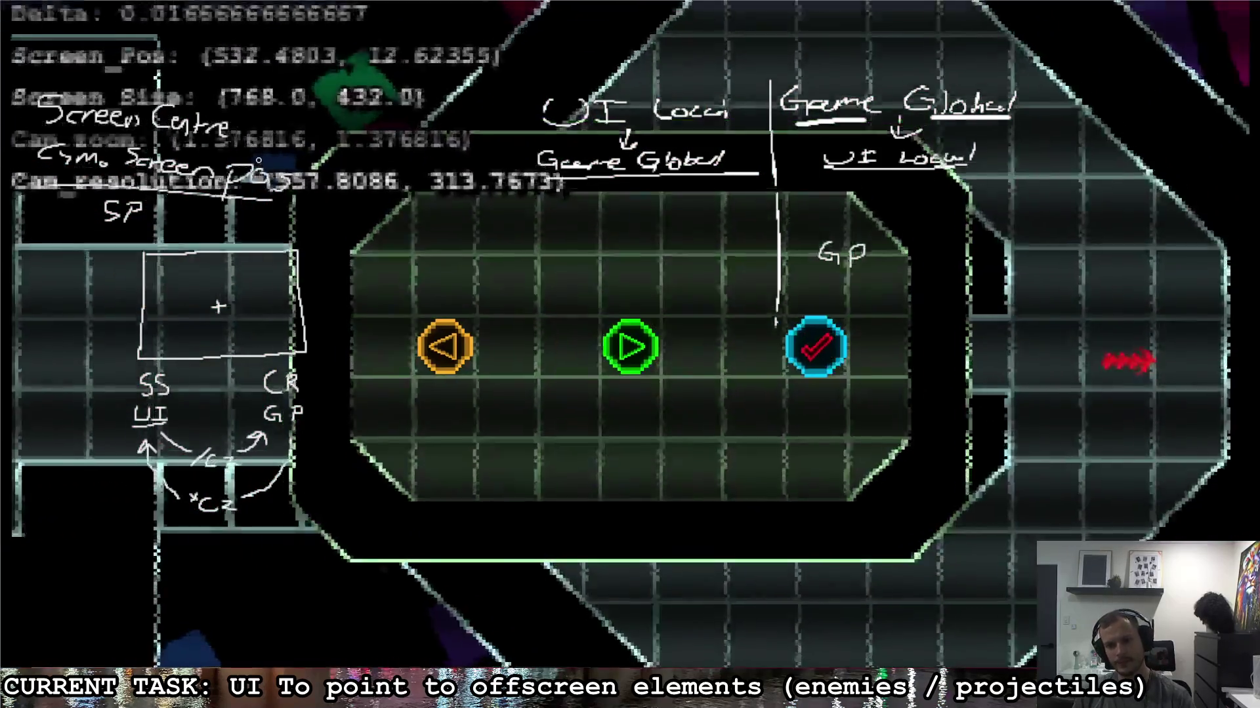
key("Return")
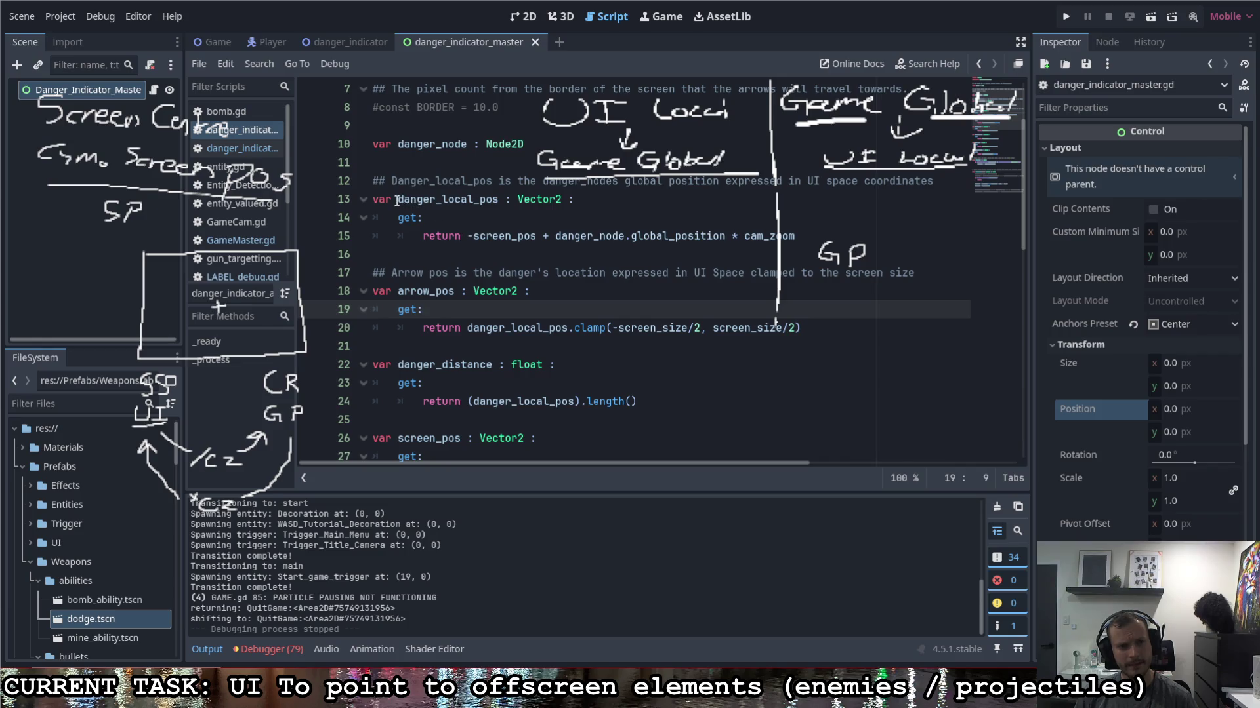
Step: Wrap -screen_pos + danger_node.global_position on line 15 in parentheses
left_click_drag(396, 200, 500, 201)
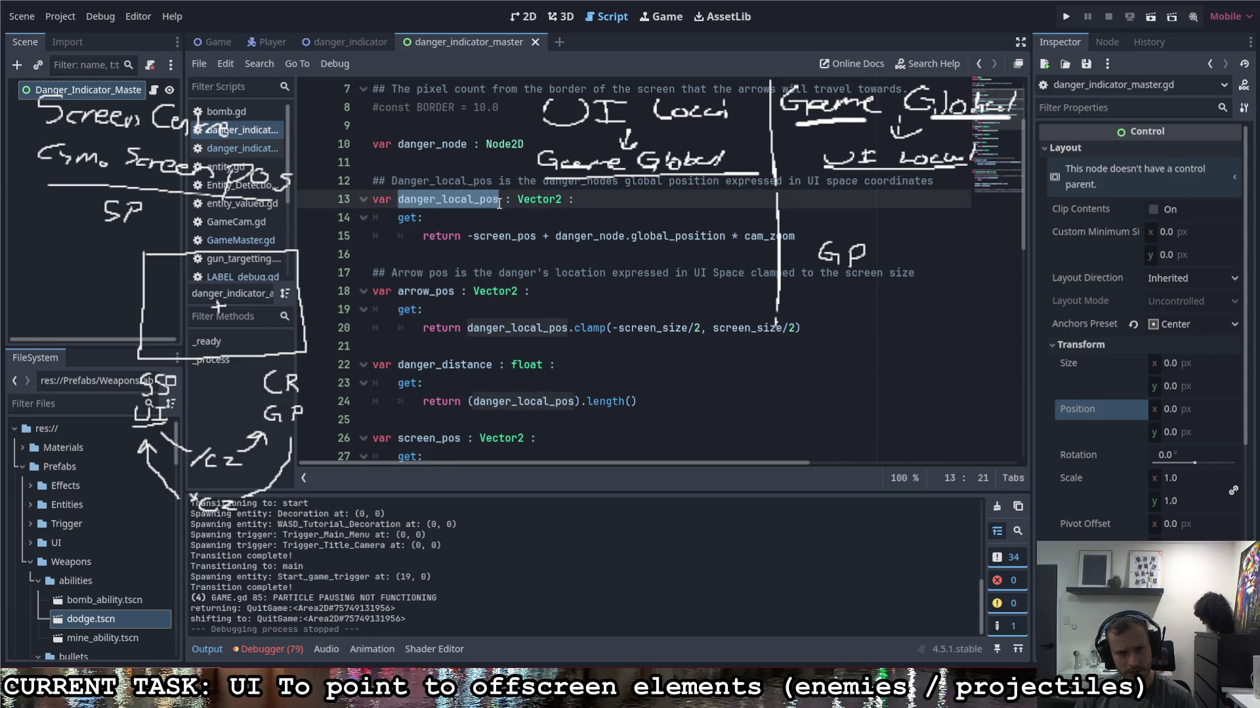
left_click(474, 236)
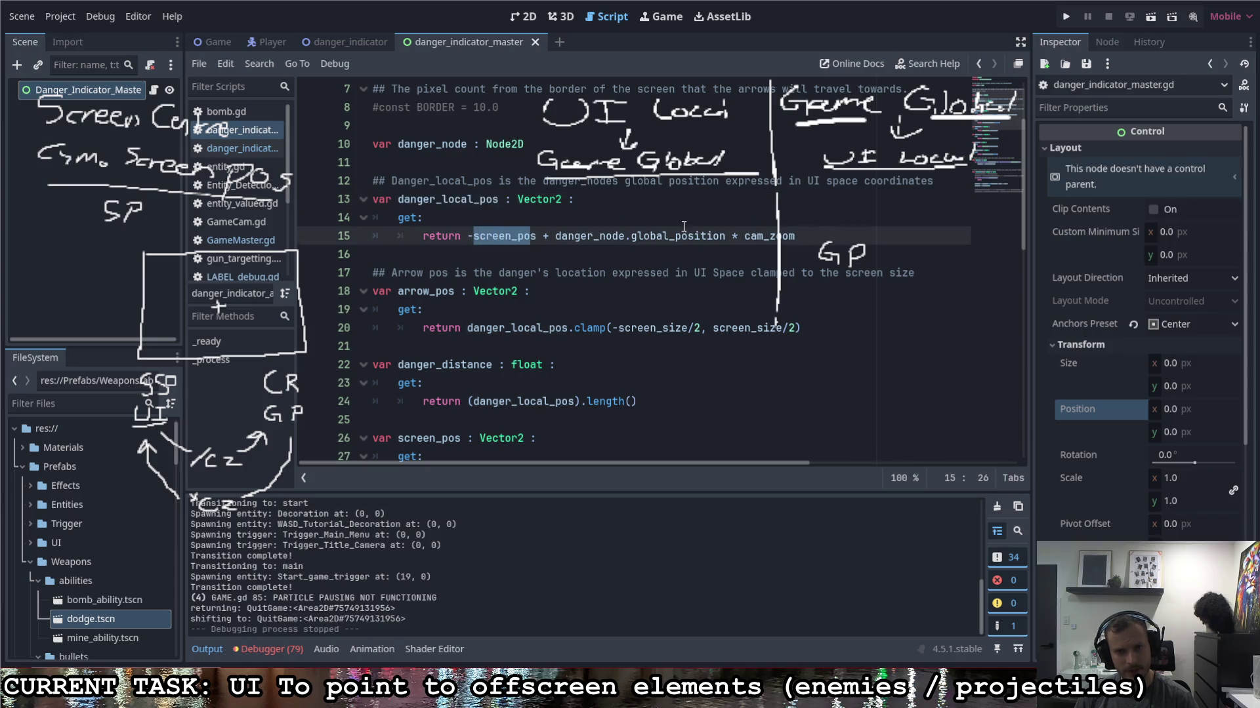
left_click(725, 236)
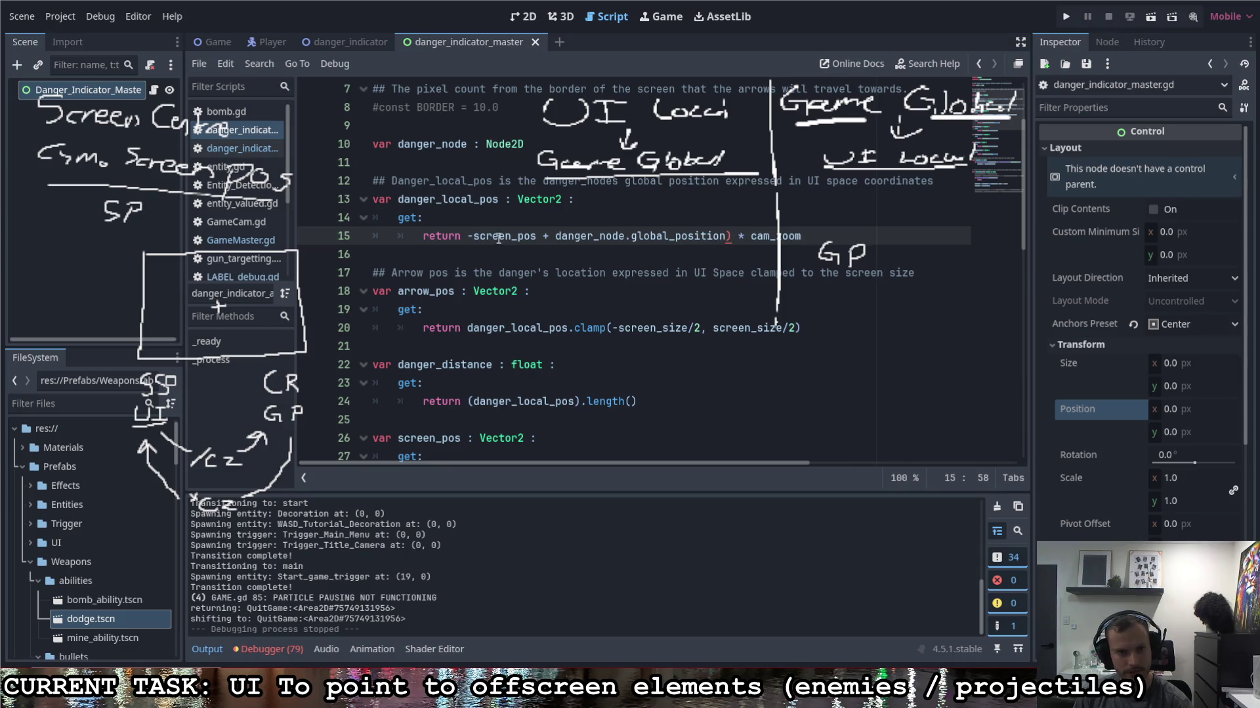
type("-")
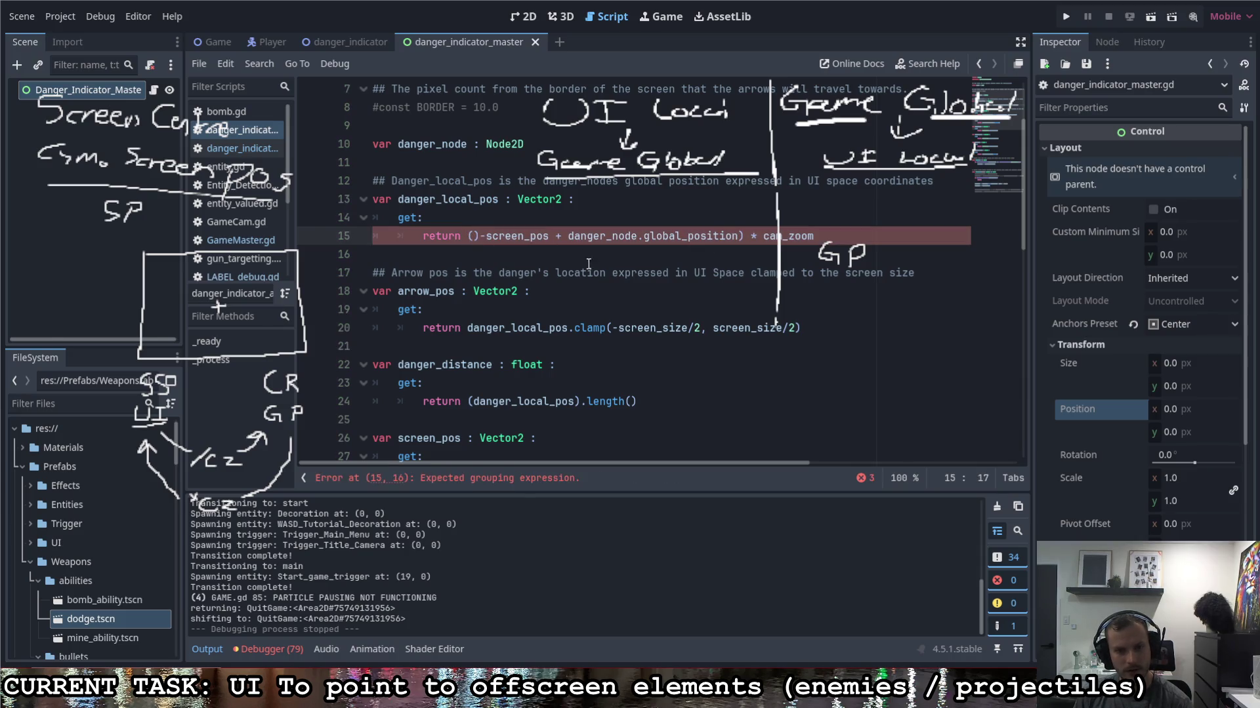
key("Delete")
type("/")
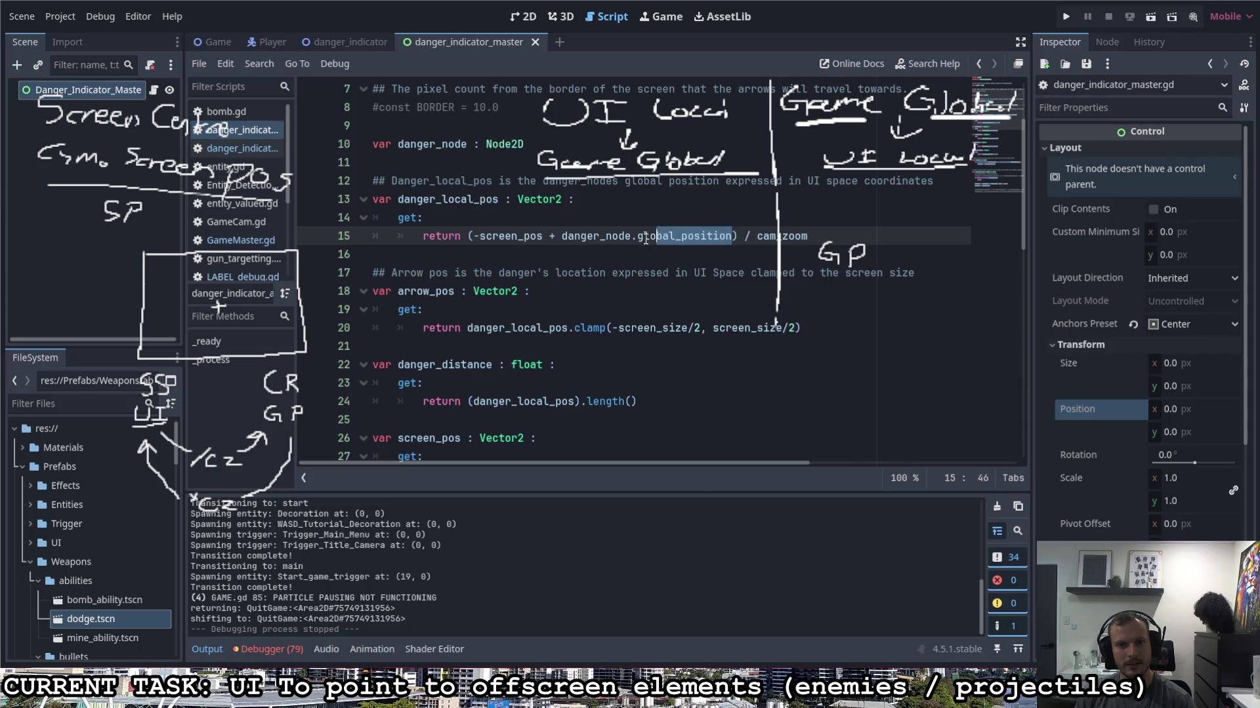
Step: Make the expression divide by cam_zoom instead of multiplying, then run the project
left_click_drag(587, 242, 558, 240)
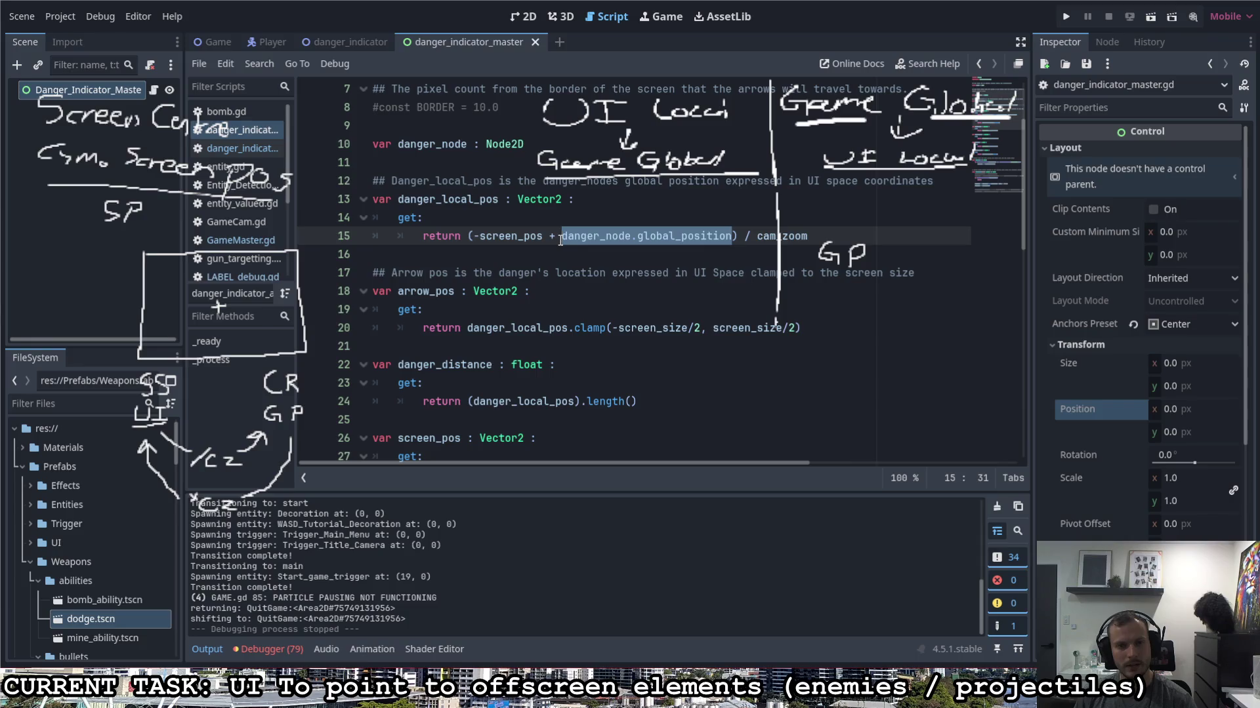
left_click(542, 240)
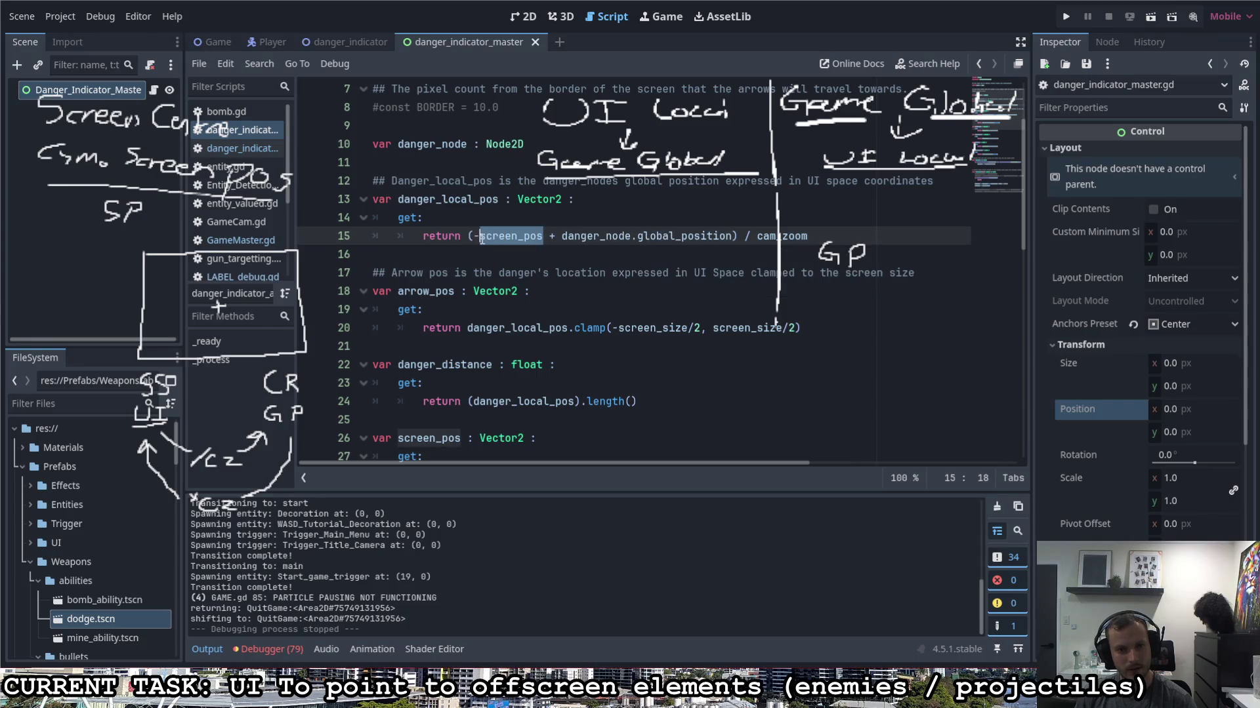
left_click(563, 236)
mouse_move(611, 238)
left_mouse_down()
mouse_move(728, 237)
mouse_move(467, 237)
left_mouse_up()
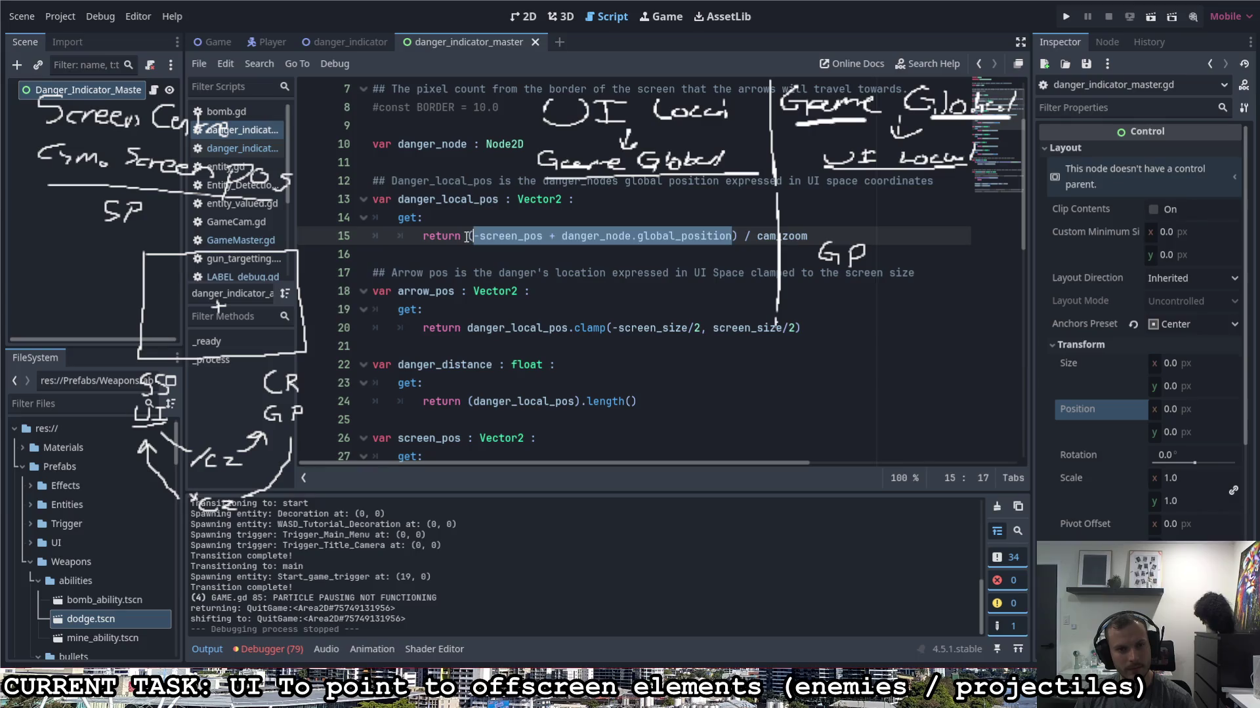
left_click_drag(807, 236, 755, 236)
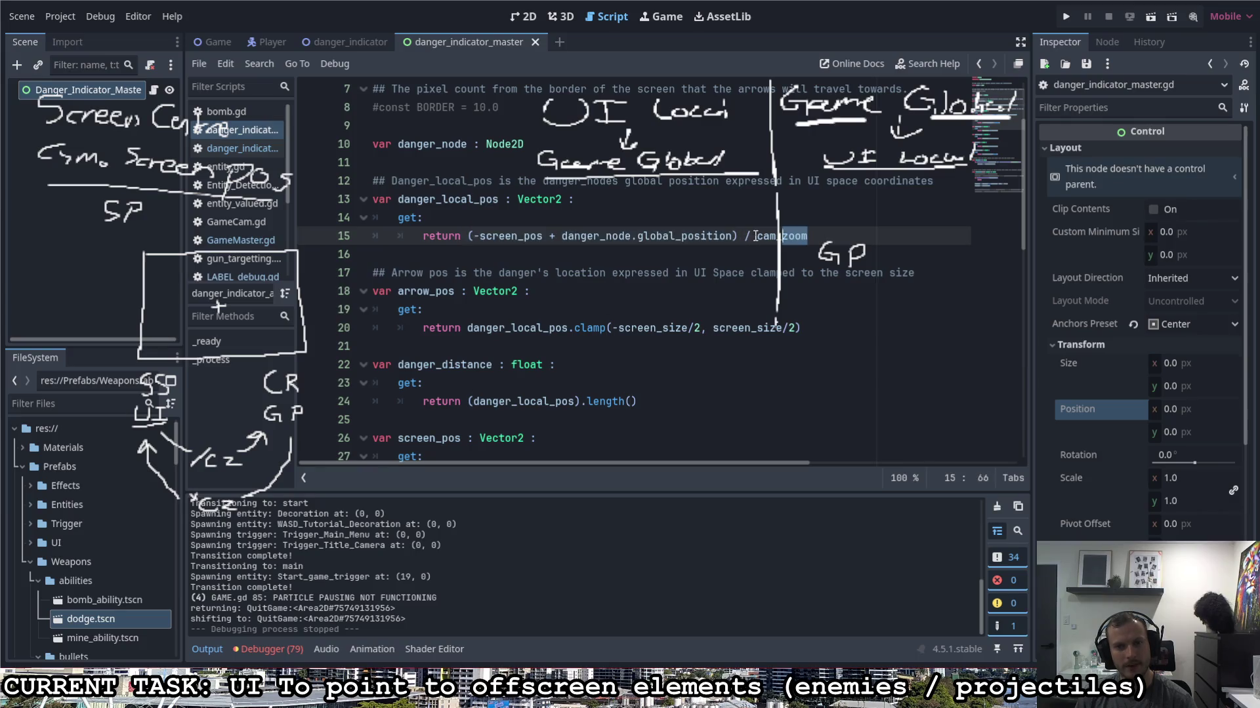
left_click(811, 244)
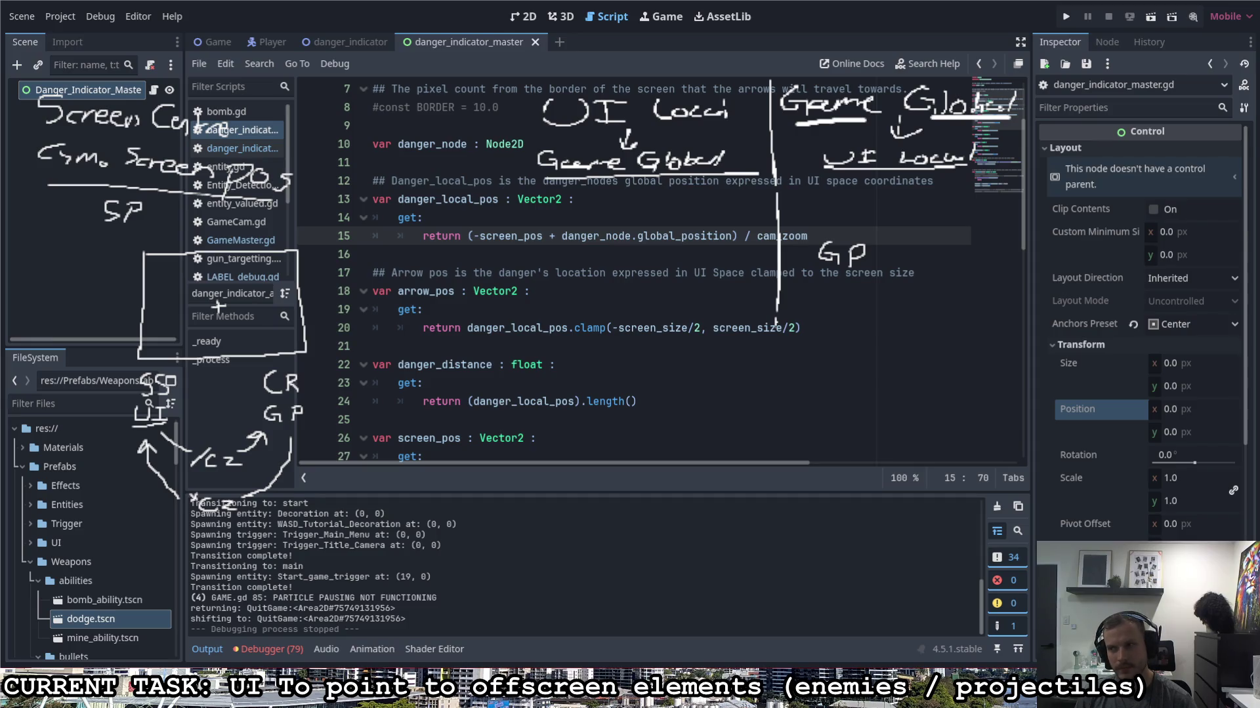
left_click(879, 224)
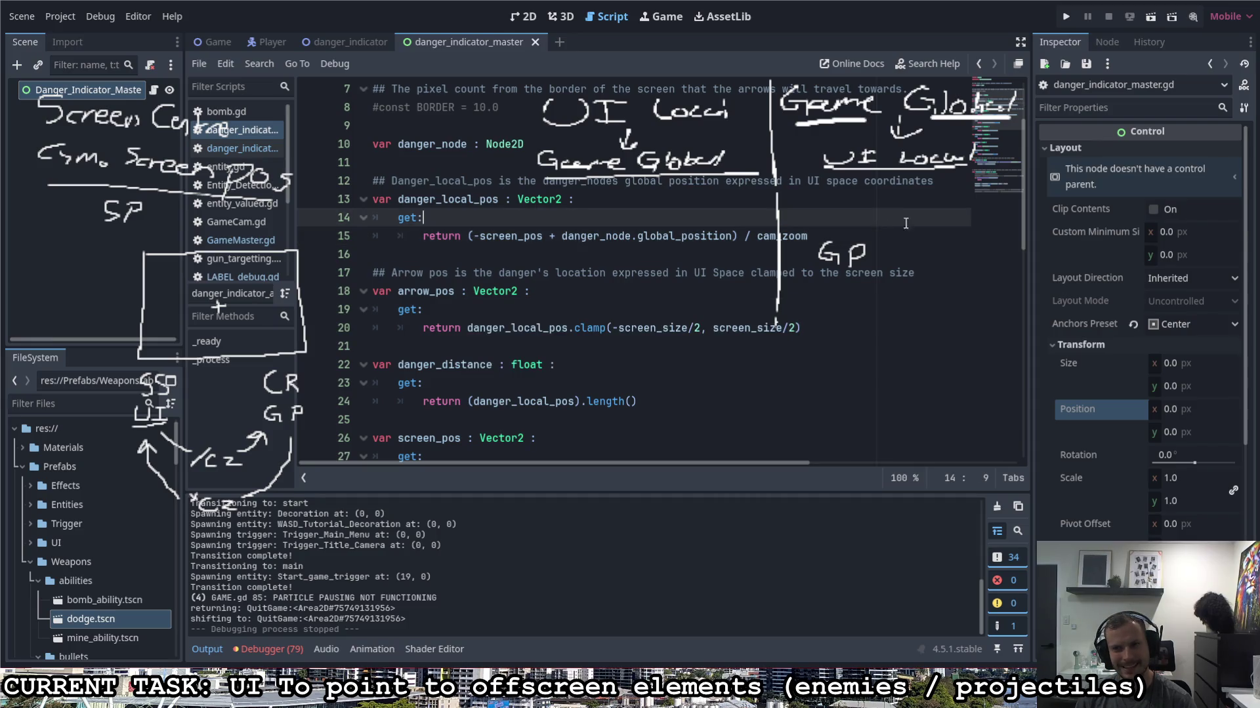
left_click(1066, 18)
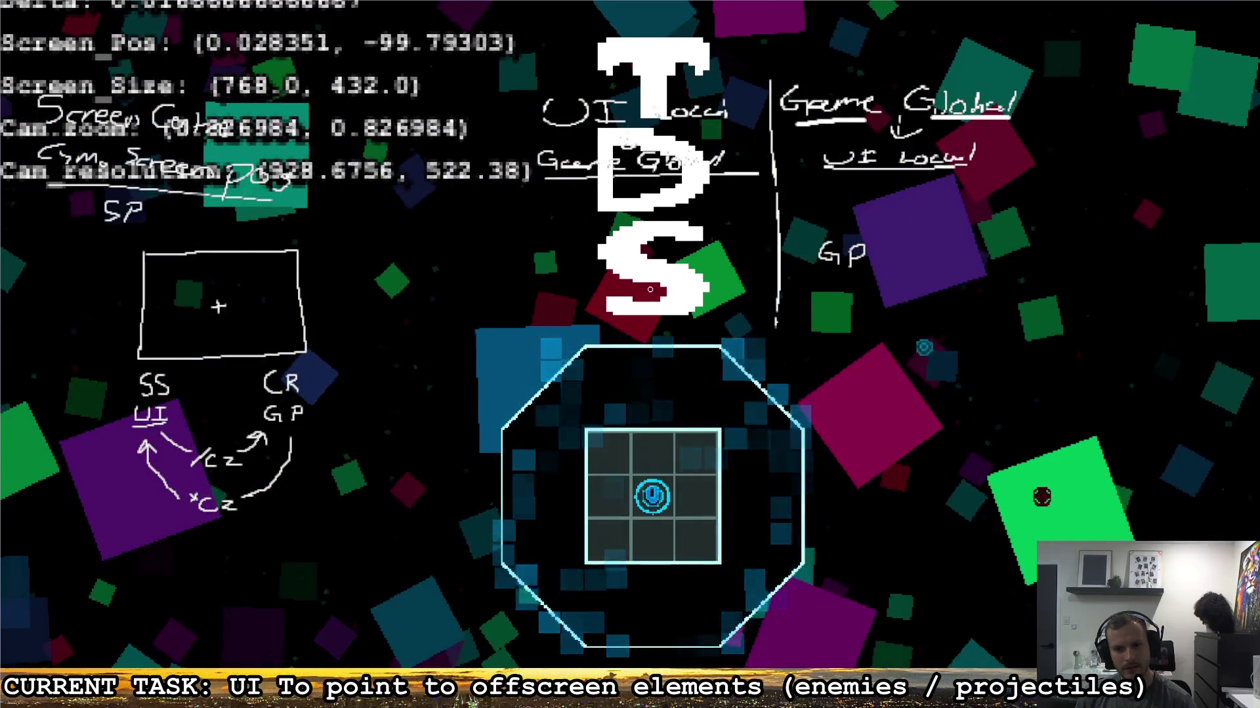
Step: Fly the ship right into the octagon room and back up-left toward the corridor
key("d")
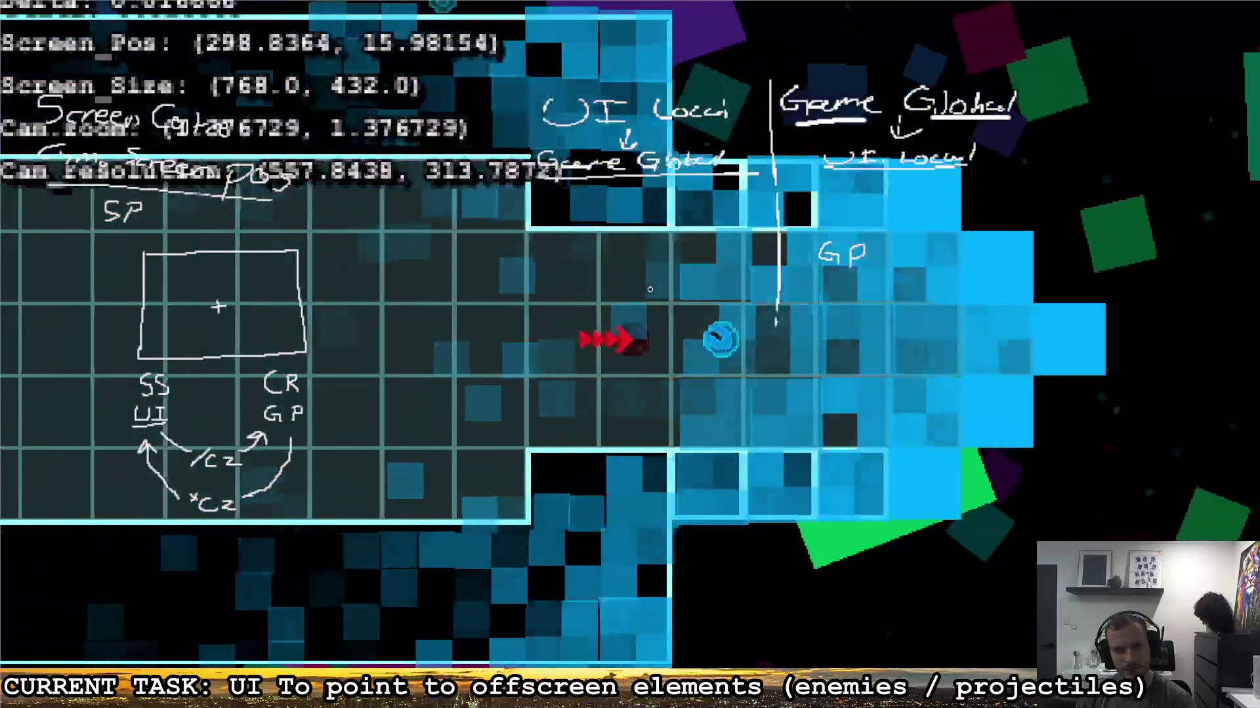
key("d")
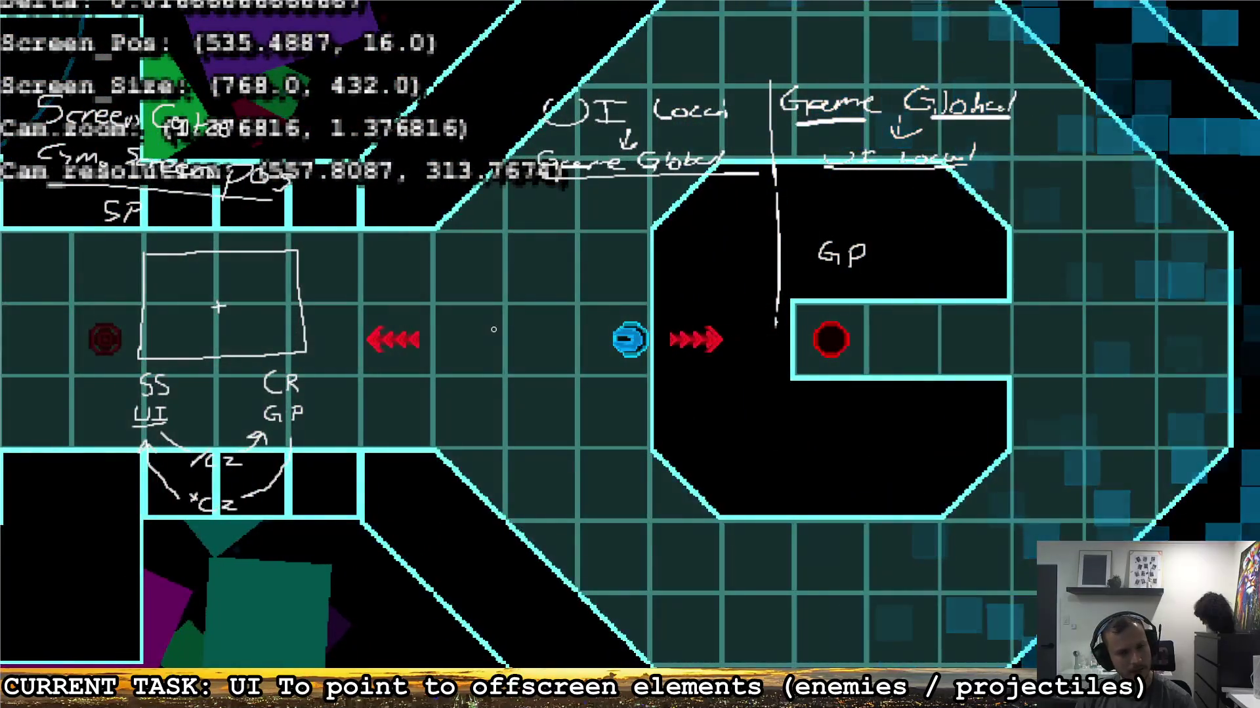
key("s")
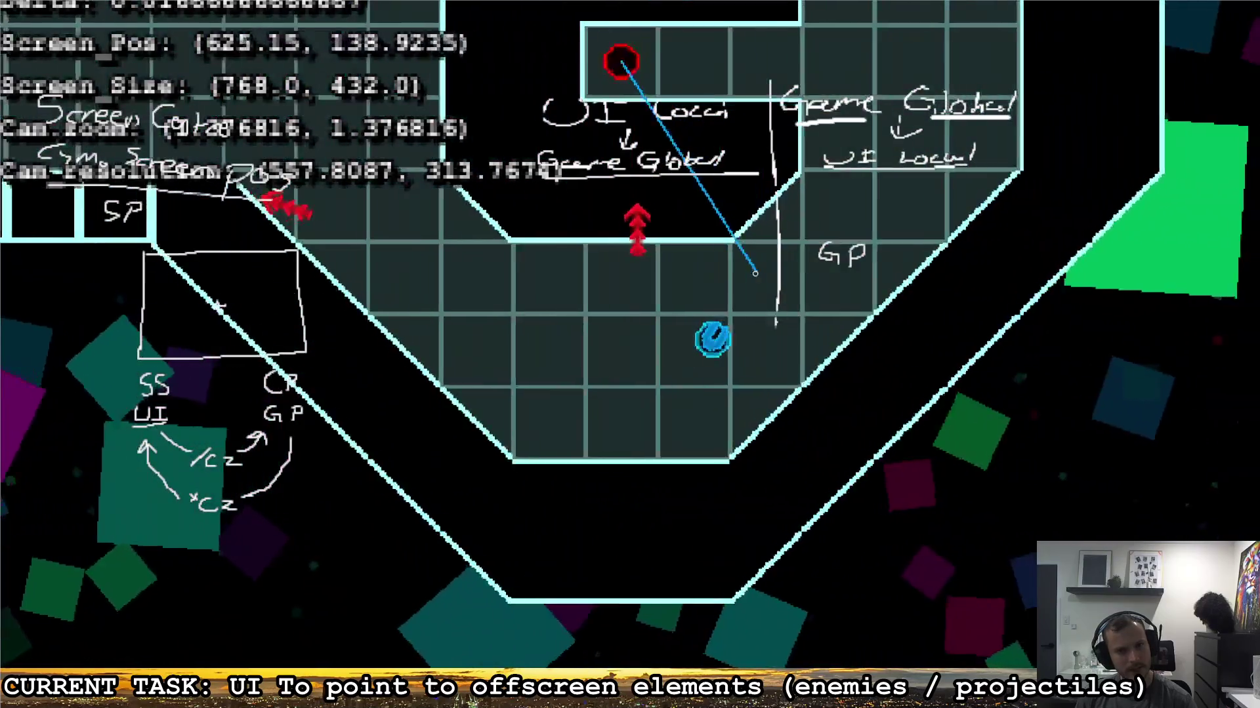
key("w")
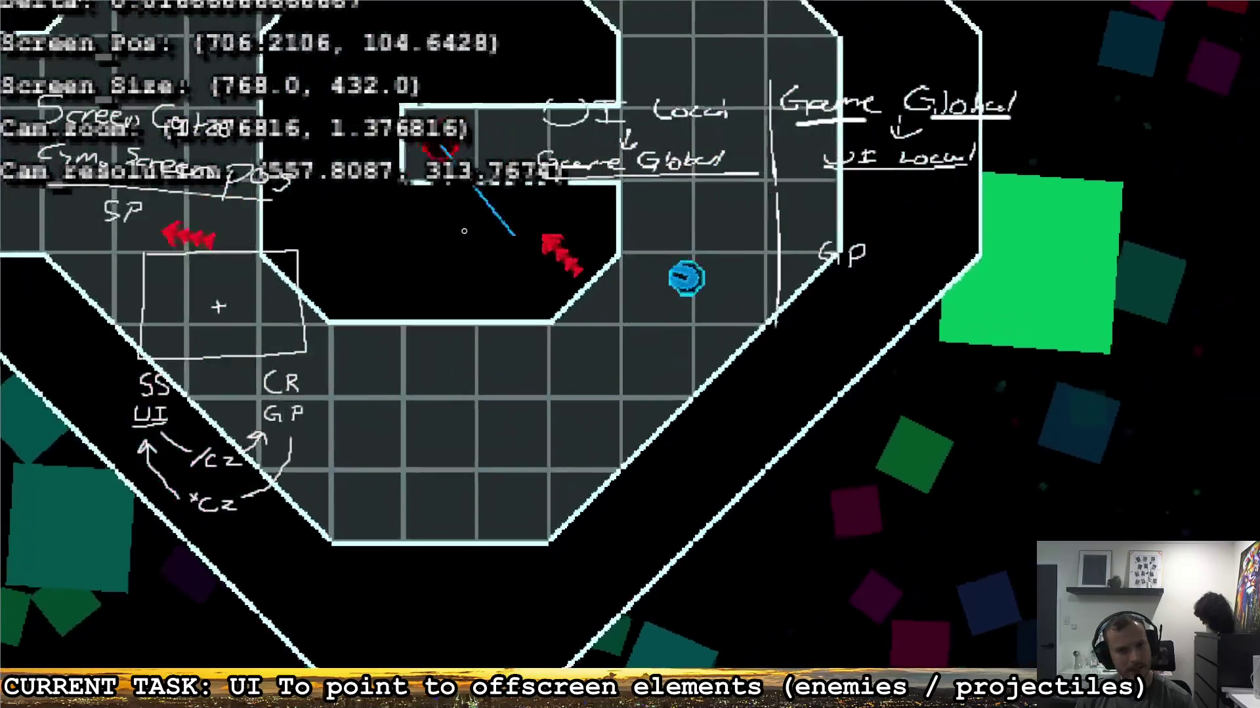
key("w")
key("a")
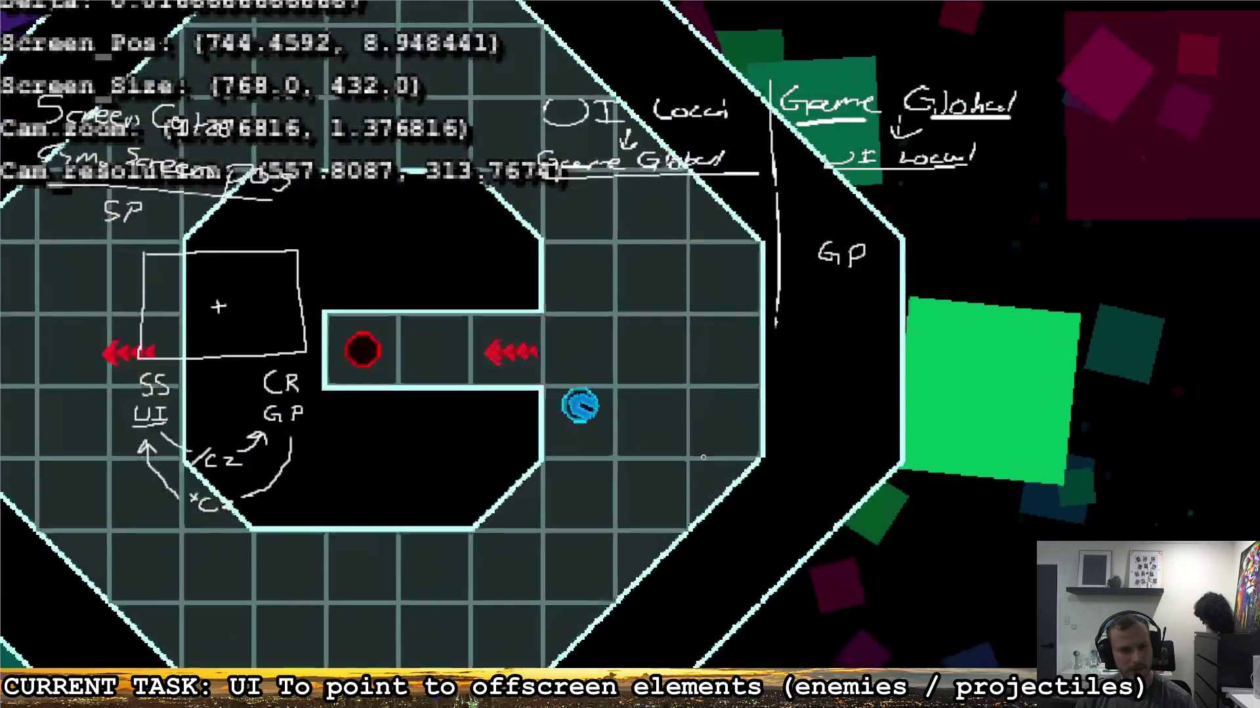
key("a")
key("w")
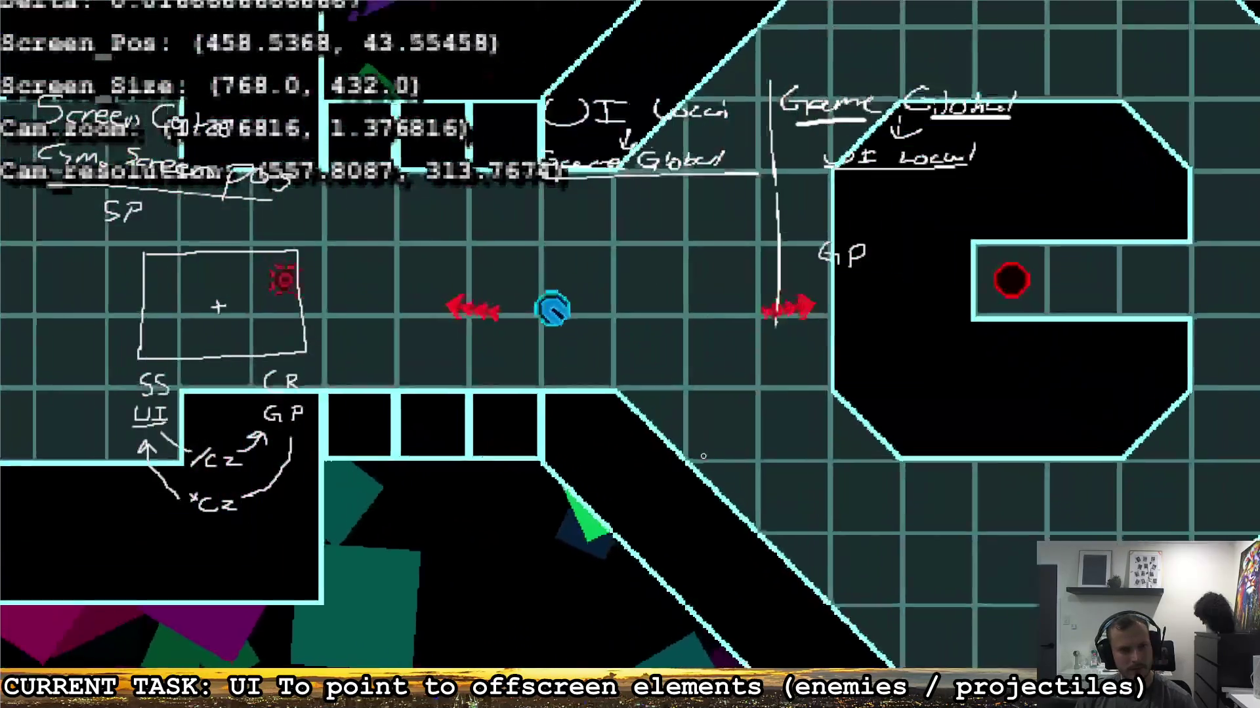
Step: Fly right through the level and back into the corridor, then quit with Escape
key("d")
key("a")
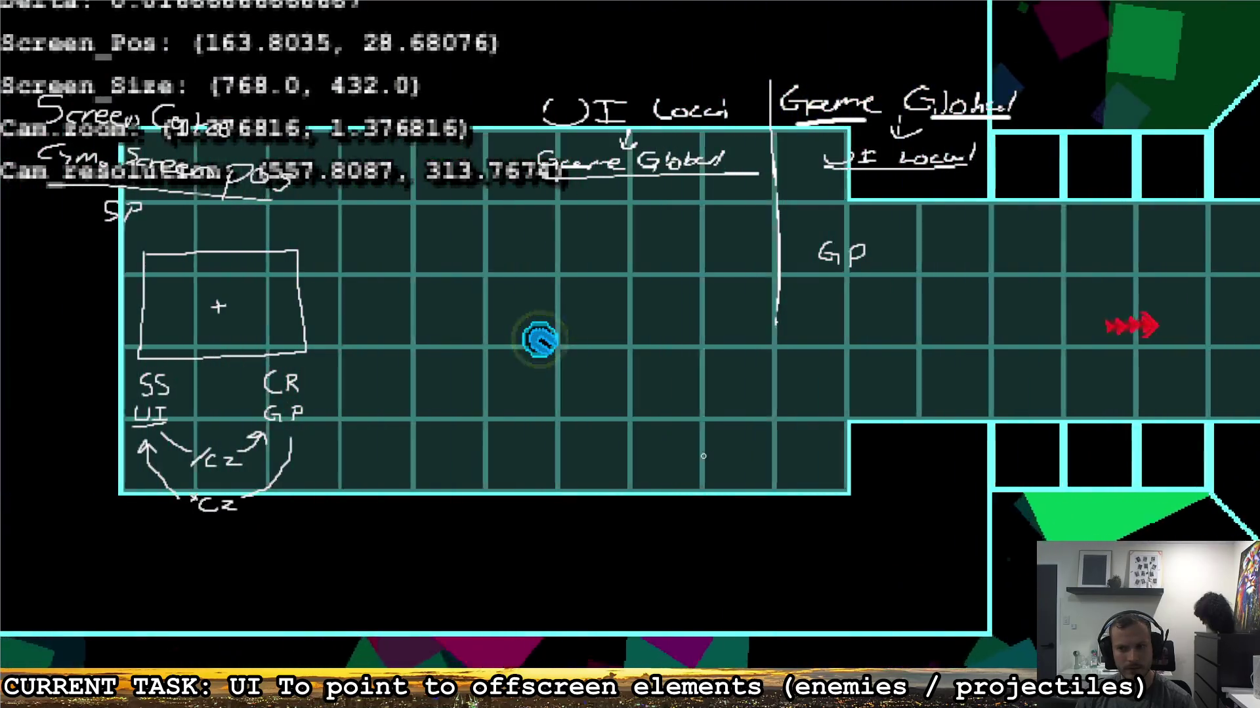
key("a")
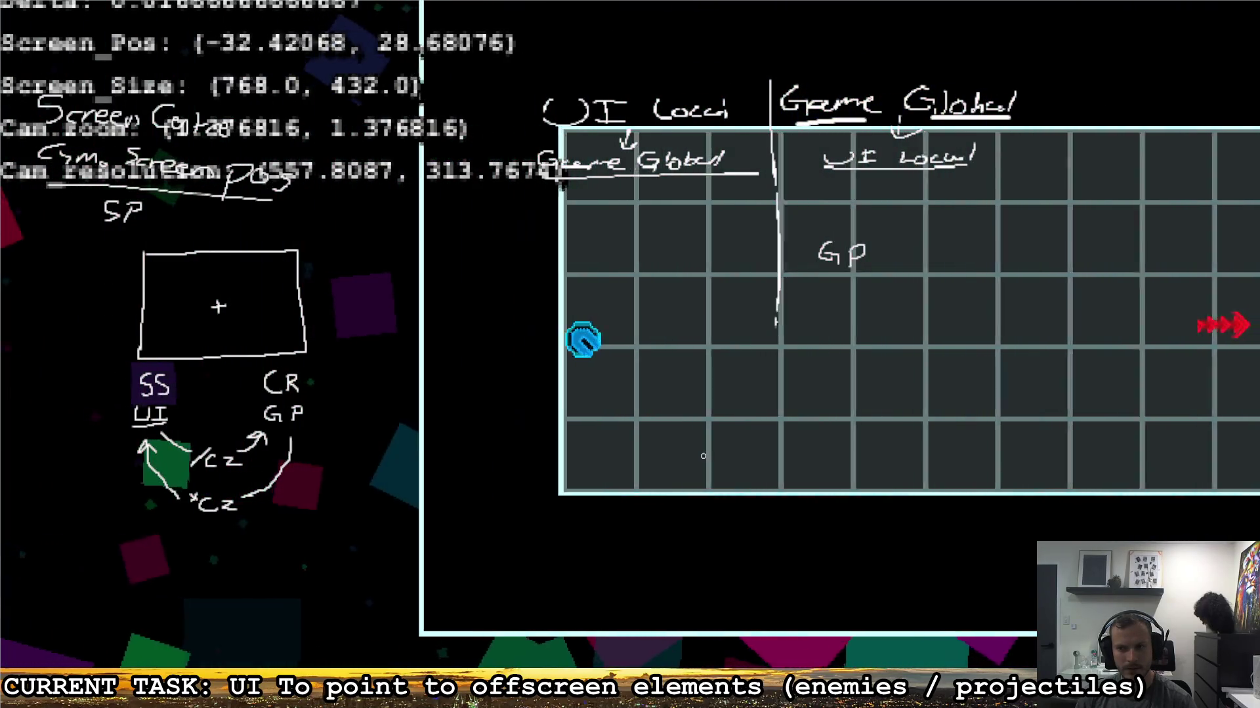
key("w")
key("d")
key("d")
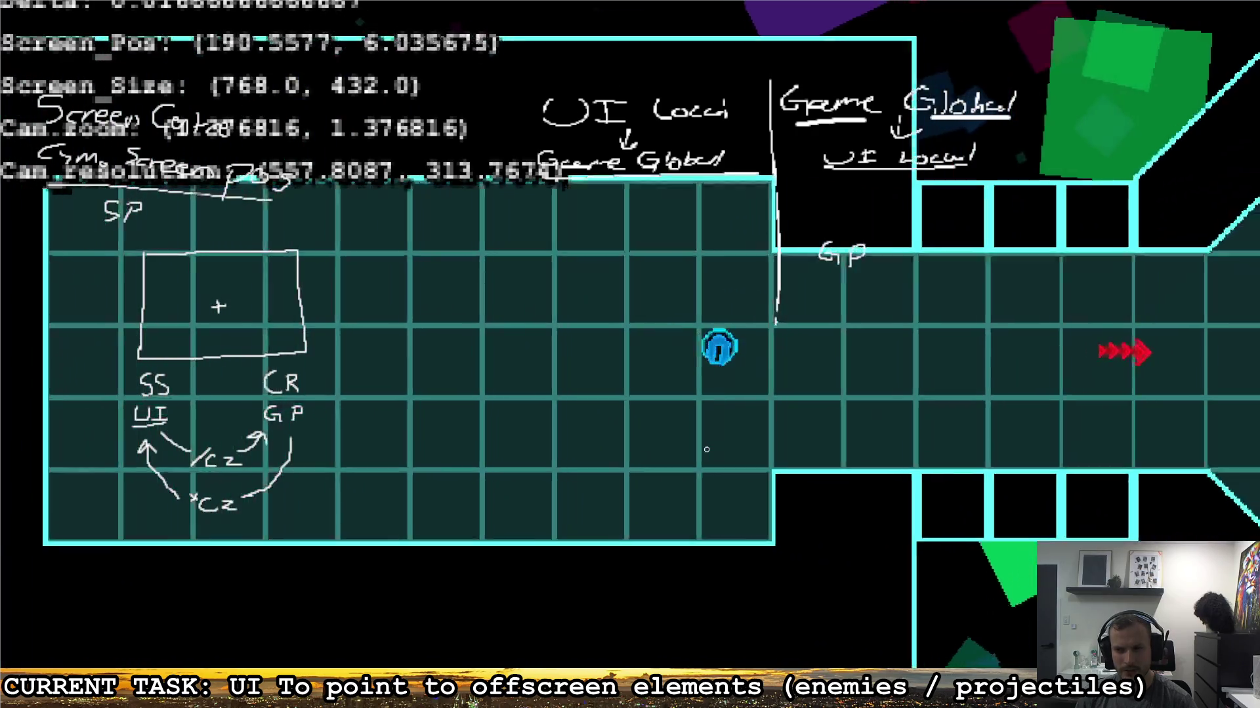
key("d")
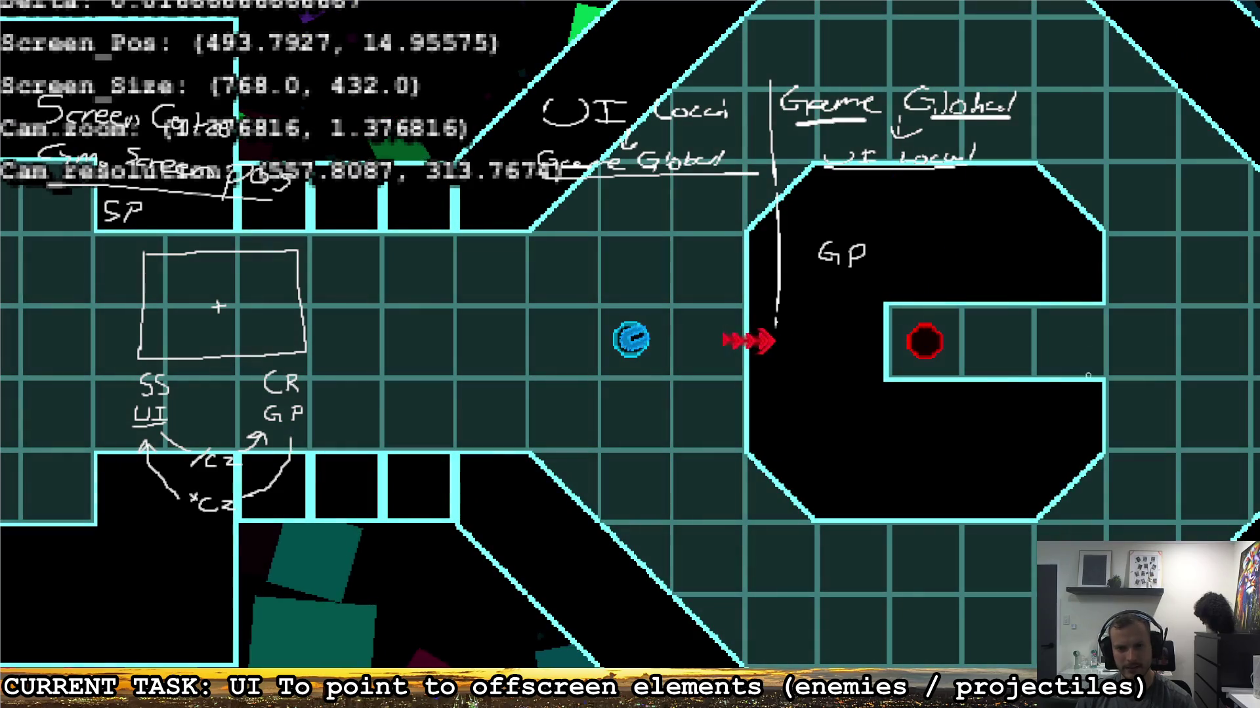
key("s")
key("d")
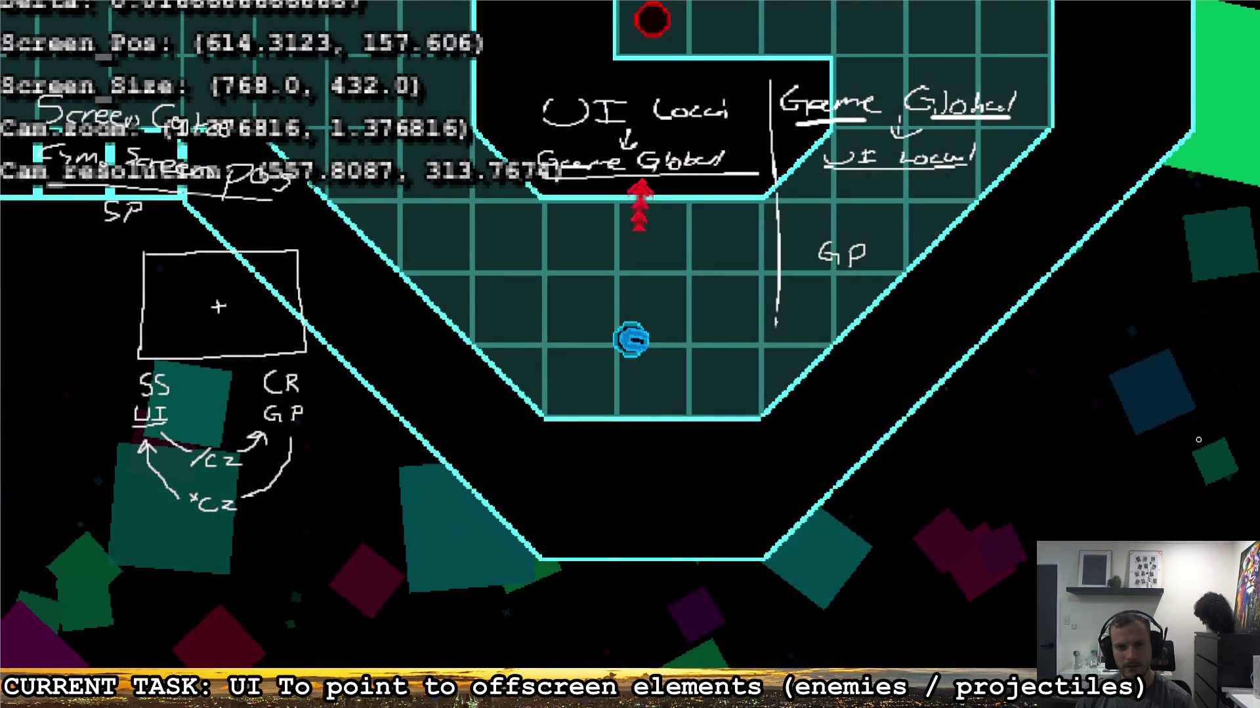
key("a")
key("w")
key("a")
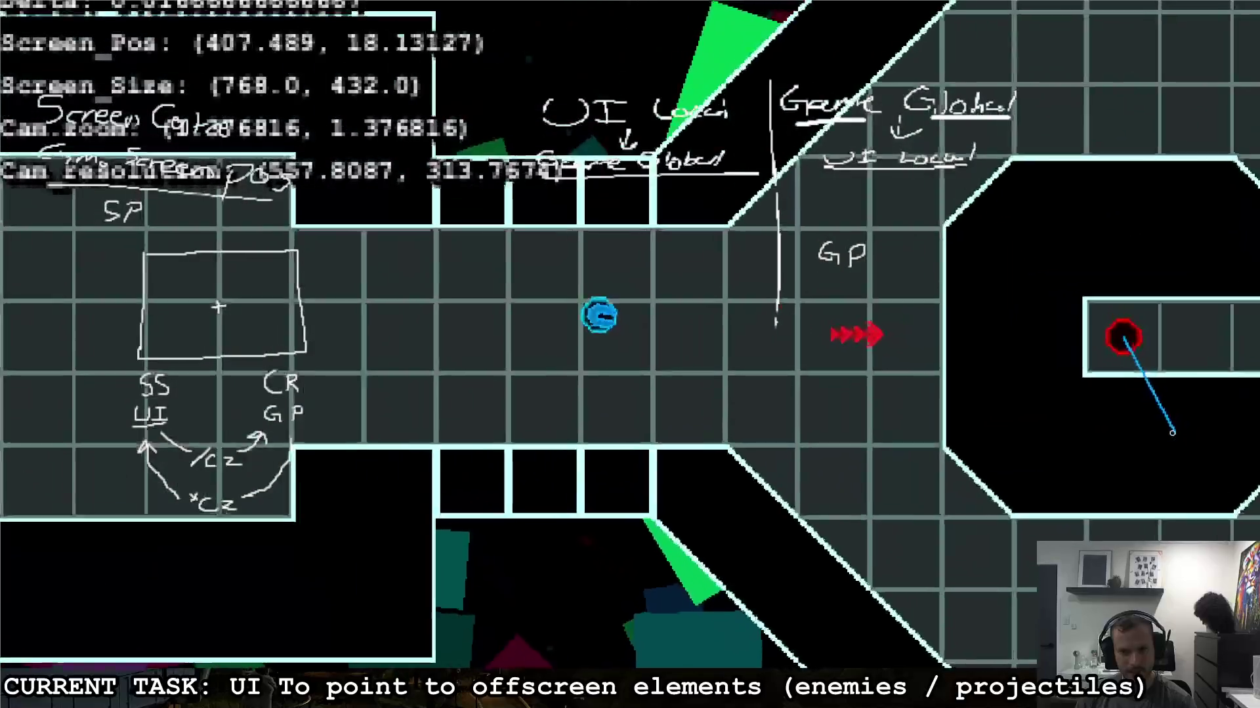
key("Escape")
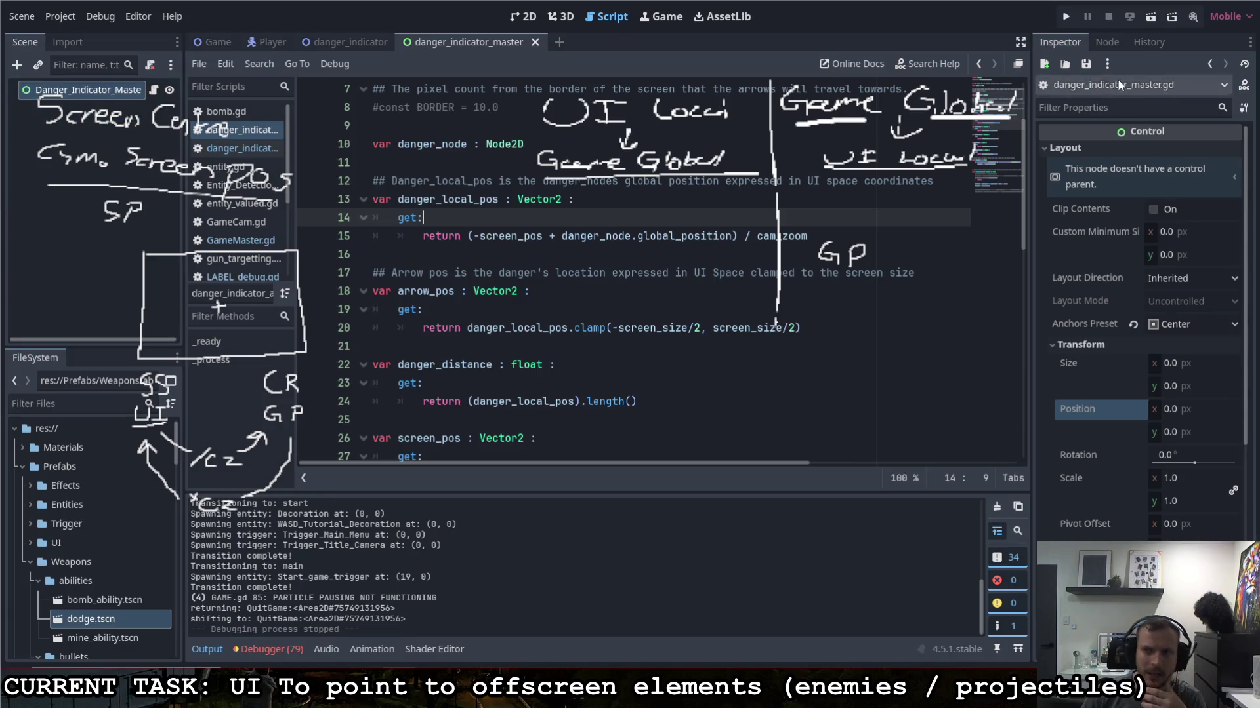
Step: Relaunch the game with F5 to test the change
key("F5")
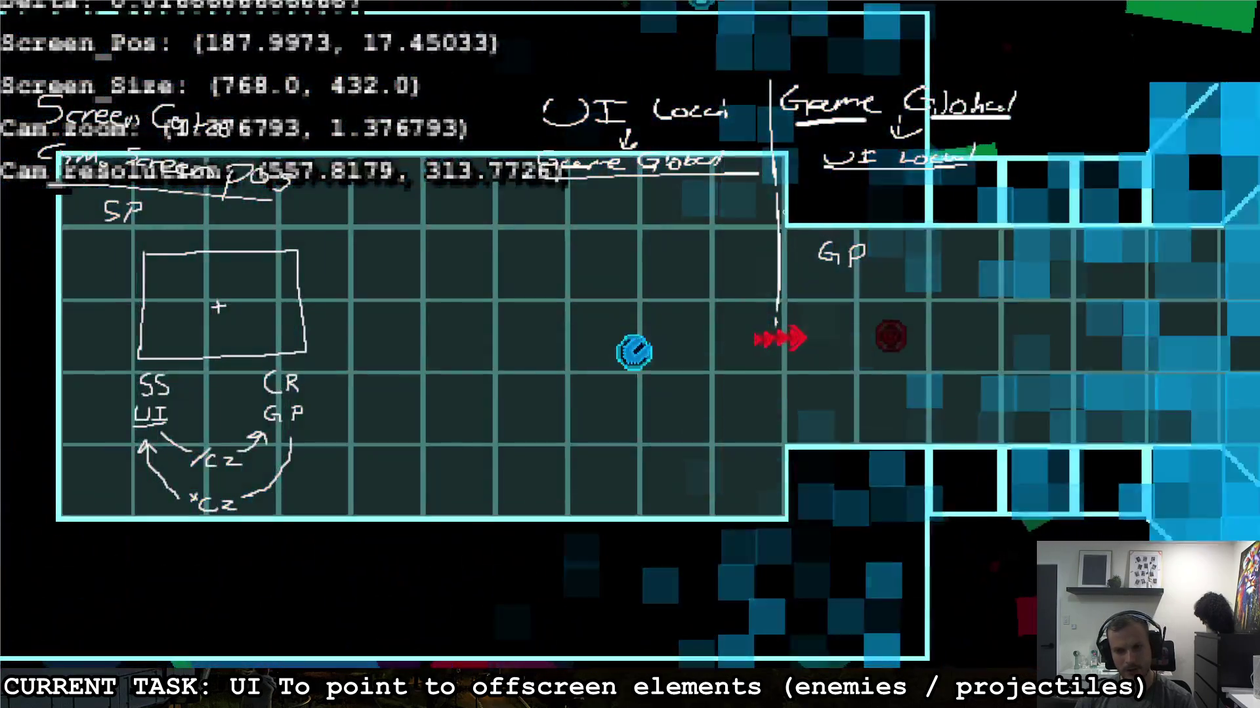
key("d")
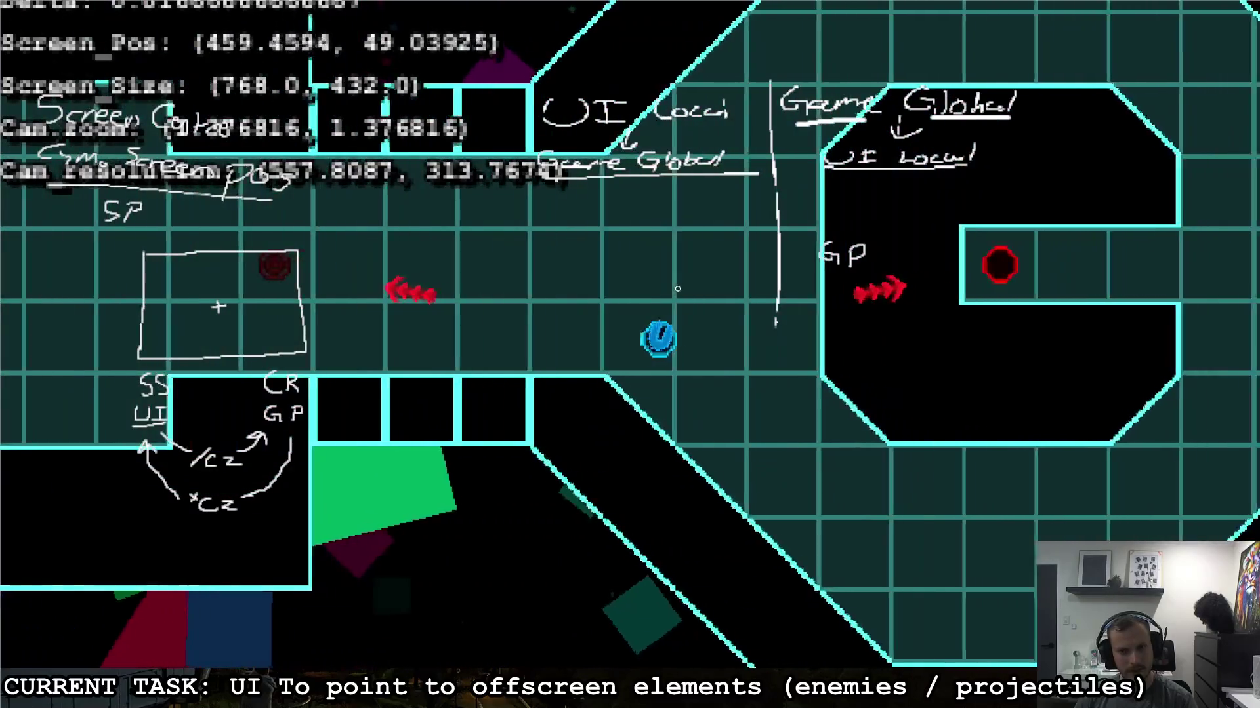
key("w")
key("d")
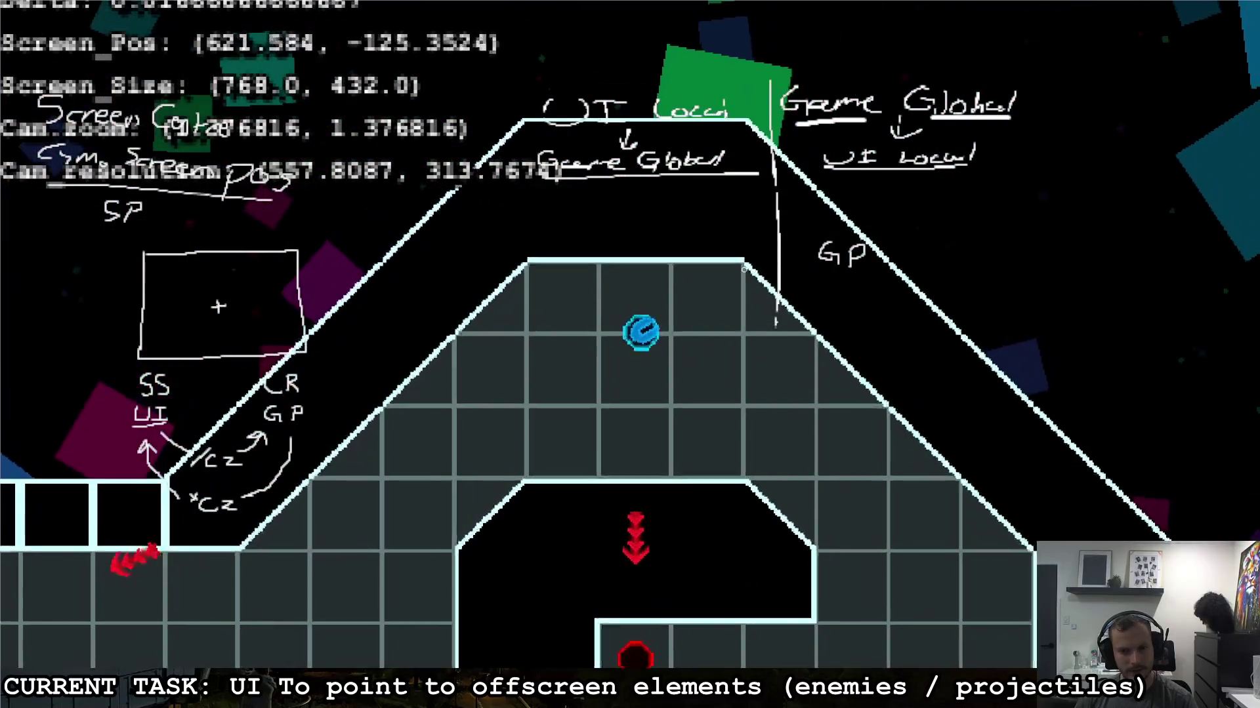
key("s")
key("d")
key("s")
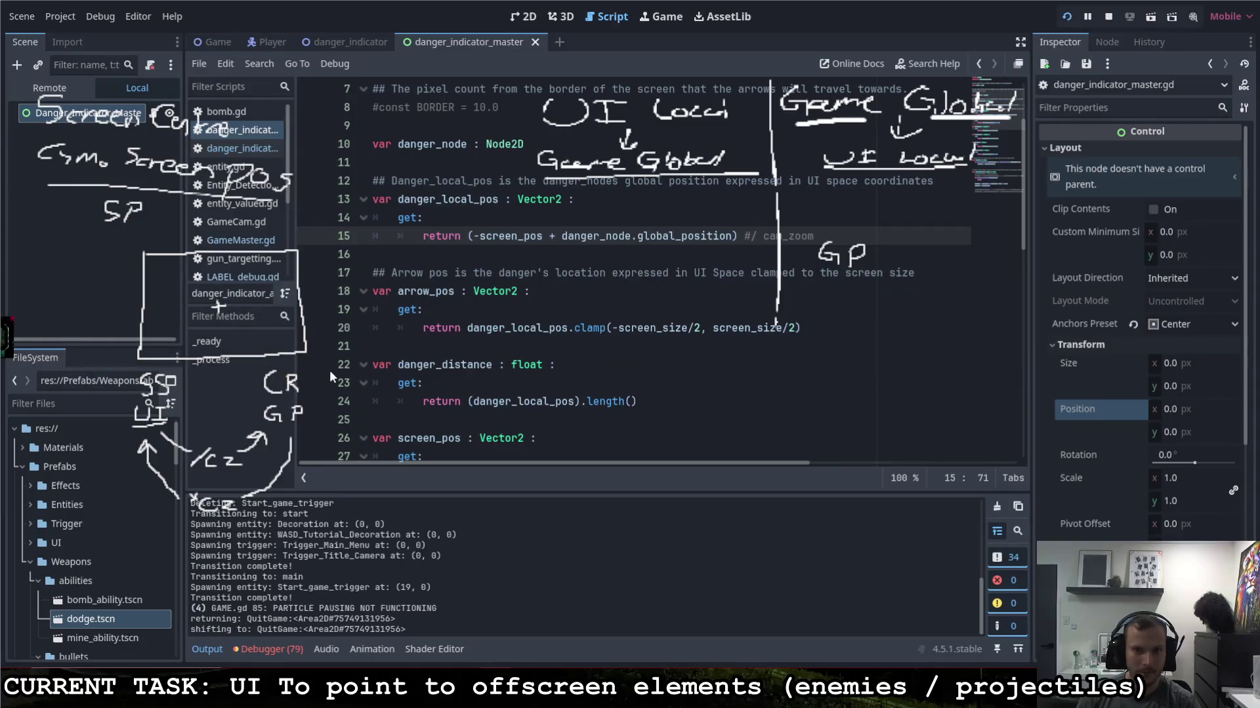
Step: Replace the commented-out '#/' before cam_zoom with '*' and relaunch the game
left_click_drag(755, 237, 746, 237)
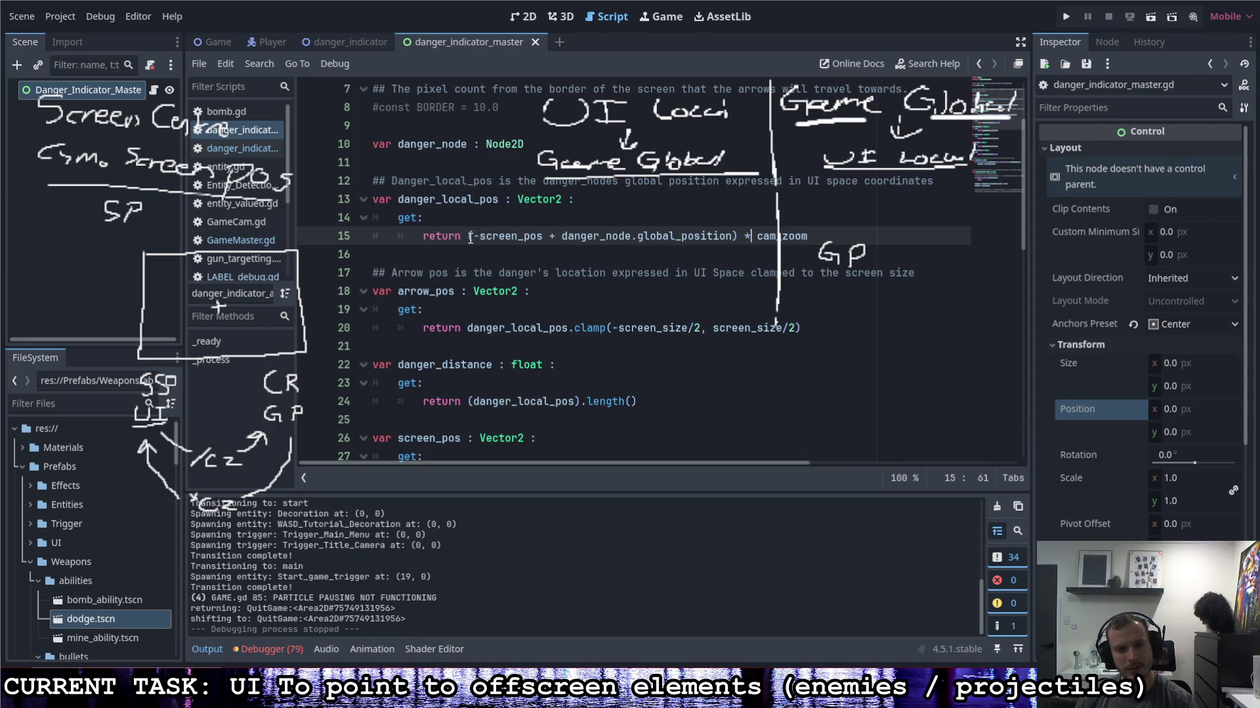
left_click(562, 237)
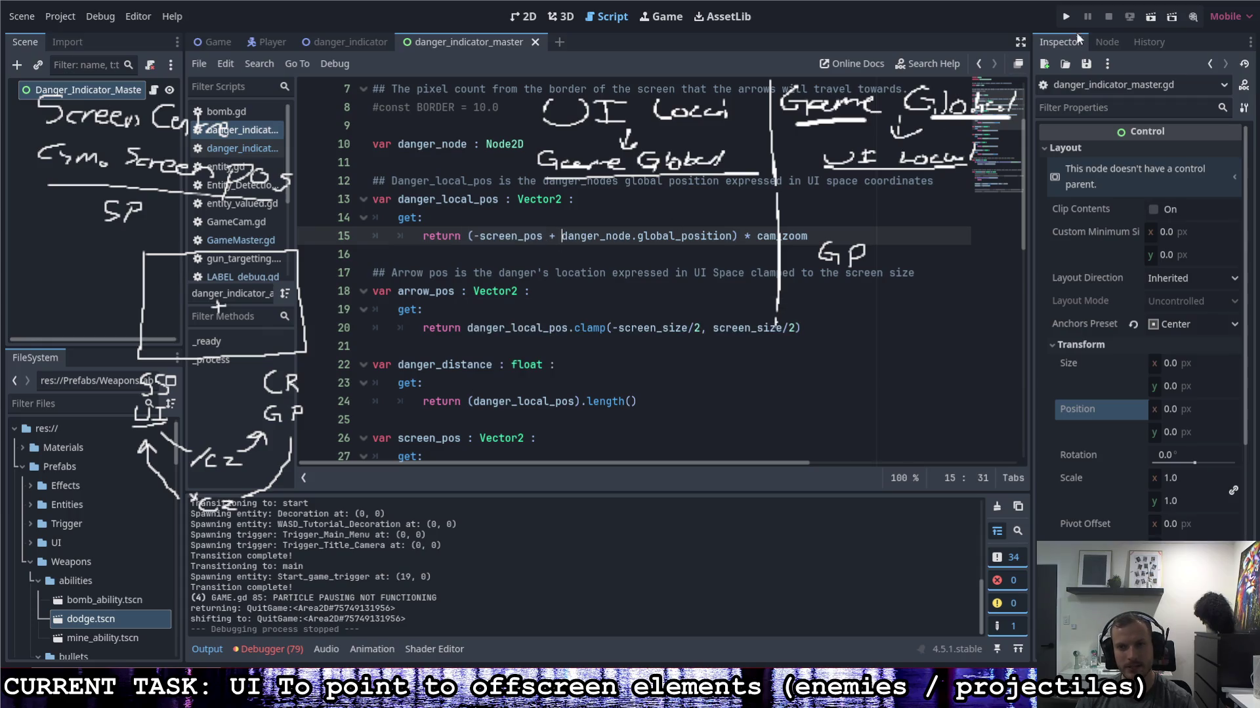
key("F5")
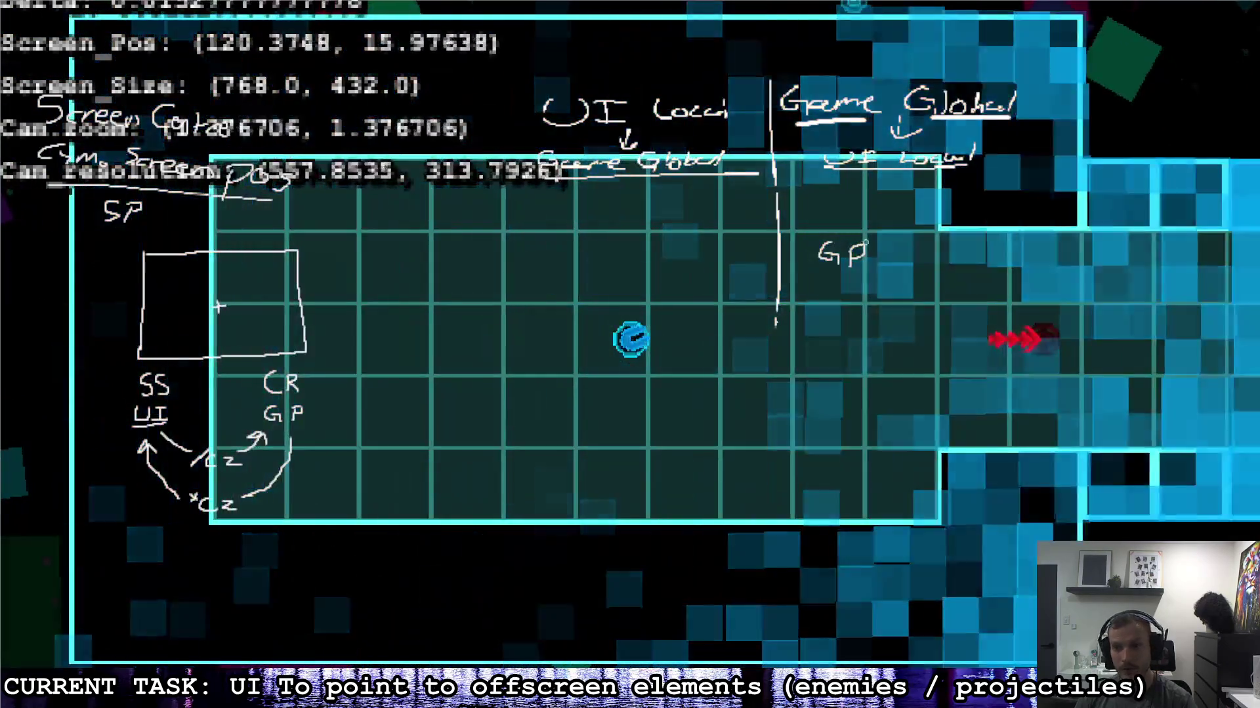
Step: Steer the player down-right into the corner, then up into the open room
key("s")
key("d")
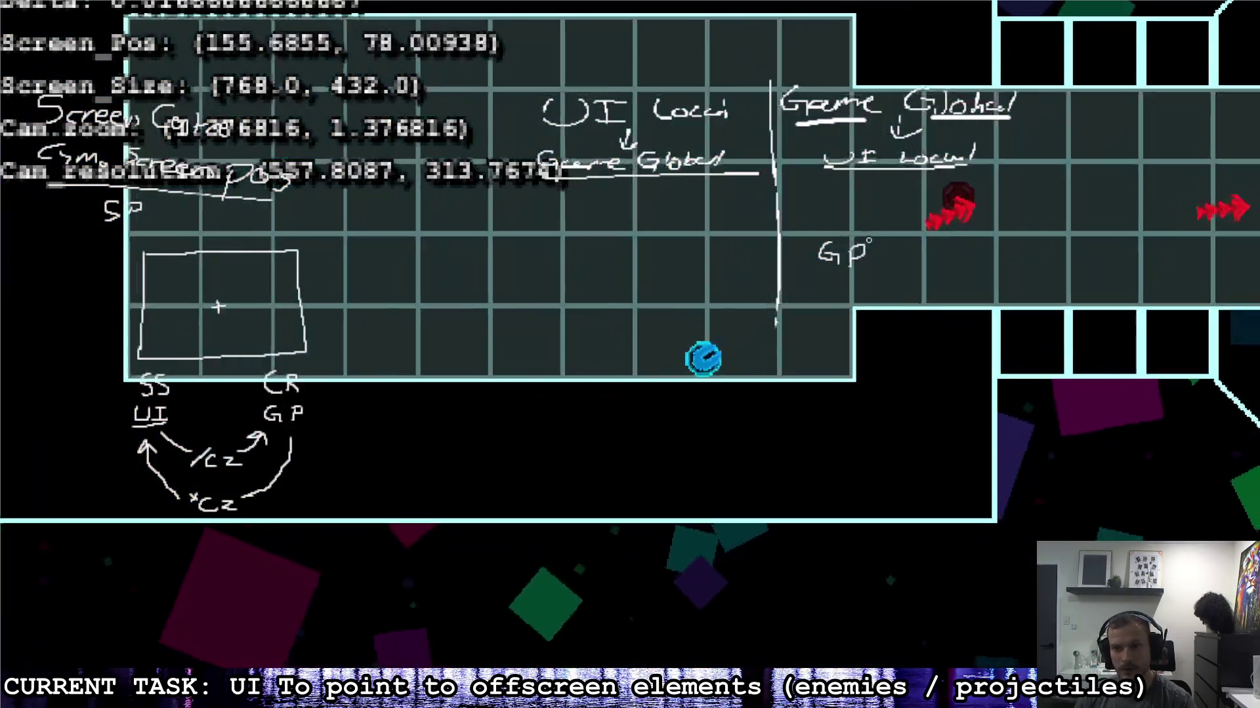
key("w")
key("d")
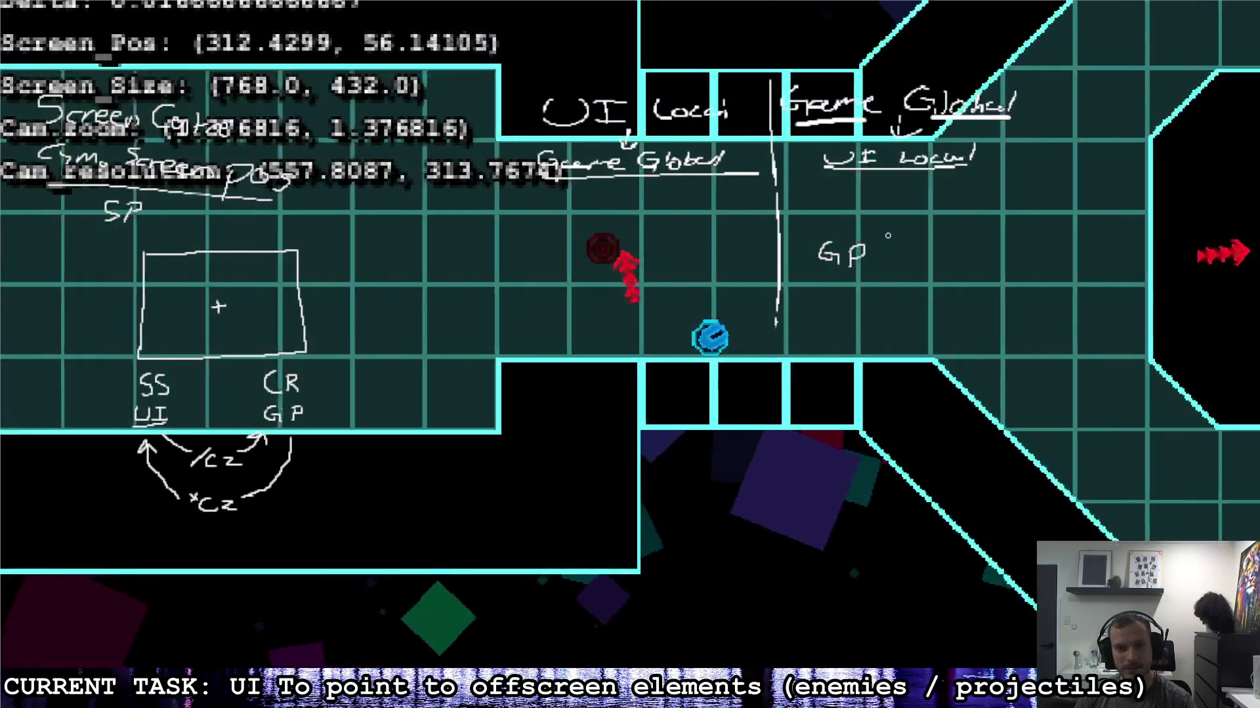
key("w")
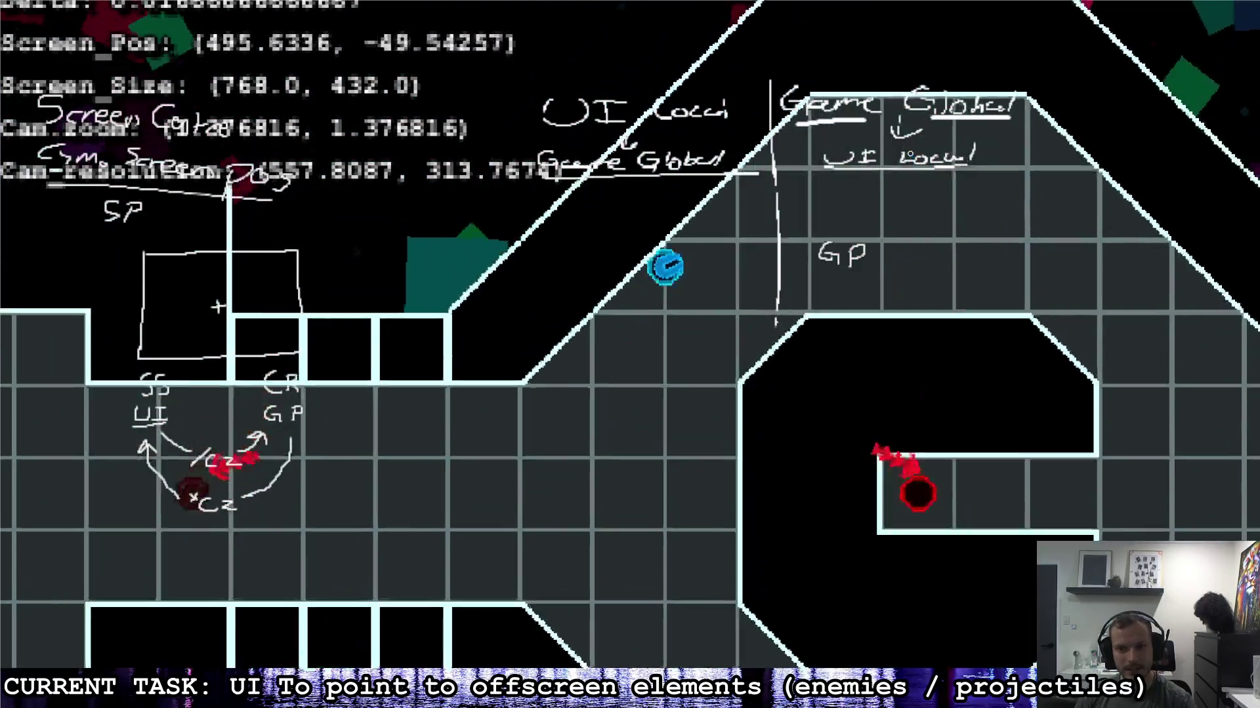
key("s")
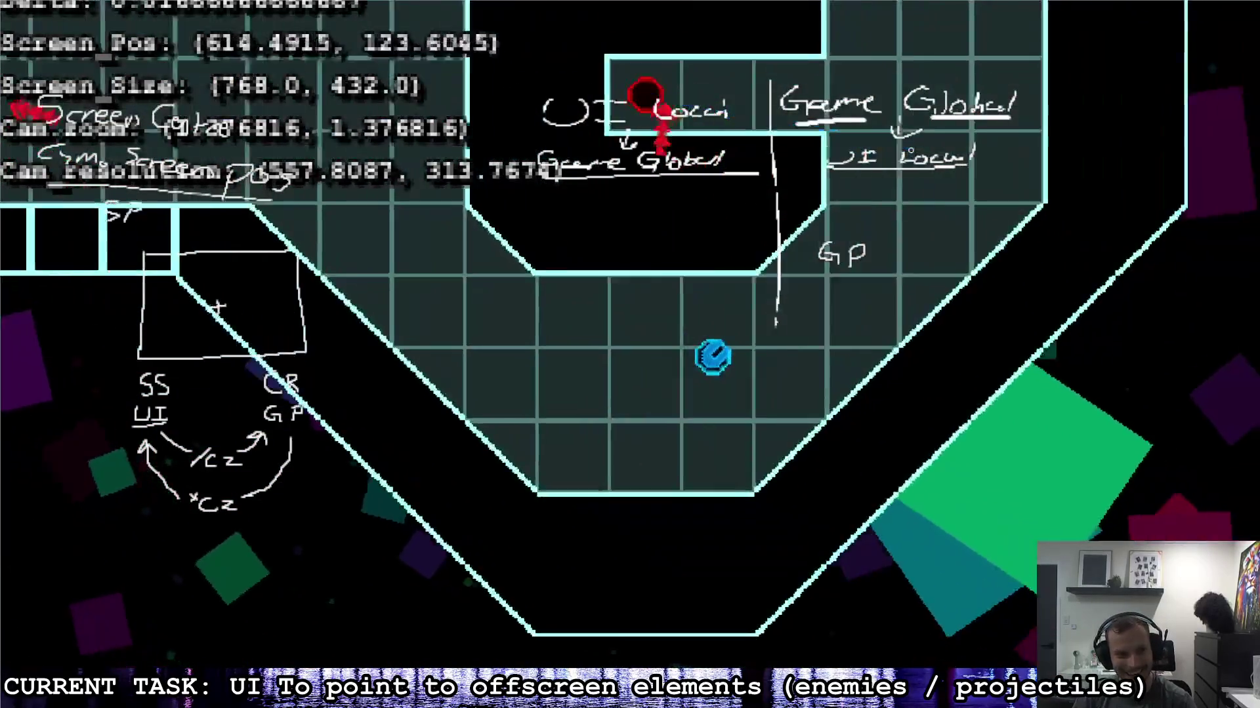
key("d")
key("w")
key("a")
key("s")
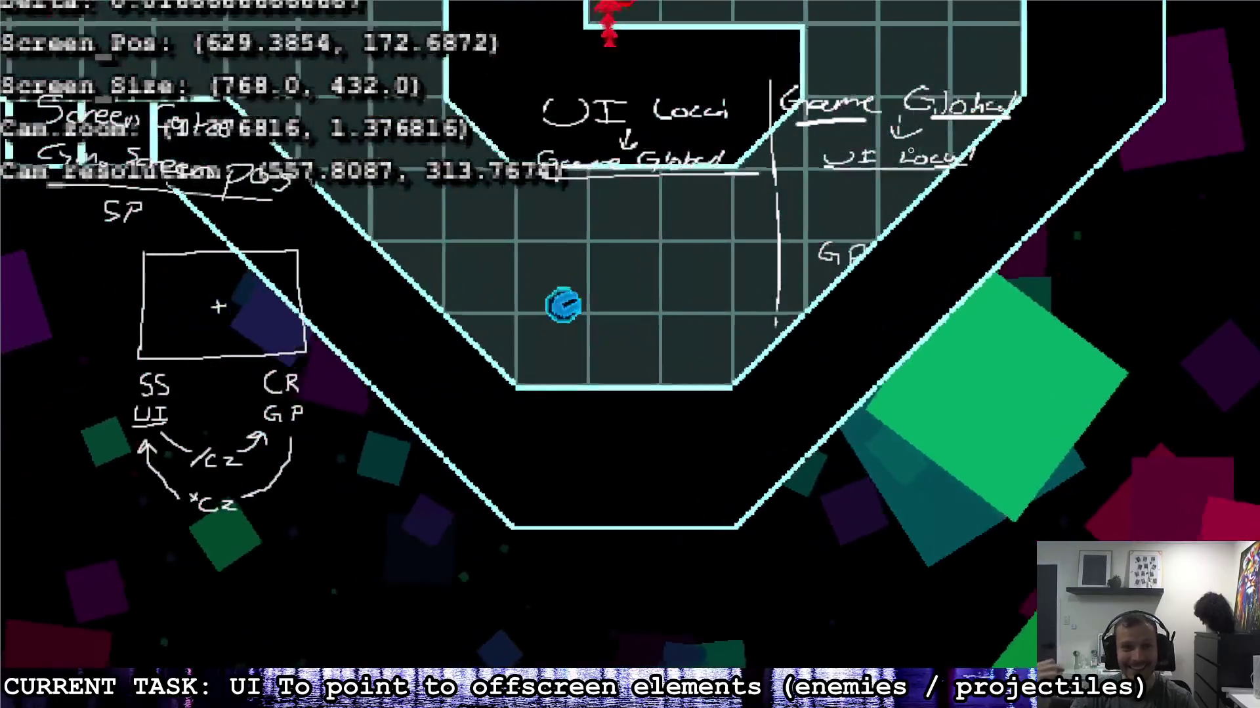
Step: Weave the player up-left and down-right repeatedly to check the red arrows track dangers
key("w")
key("a")
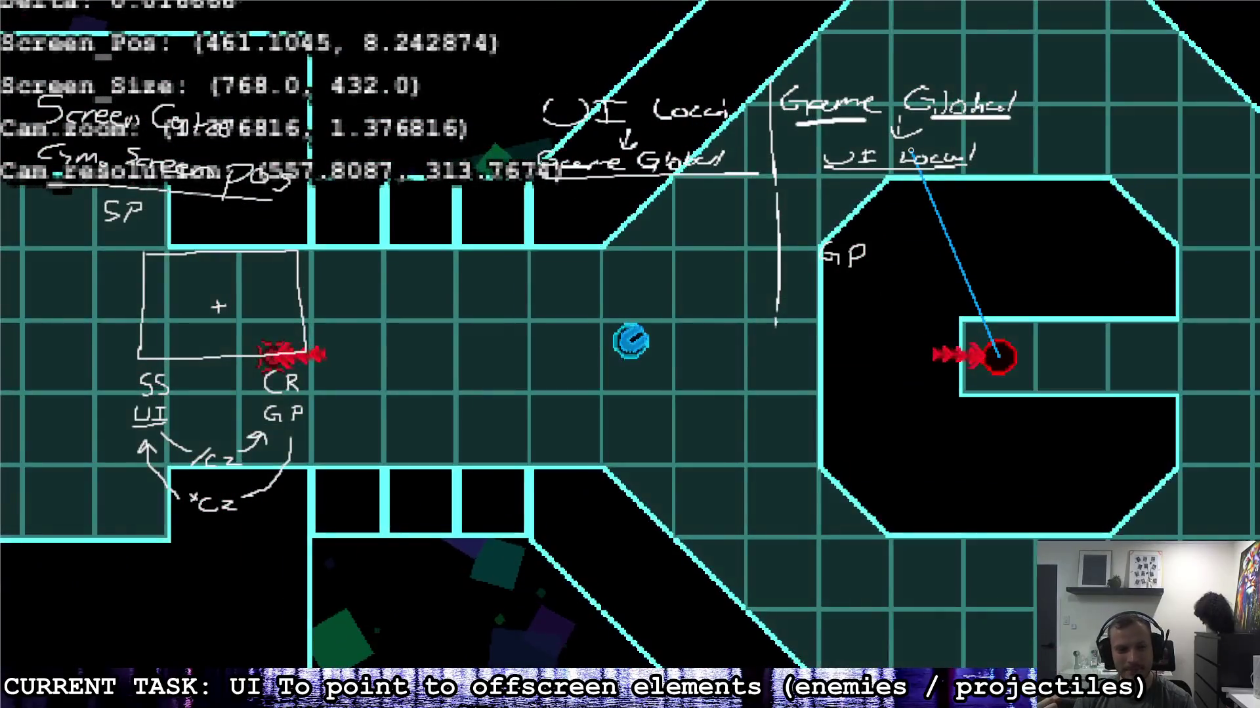
key("s")
key("d")
key("w")
key("a")
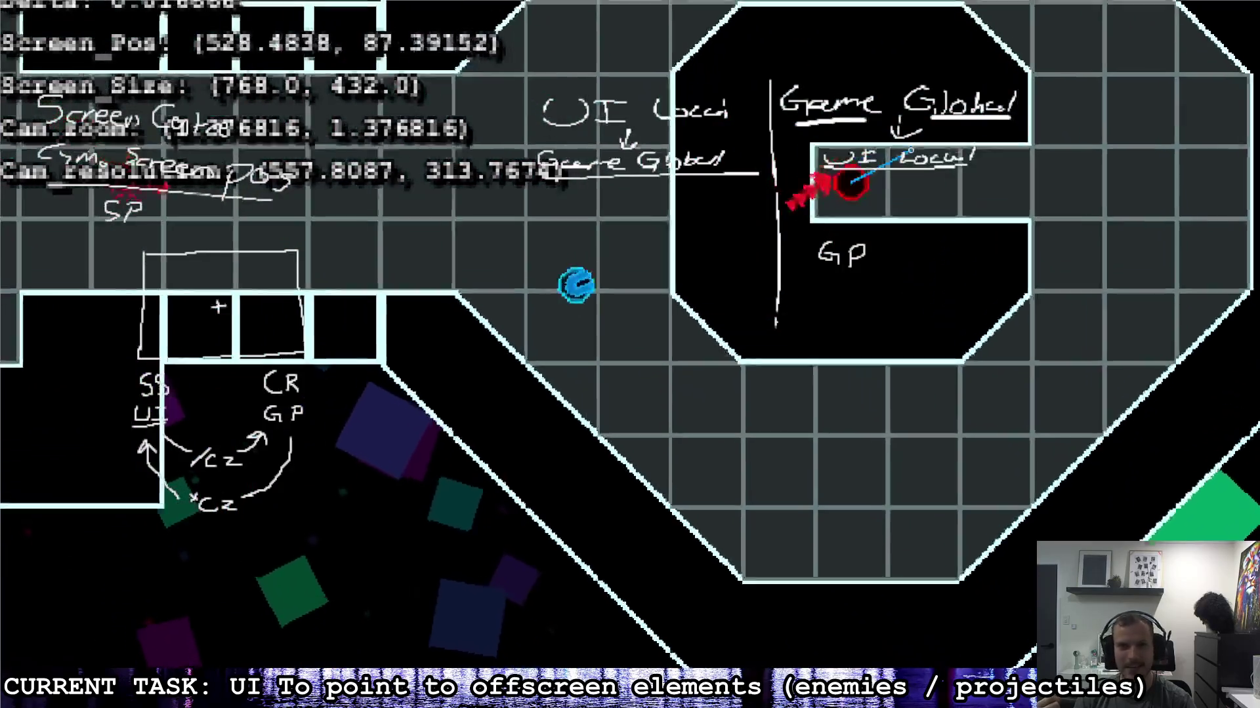
key("w")
key("a")
key("s")
key("d")
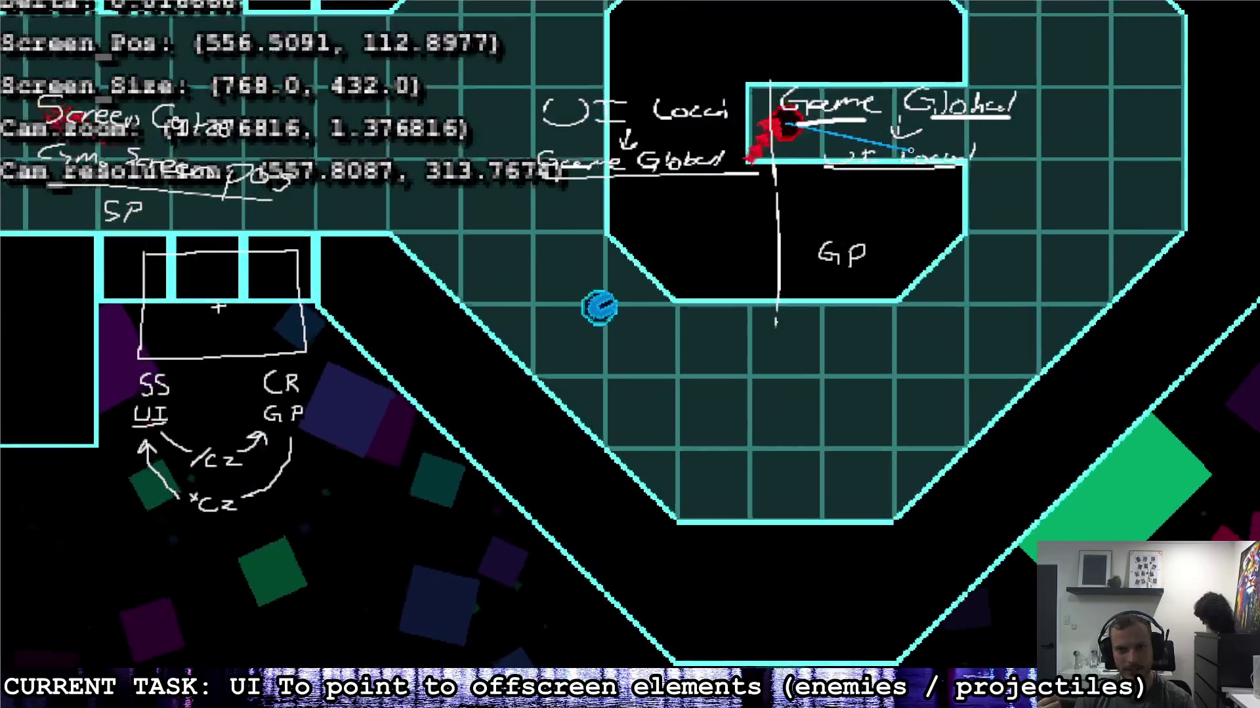
key("w")
key("a")
key("s")
key("d")
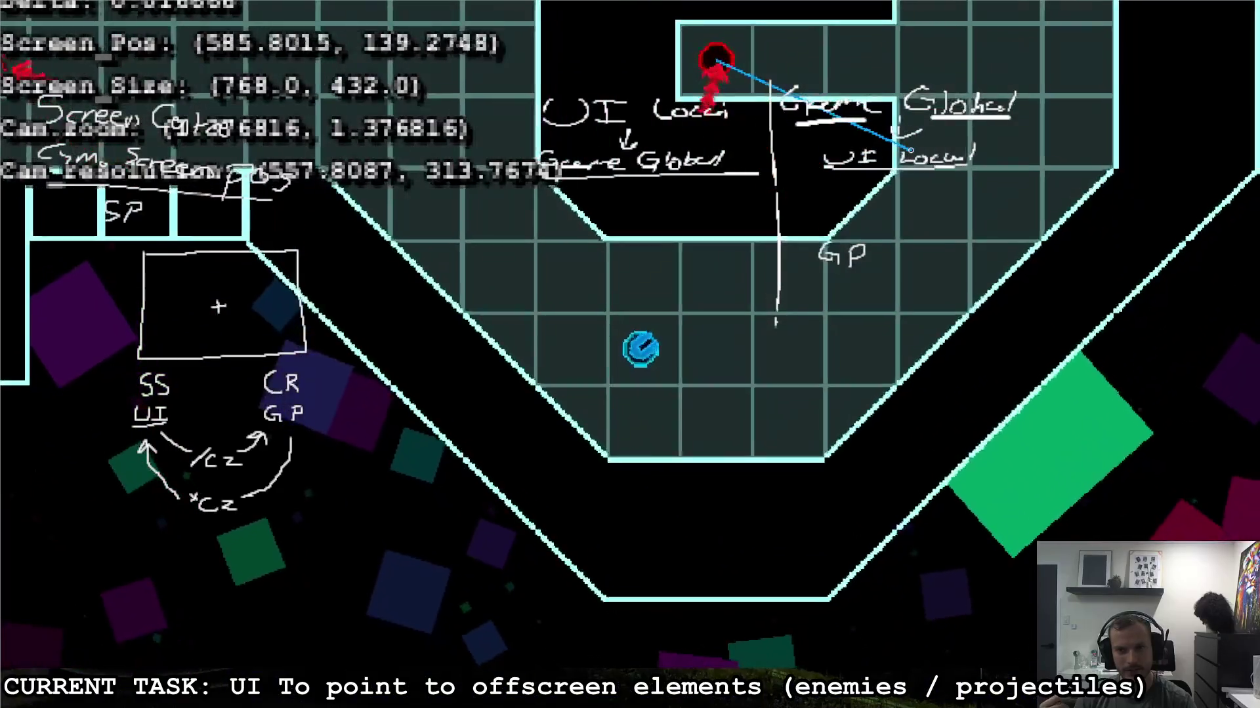
key("w")
key("a")
key("d")
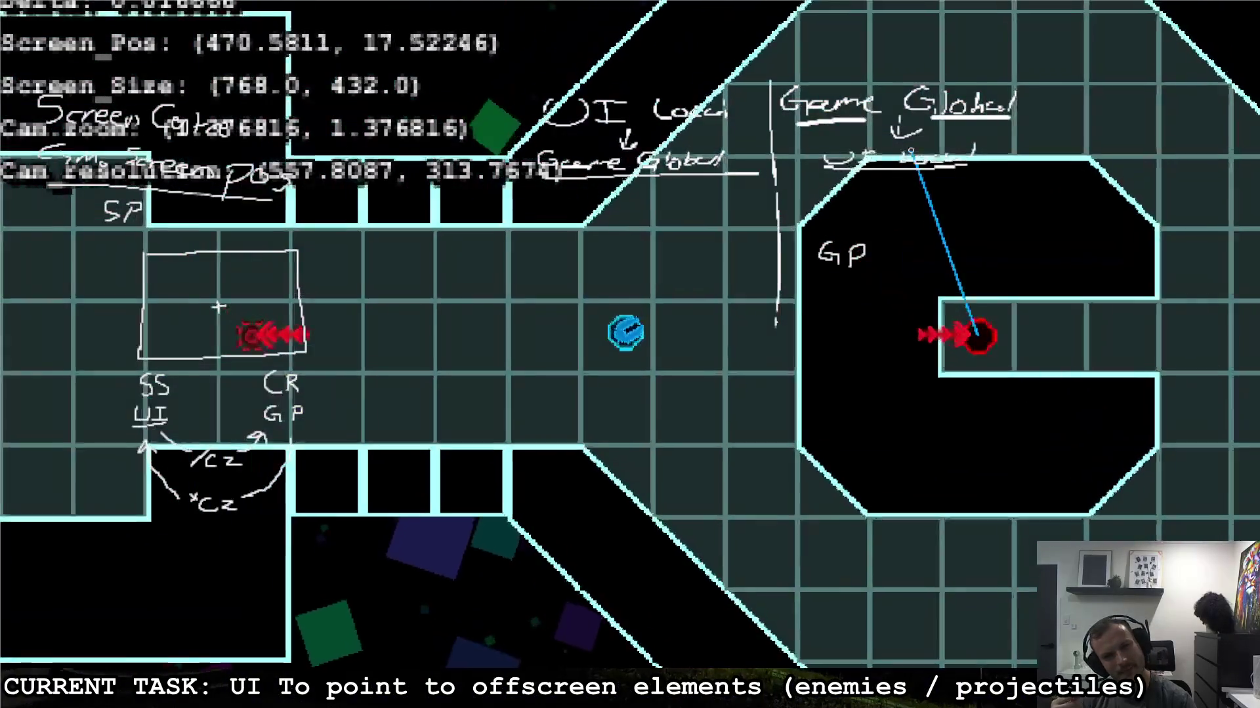
key("s")
key("d")
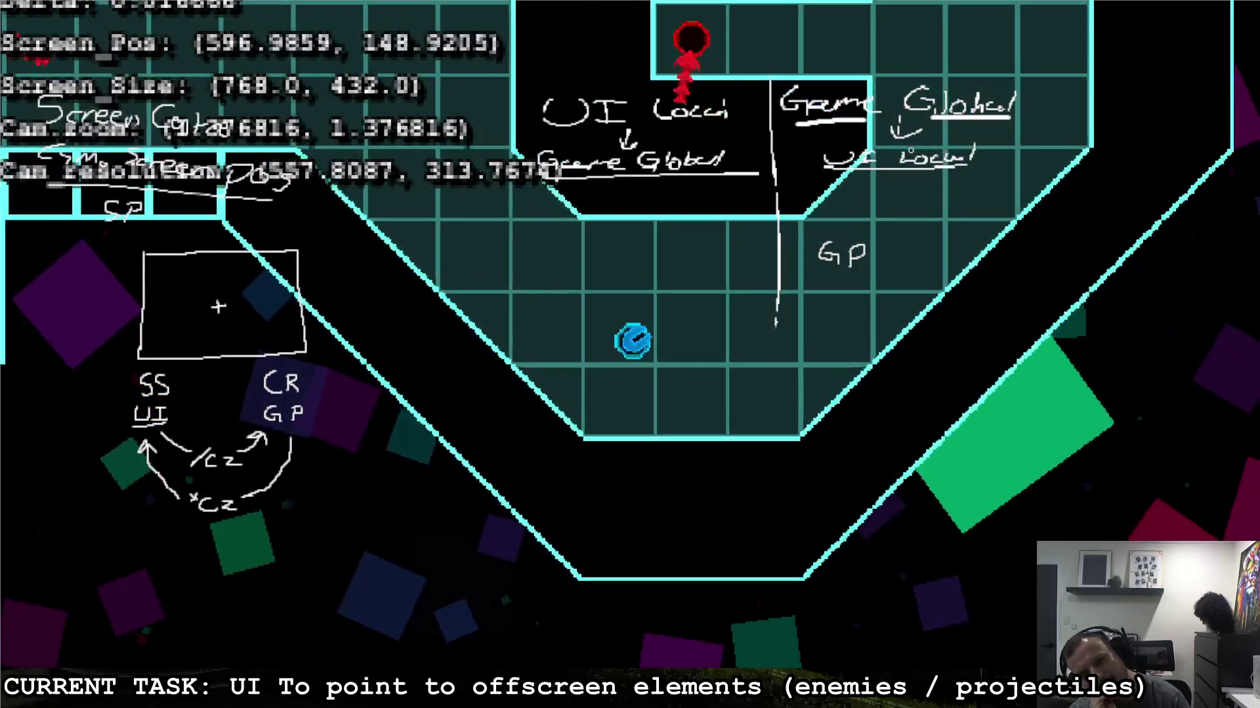
key("w")
key("a")
key("w")
key("a")
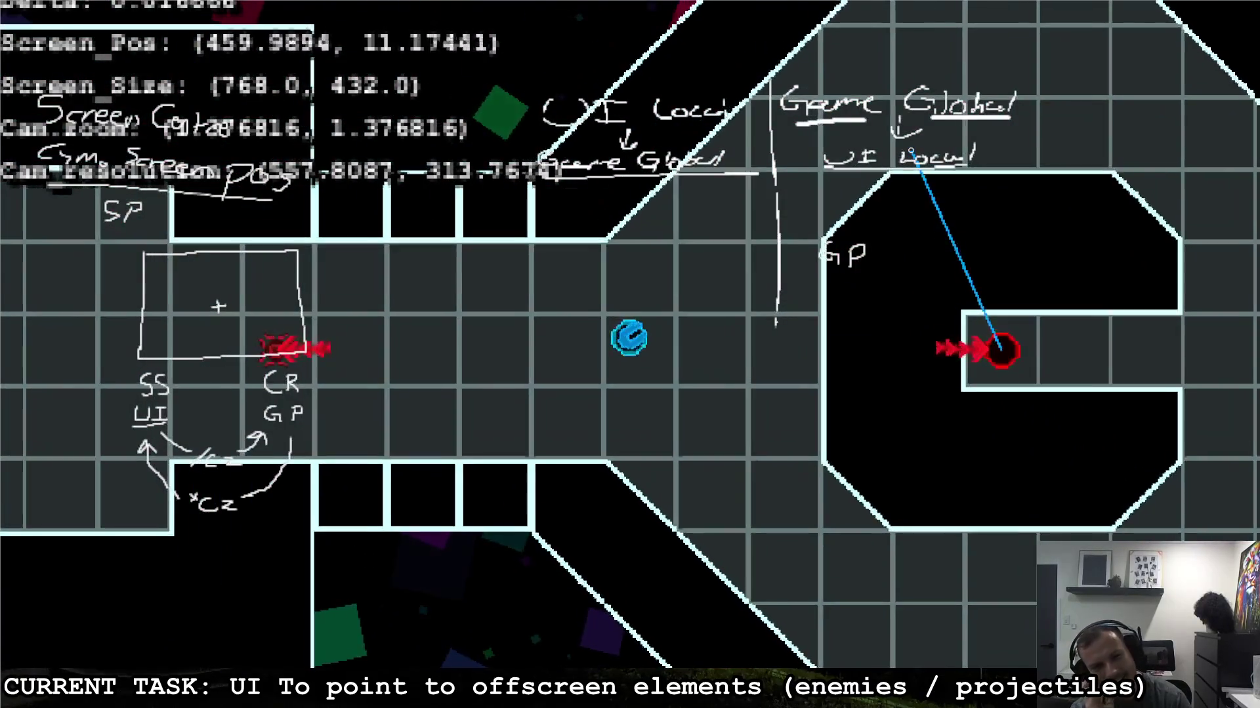
Step: Move the player left, right and diagonally around the level, ending heading right
key("a")
key("d")
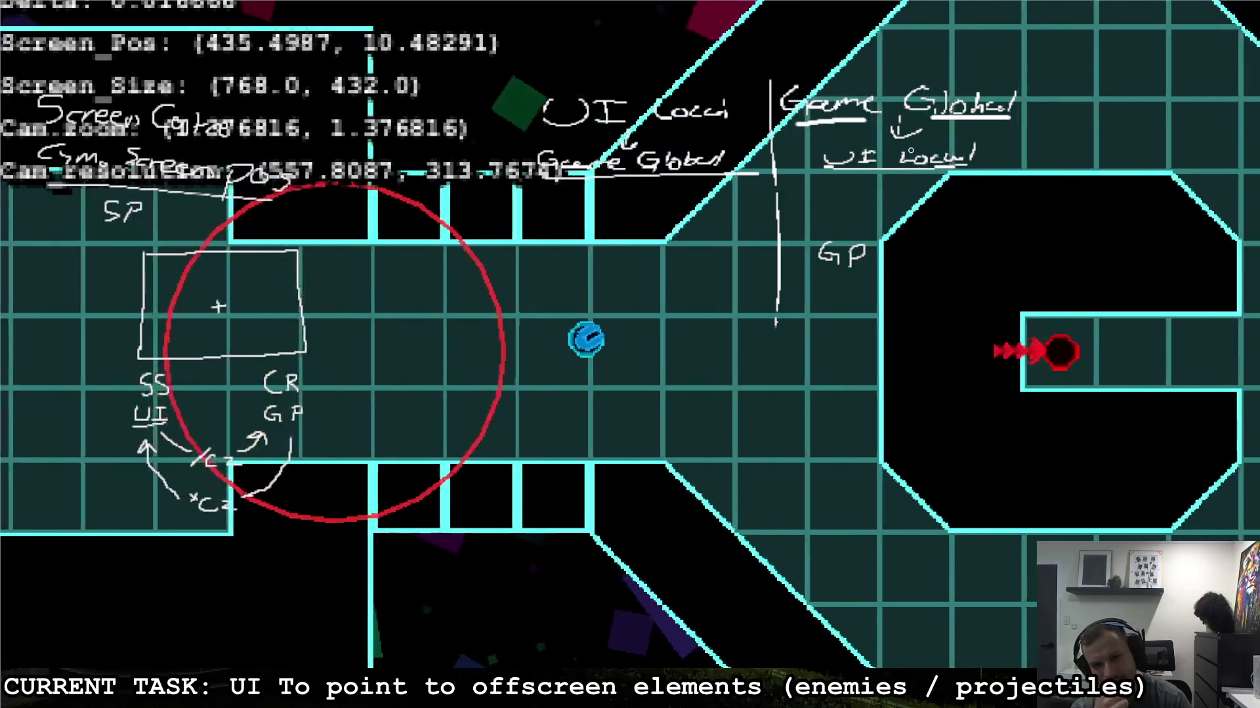
key("a")
key("w")
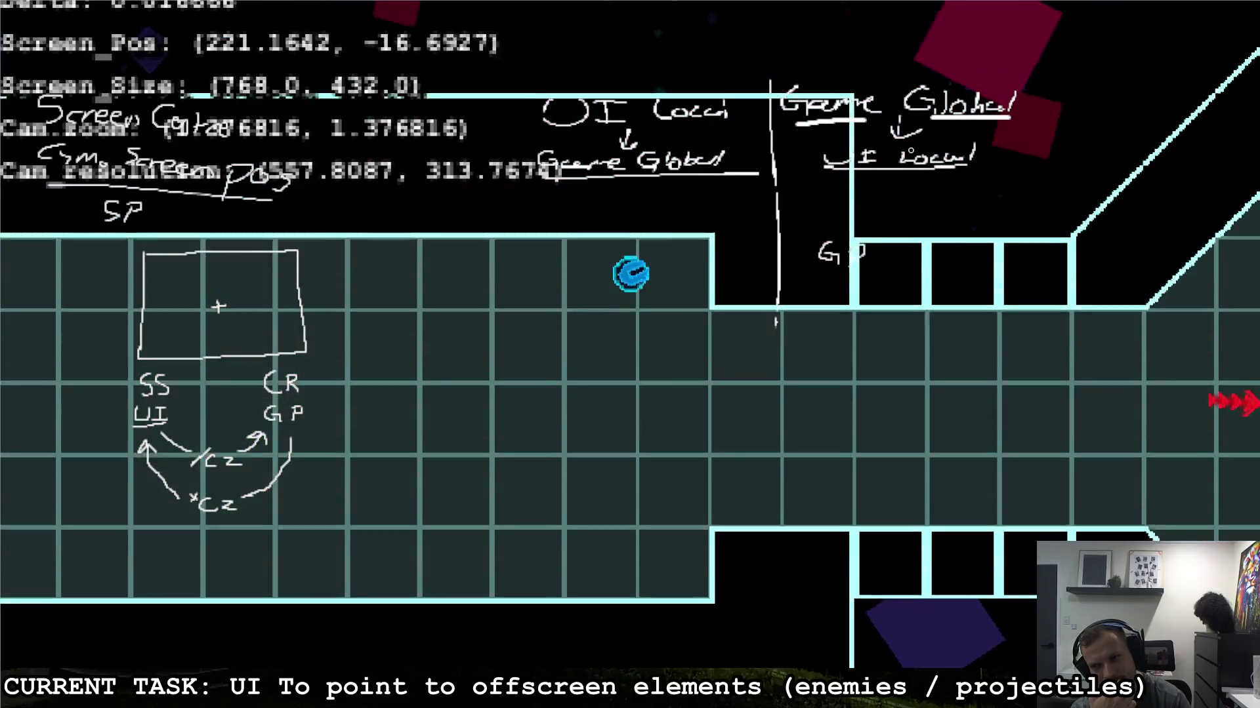
key("d")
key("s")
key("s")
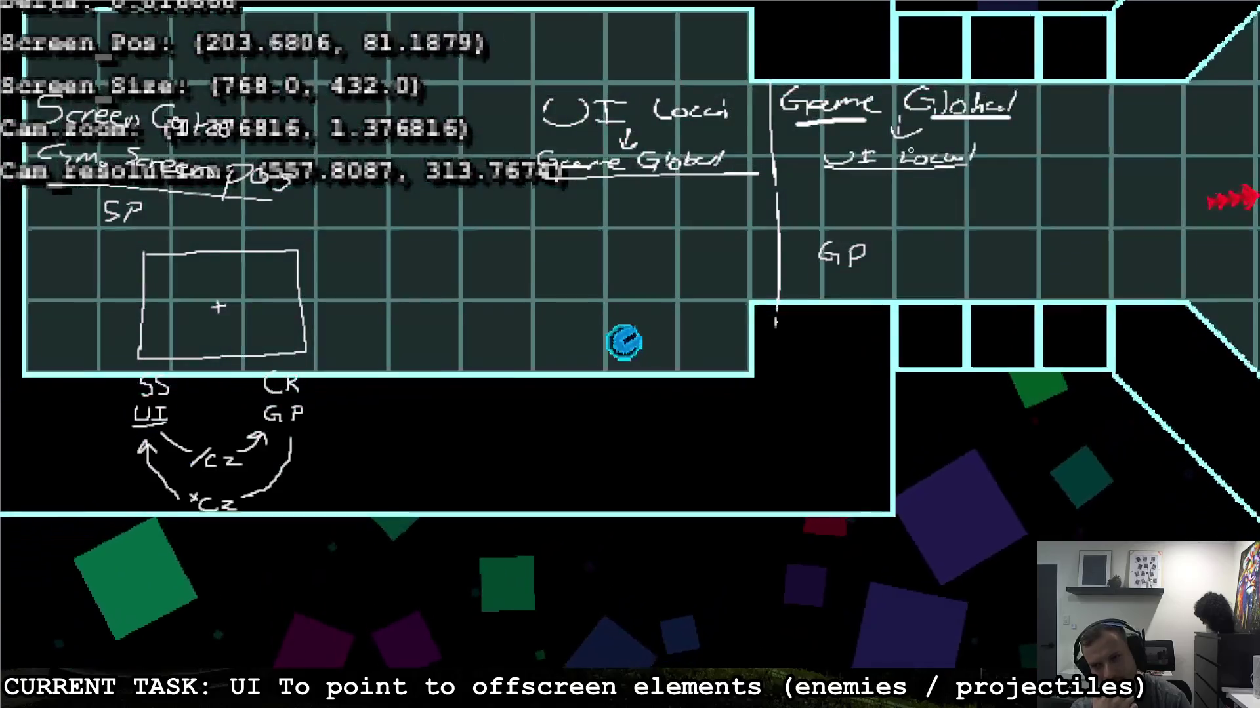
key("w")
key("d")
key("d")
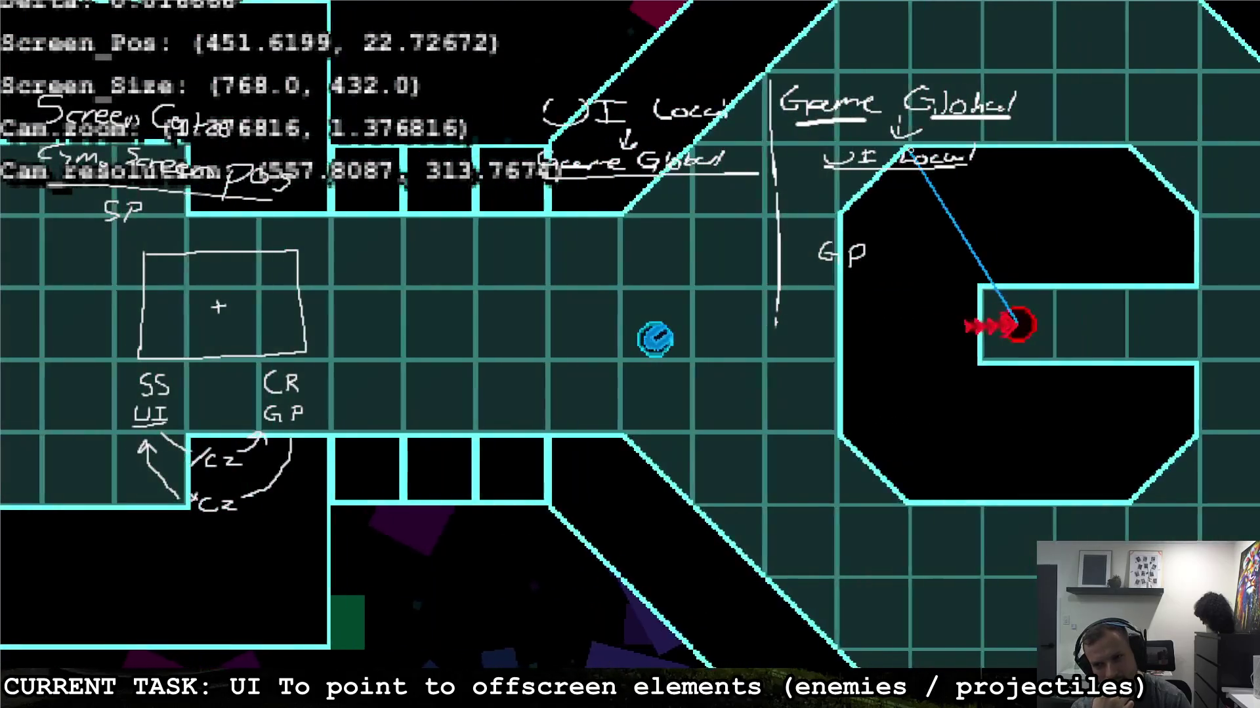
key("d")
key("s")
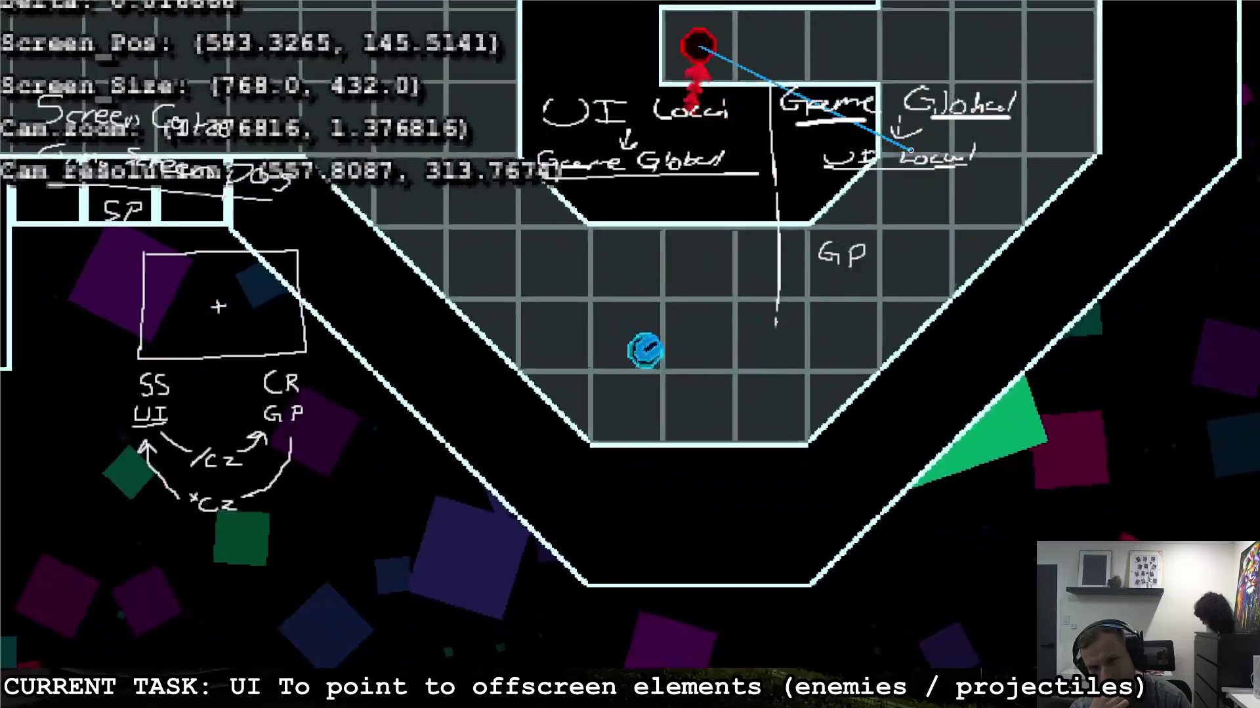
key("w")
key("a")
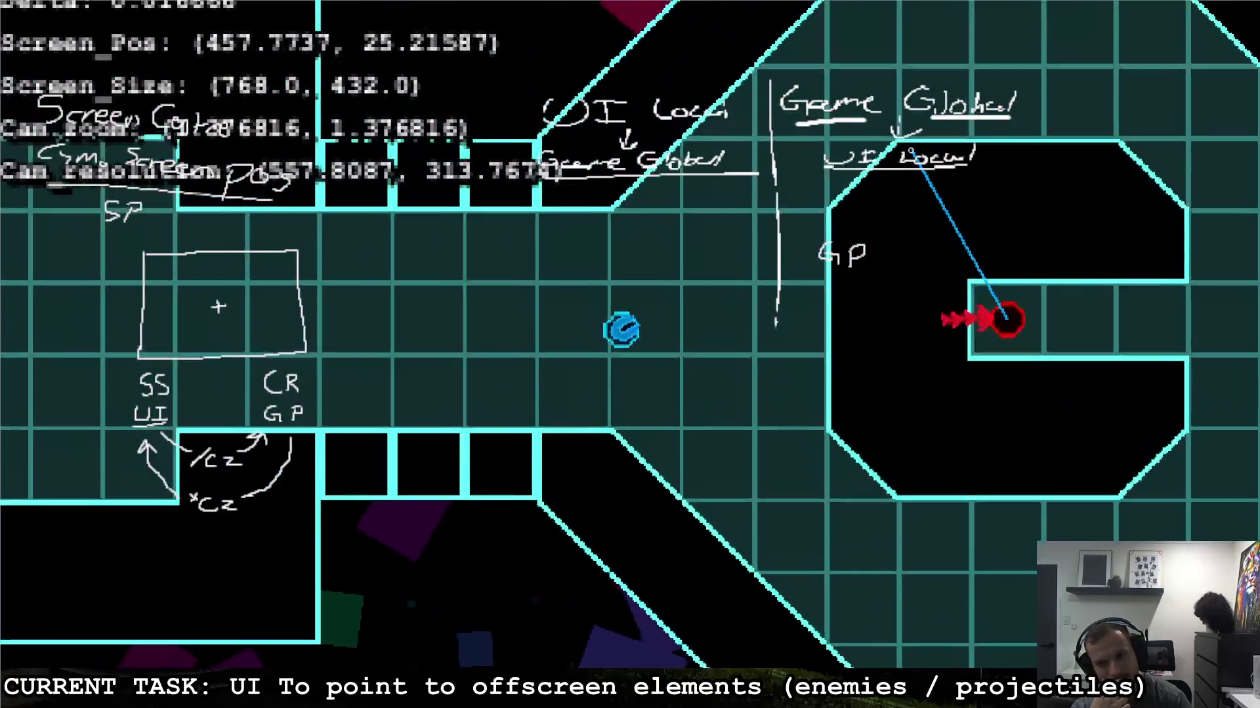
key("a")
key("d")
key("w")
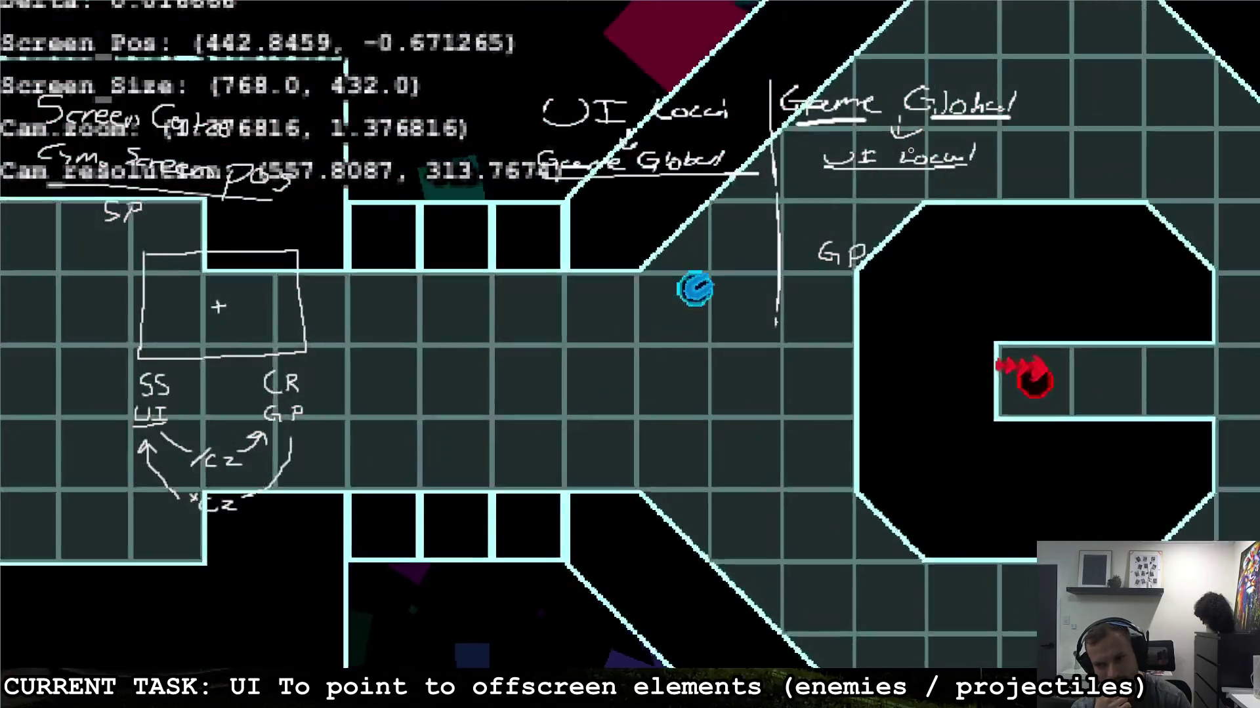
key("a")
key("s")
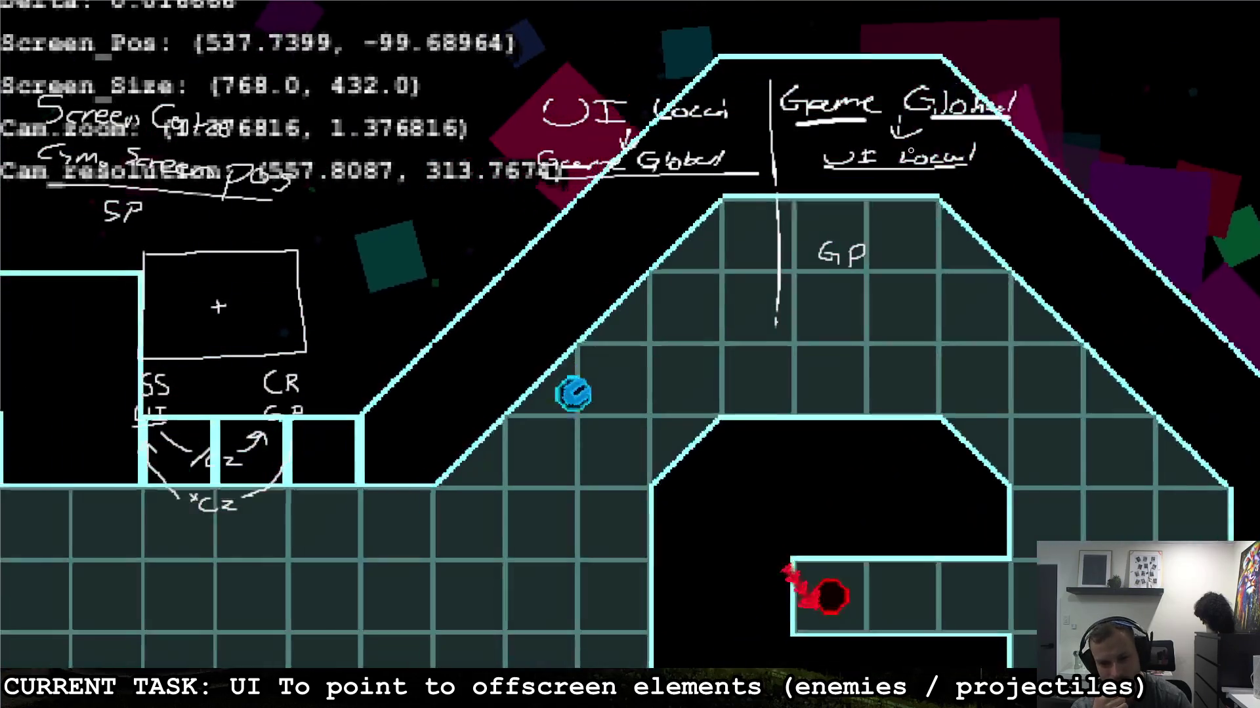
key("a")
key("s")
key("w")
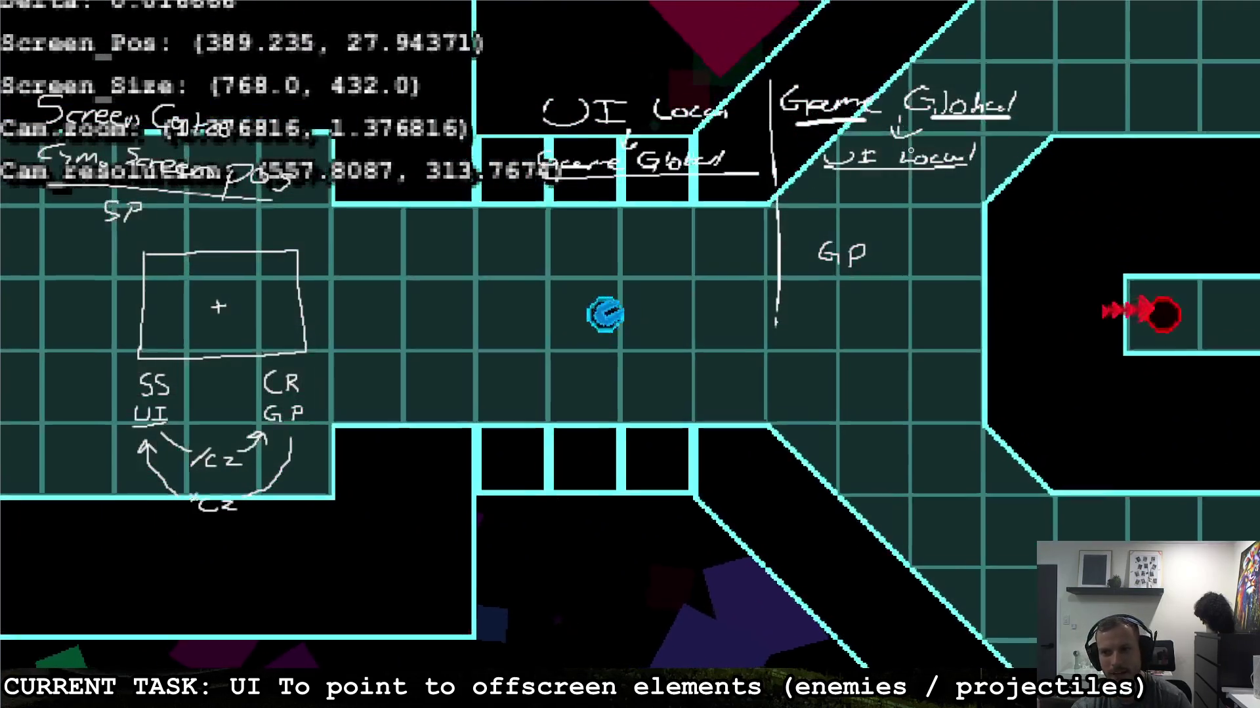
key("d")
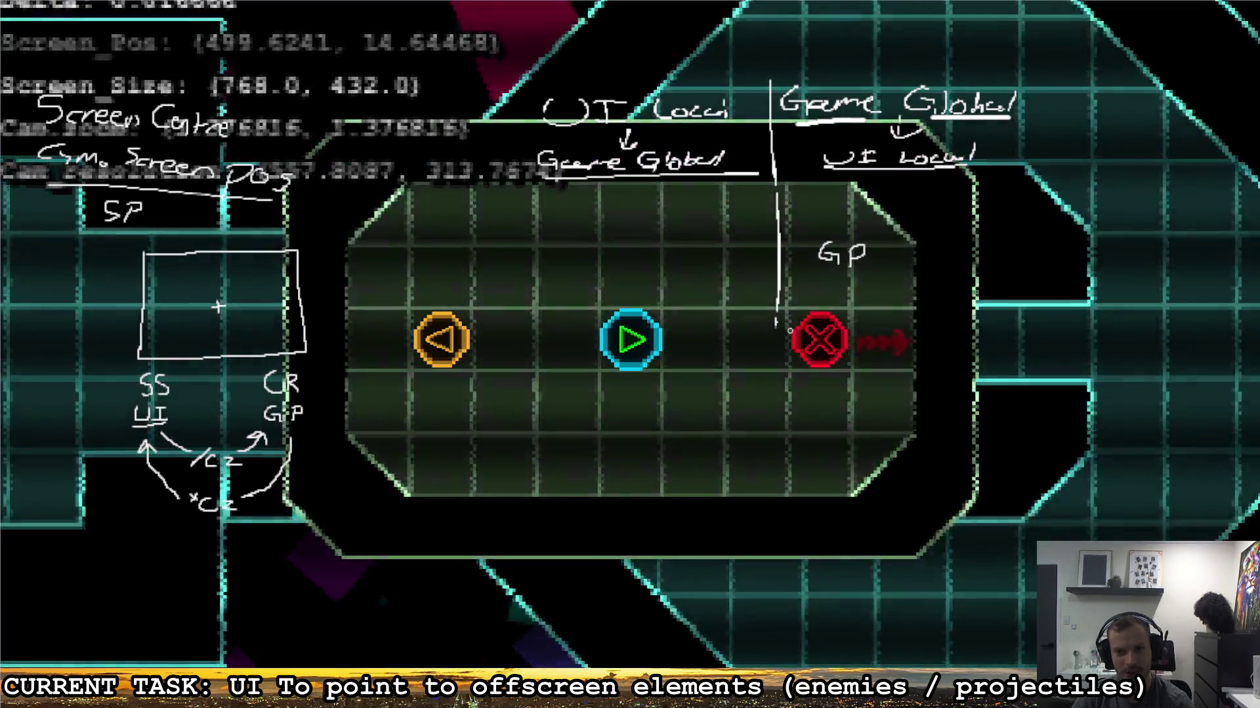
Step: Shoot the quit marker to close the game and put the caret on line 14
left_click(790, 332)
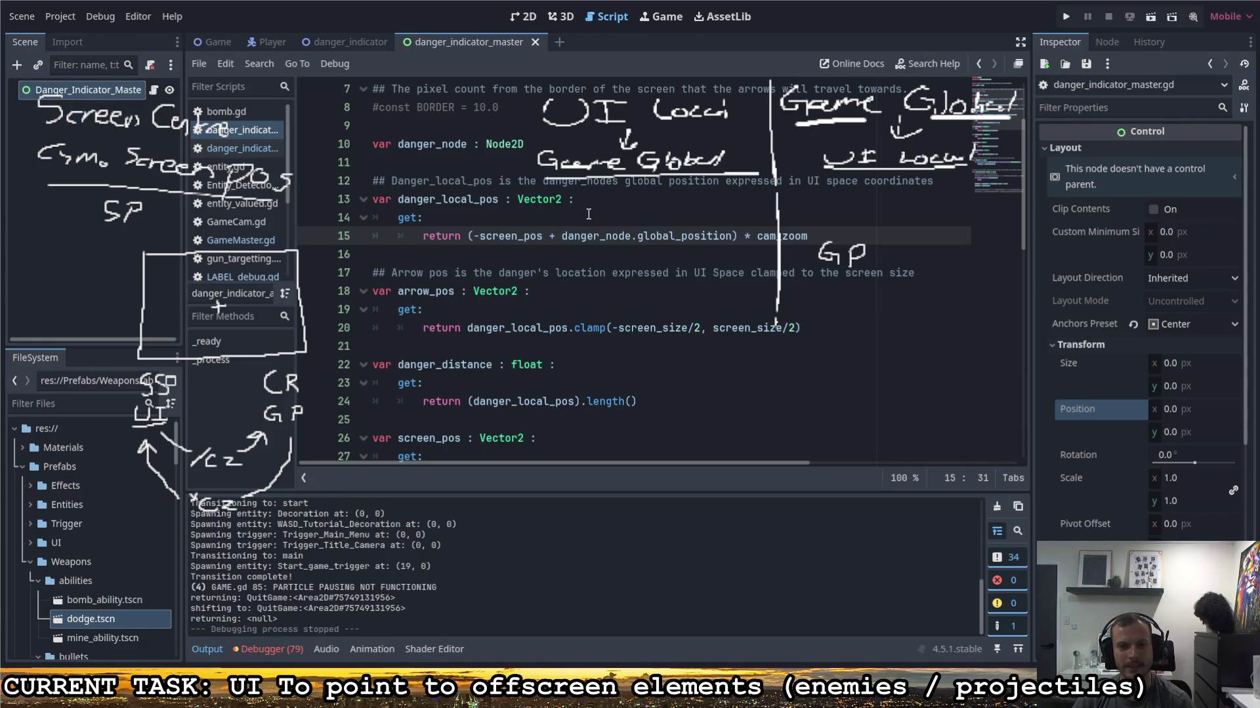
left_click(554, 219)
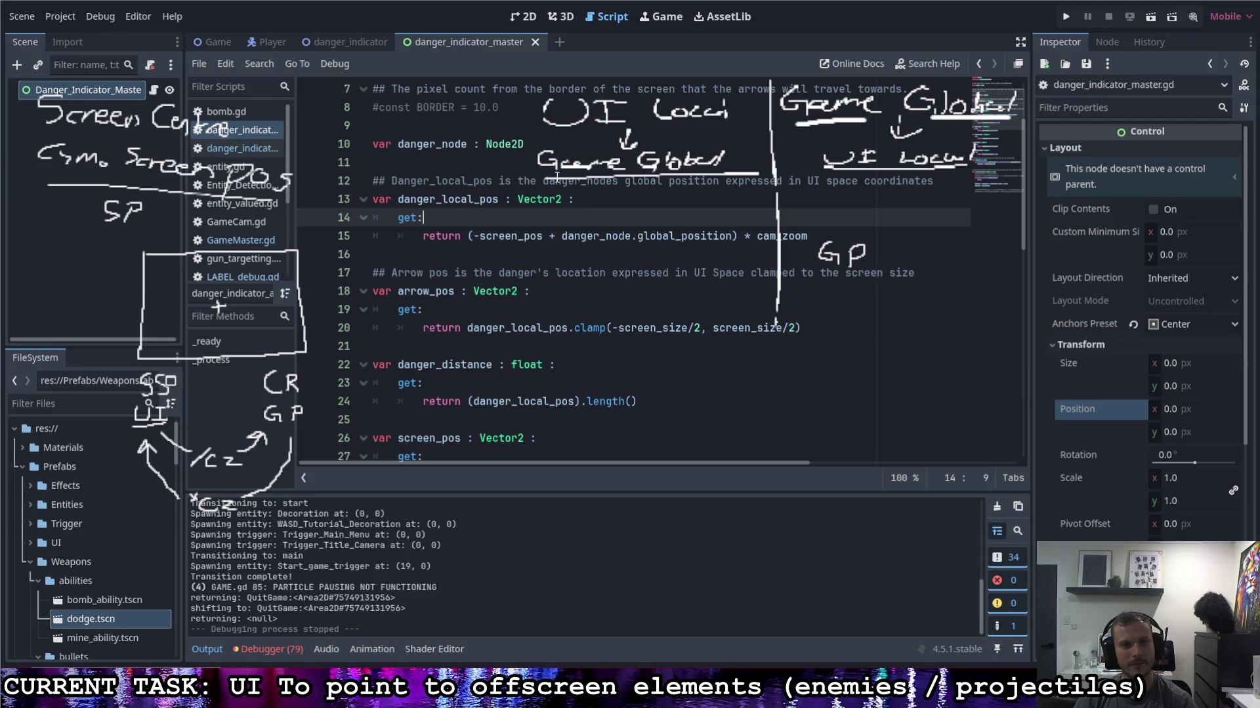
mouse_move(356, 42)
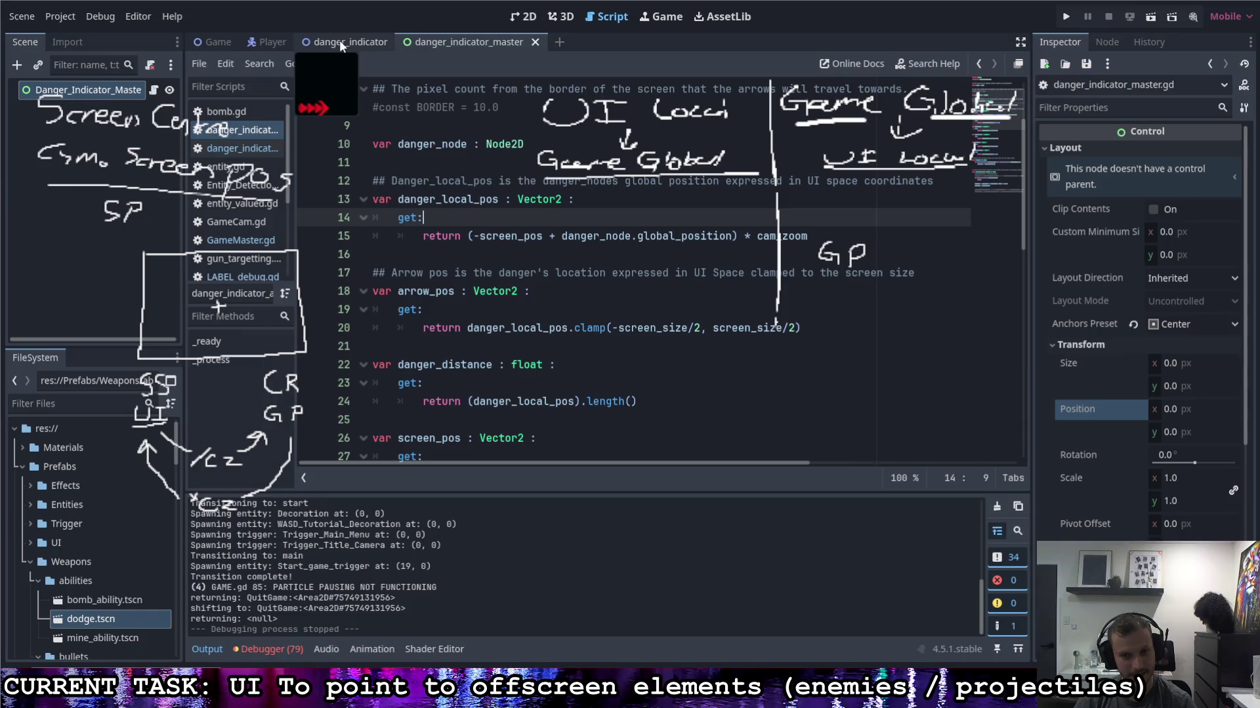
Step: Open the danger_indicator scene in 2D view and select the AnimatedSprite2D arrow node
left_click(340, 41)
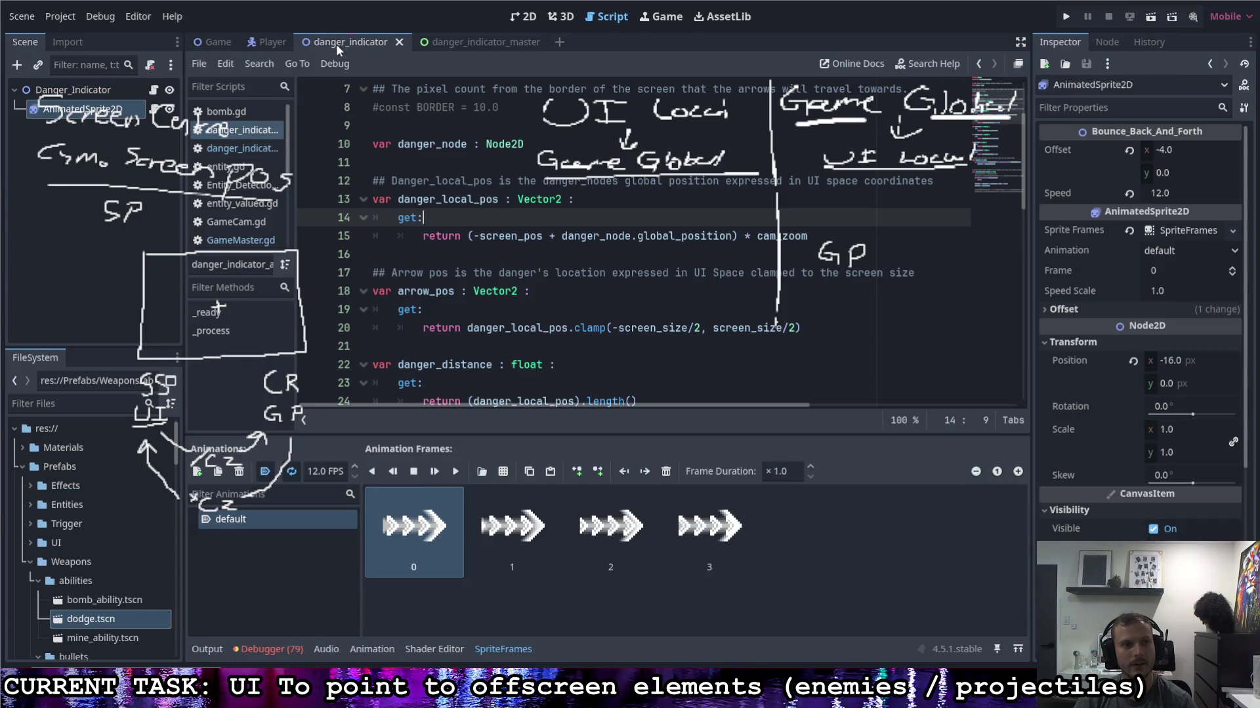
left_click(89, 90)
left_click(82, 109)
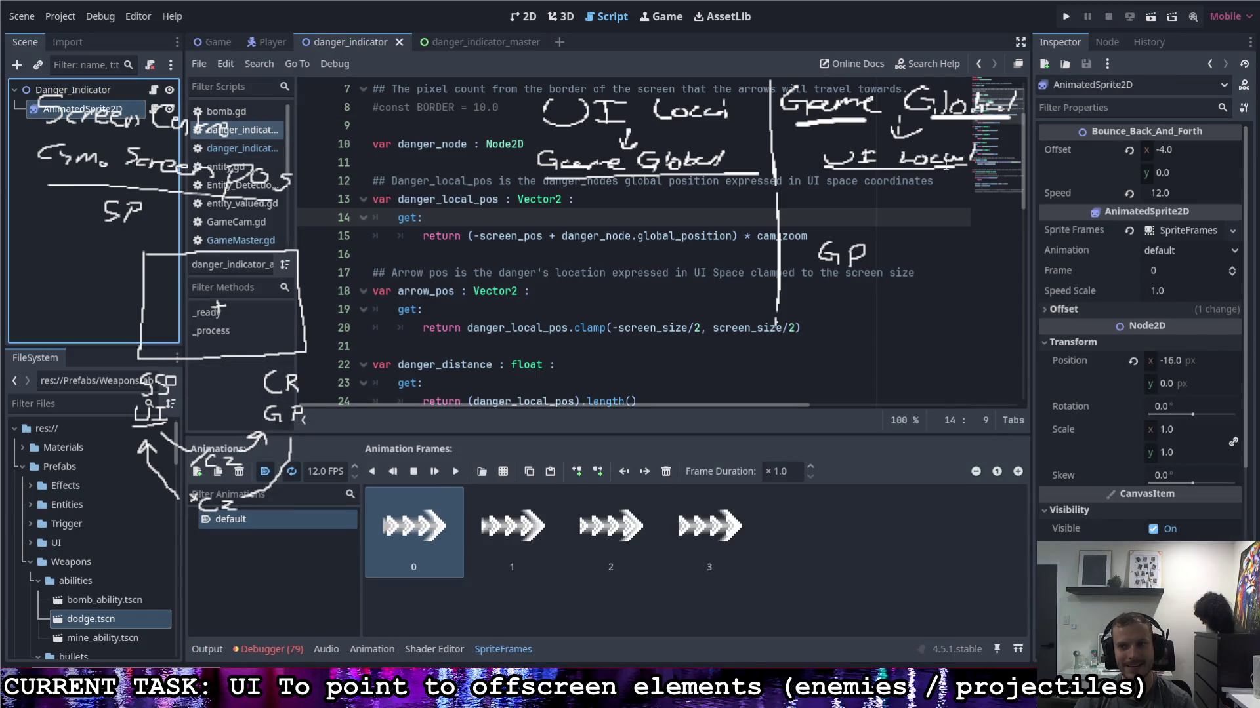
left_click(1175, 359)
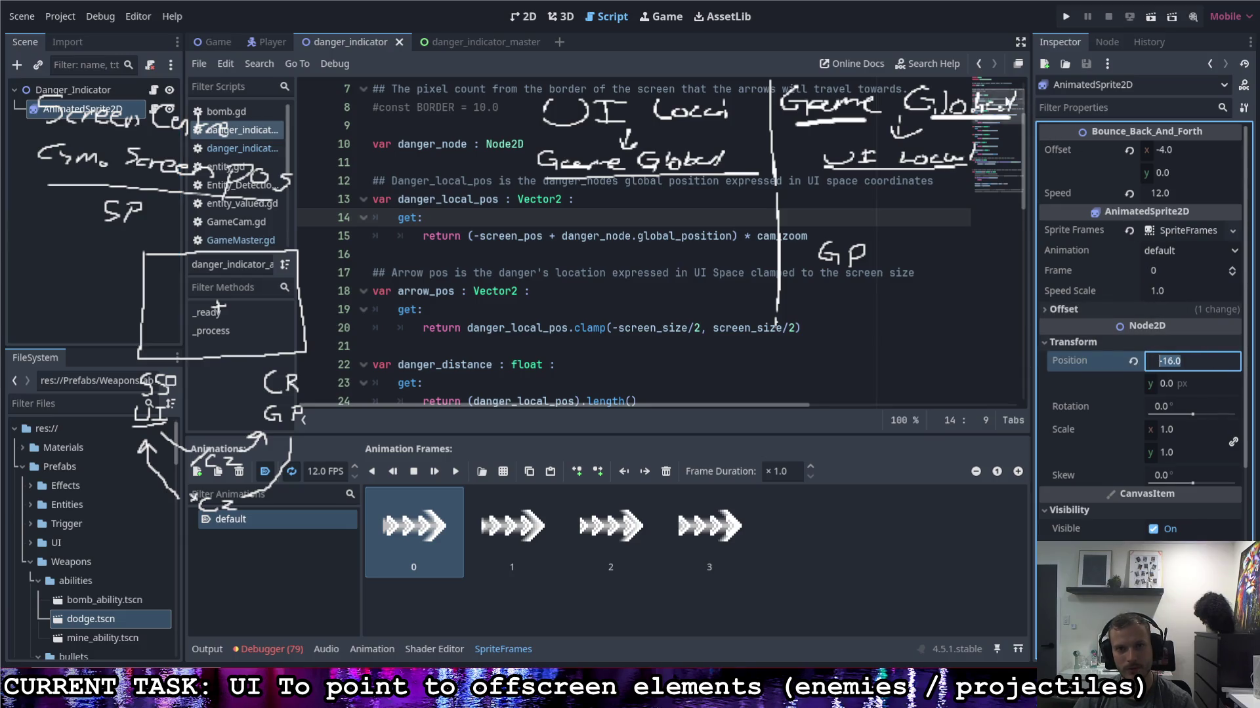
left_click(523, 17)
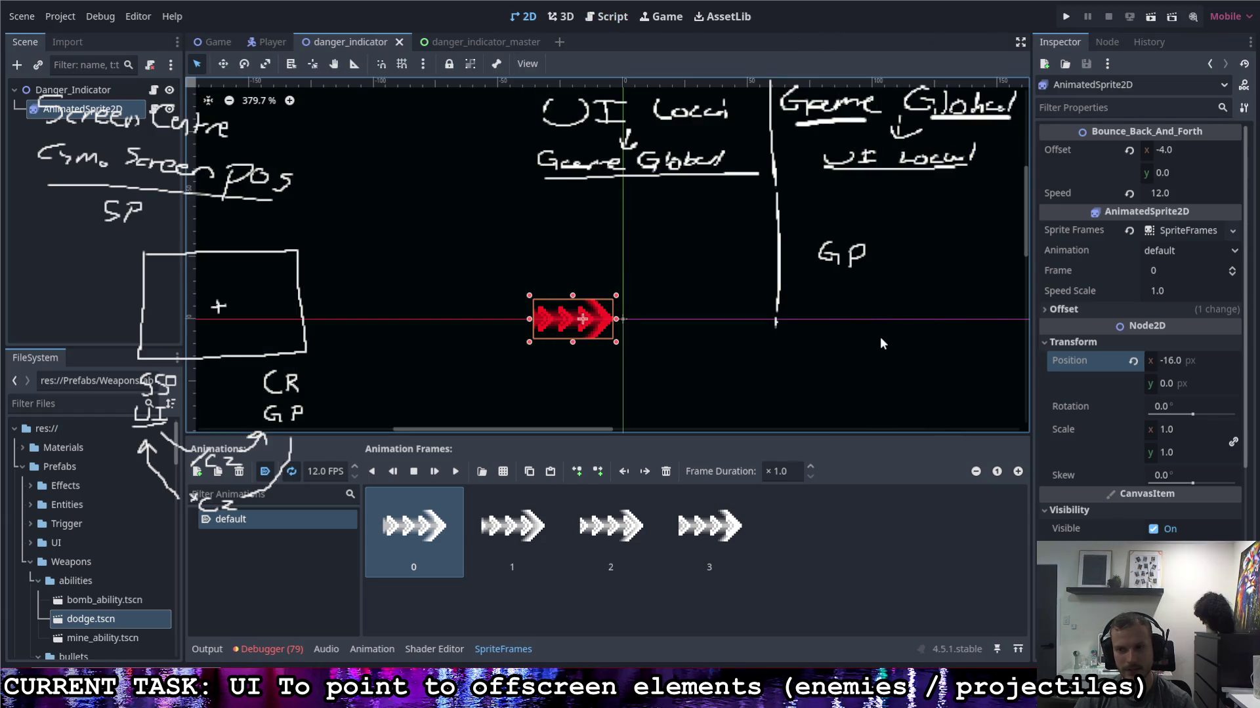
Step: Set the arrow sprite's Position x to -24, then -32, and run the game
left_click(1187, 365)
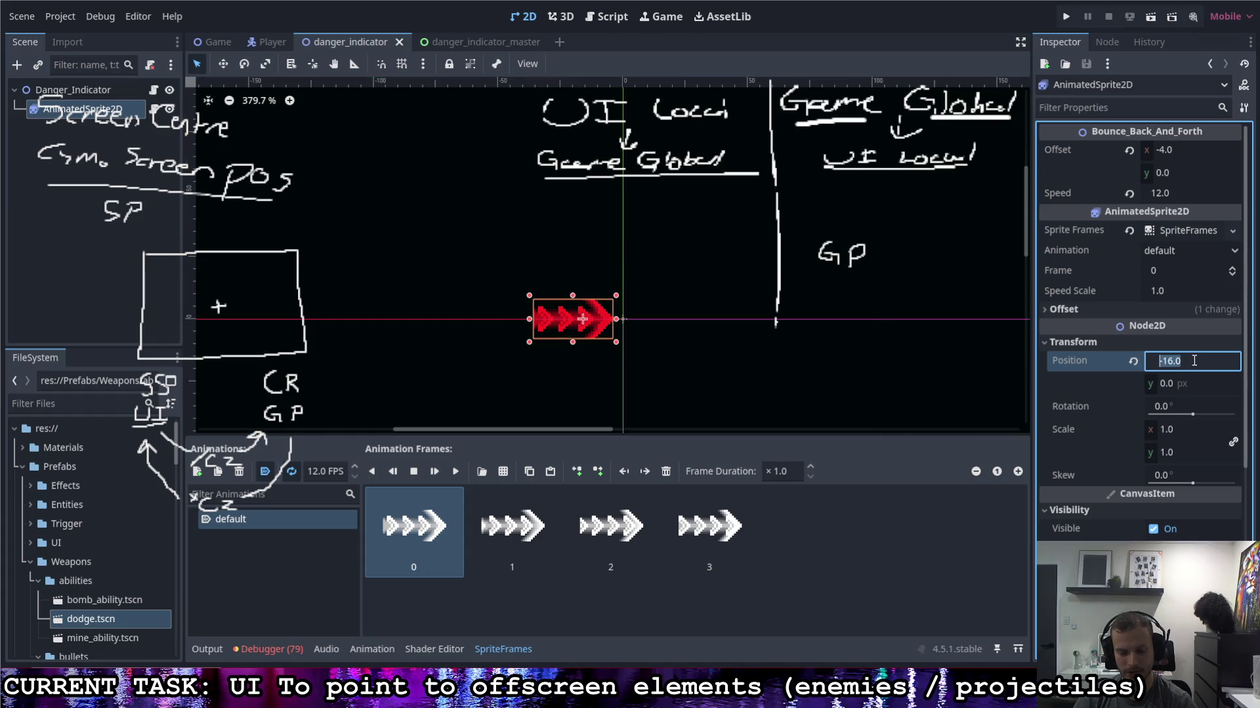
type("-24")
key("Return")
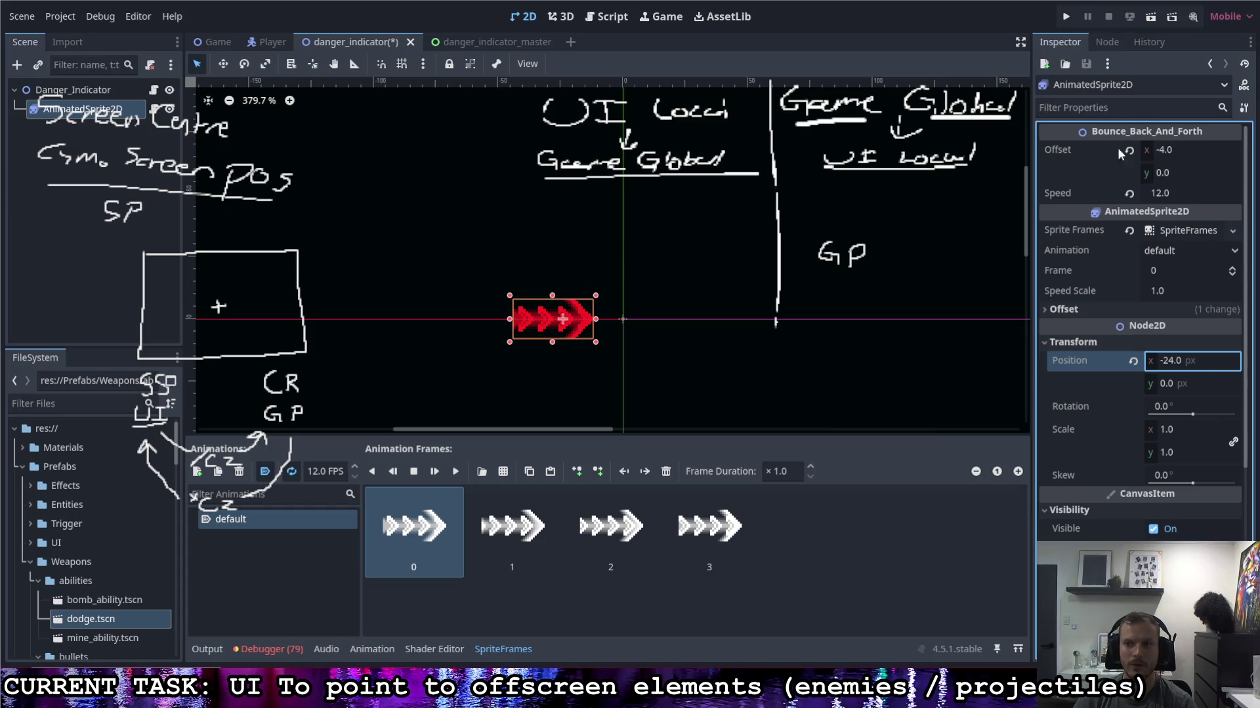
left_click(1185, 361)
type("-32")
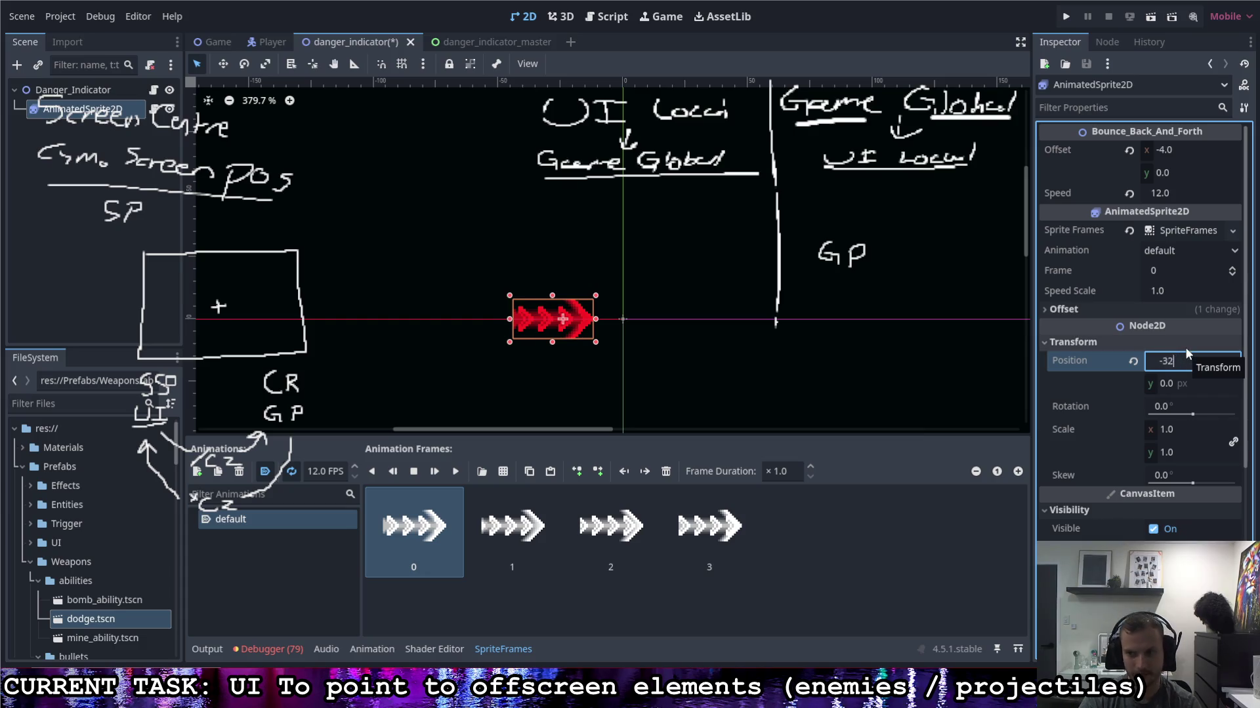
key("Return")
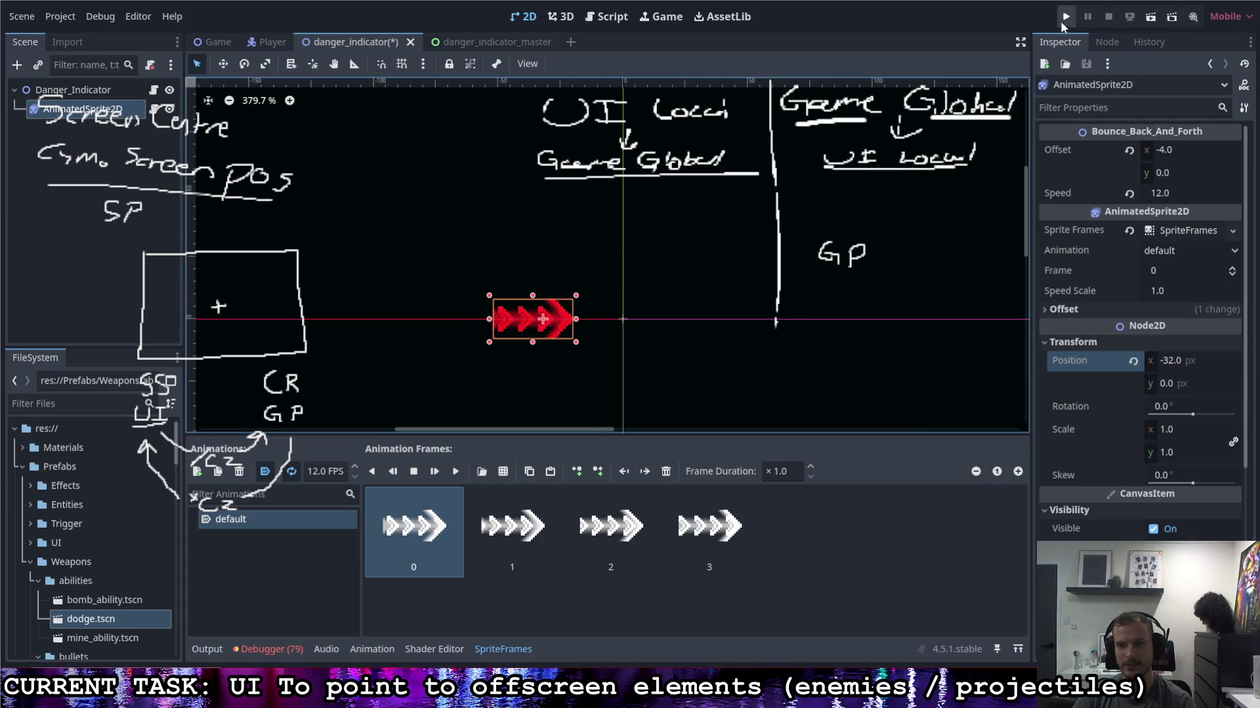
left_click(1065, 20)
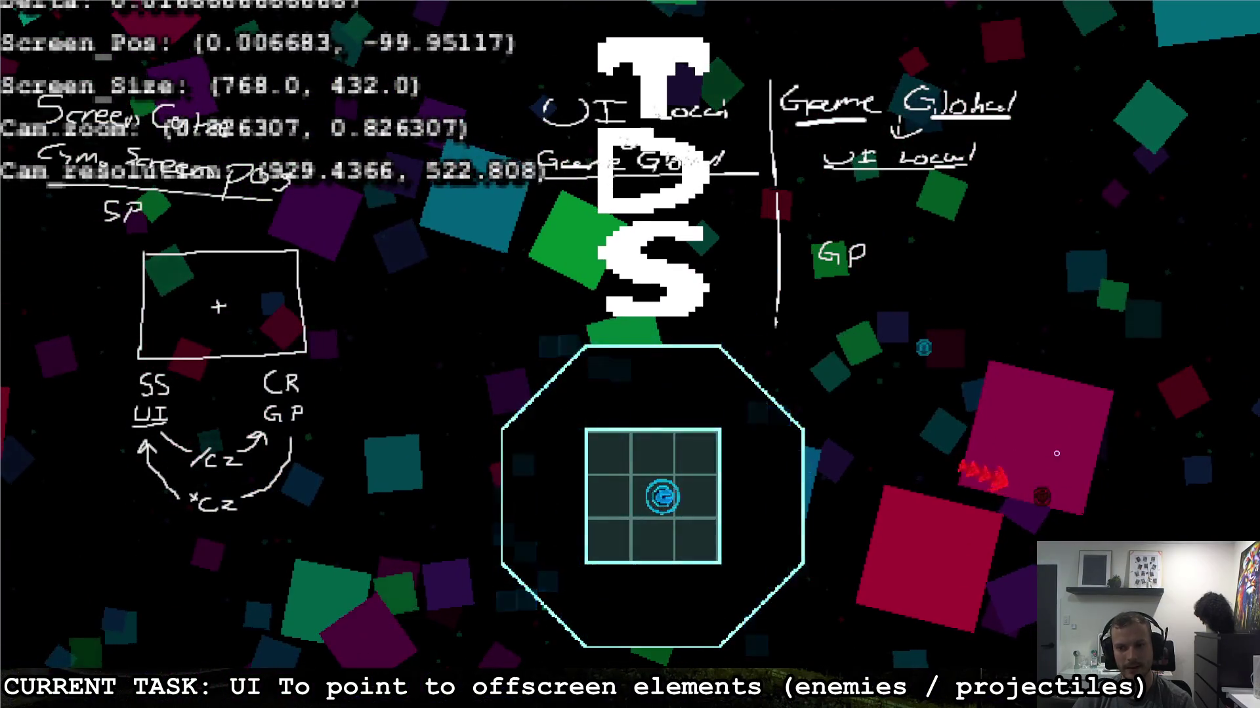
Step: Move the player right, left, up and along the corridor, then pause and quit to the editor
key("d")
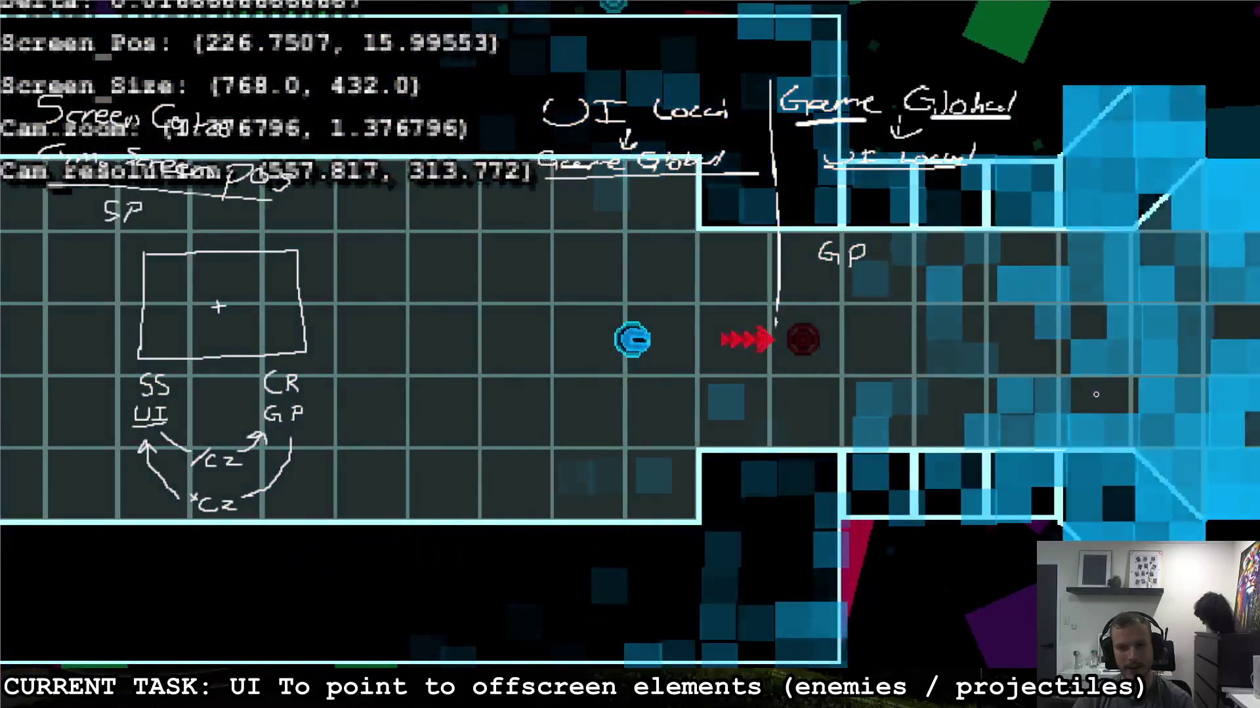
key("a")
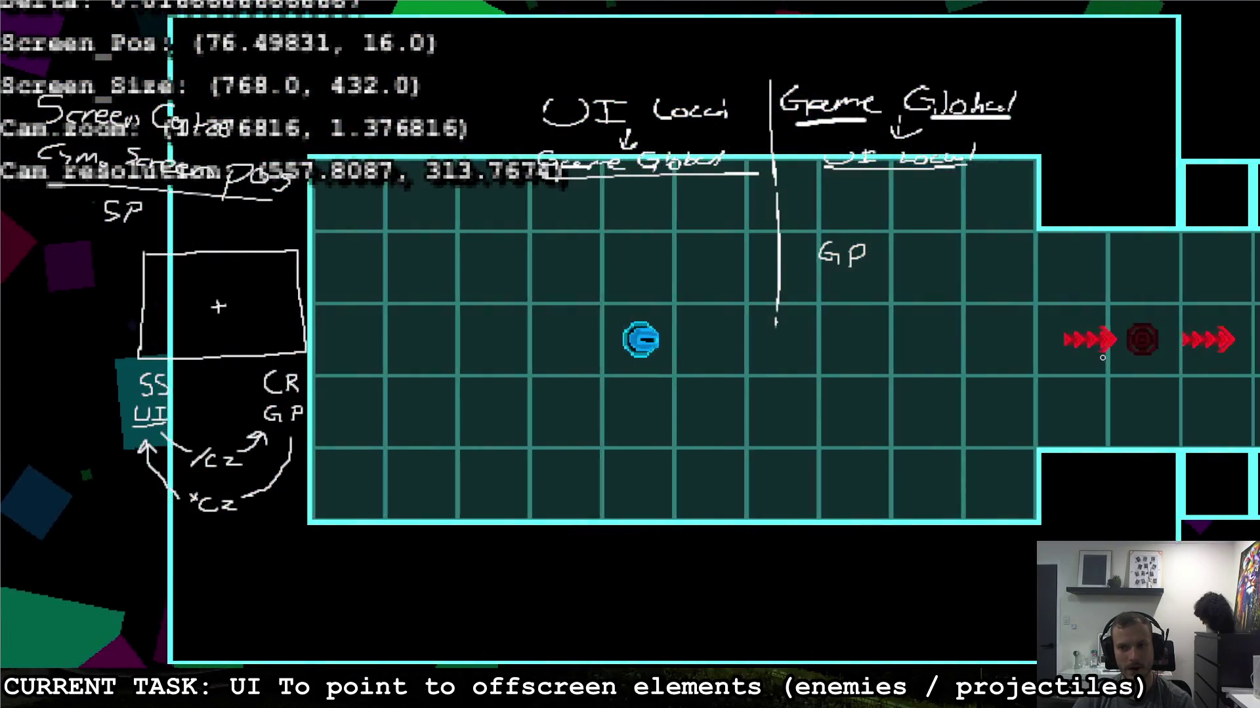
key("d")
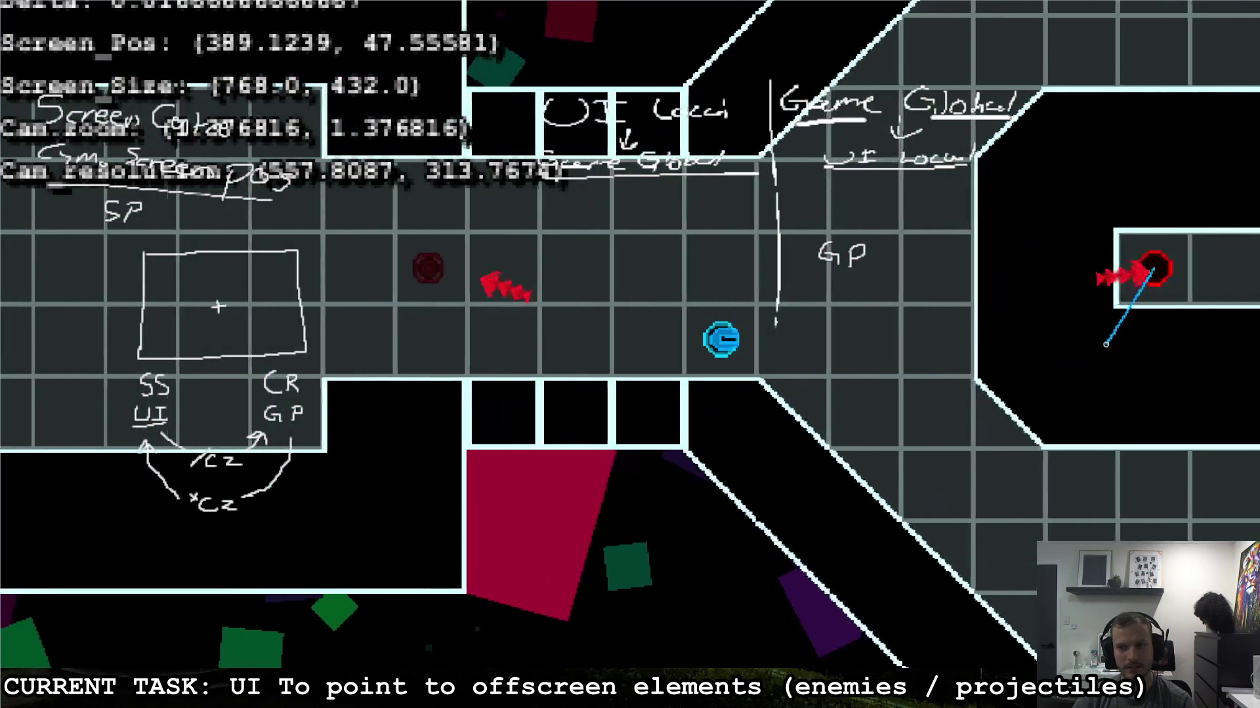
key("w")
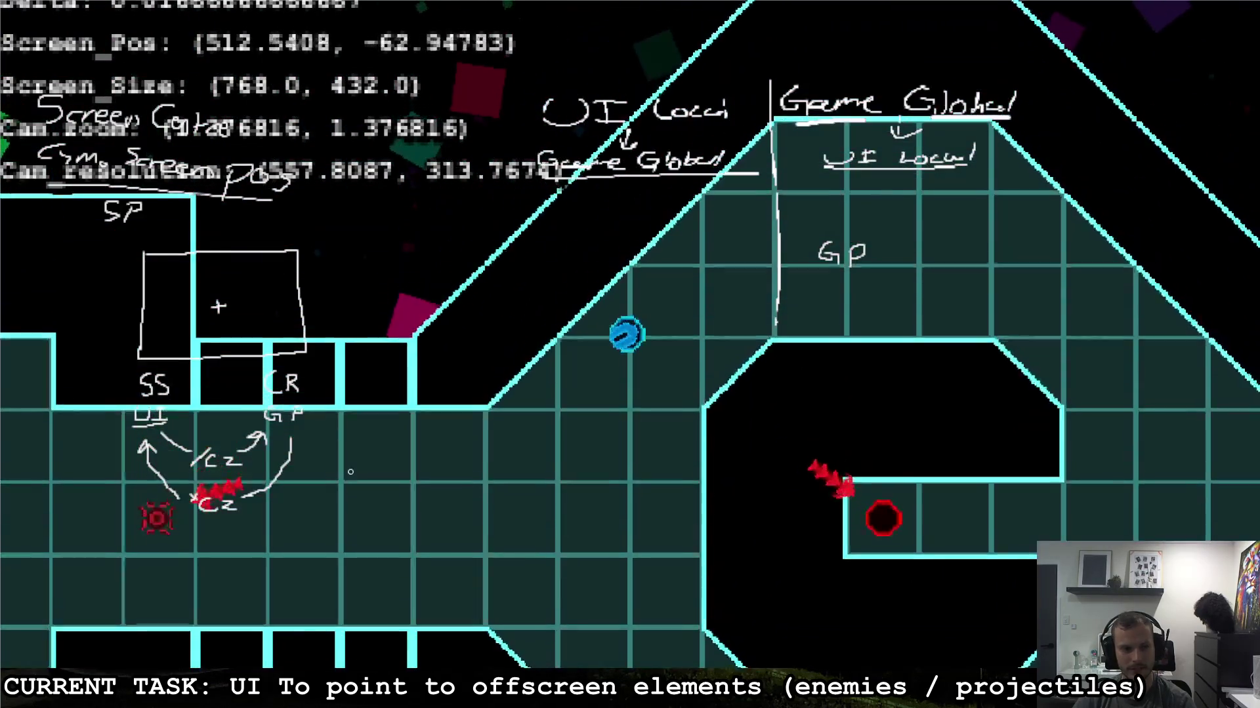
key("s")
key("a")
key("d")
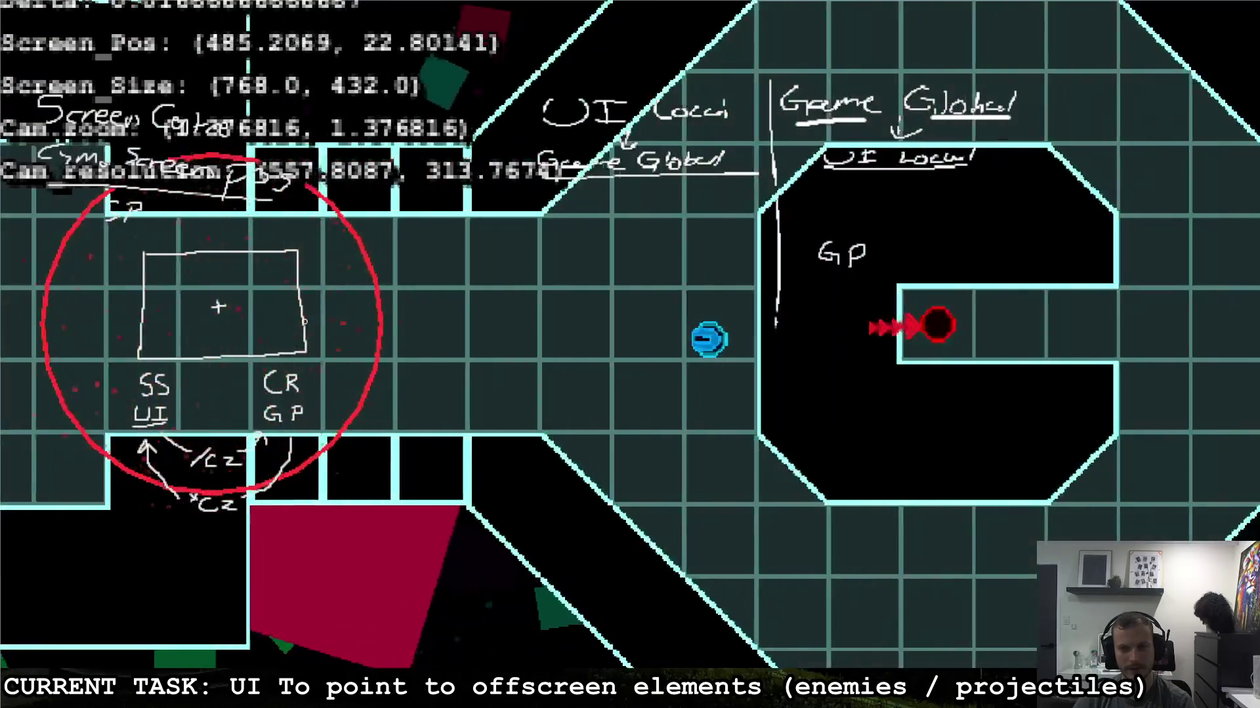
key("a")
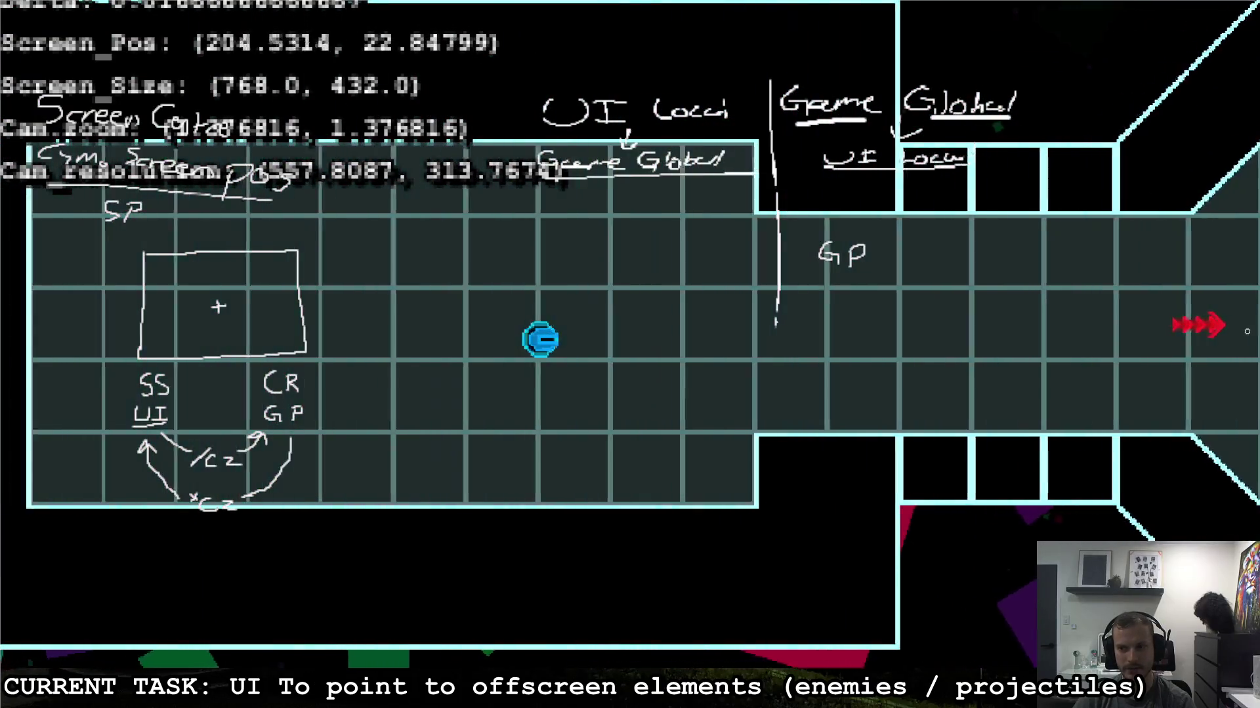
key("Escape")
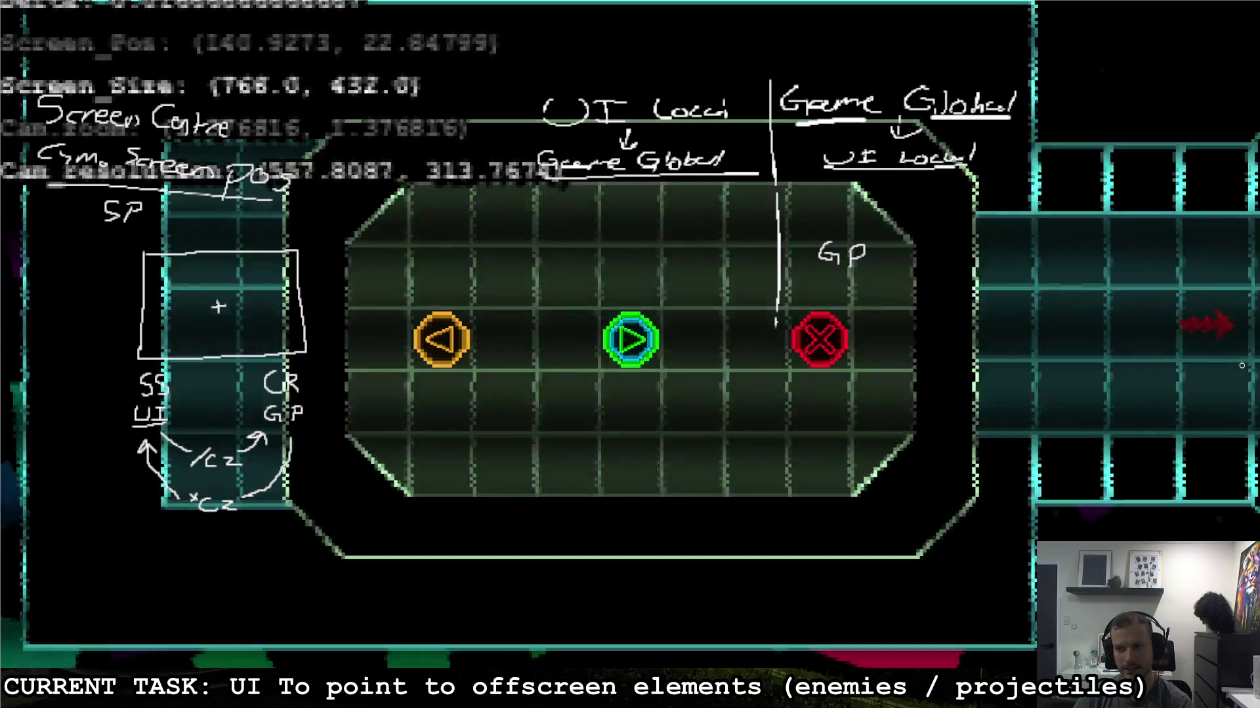
left_click(819, 339)
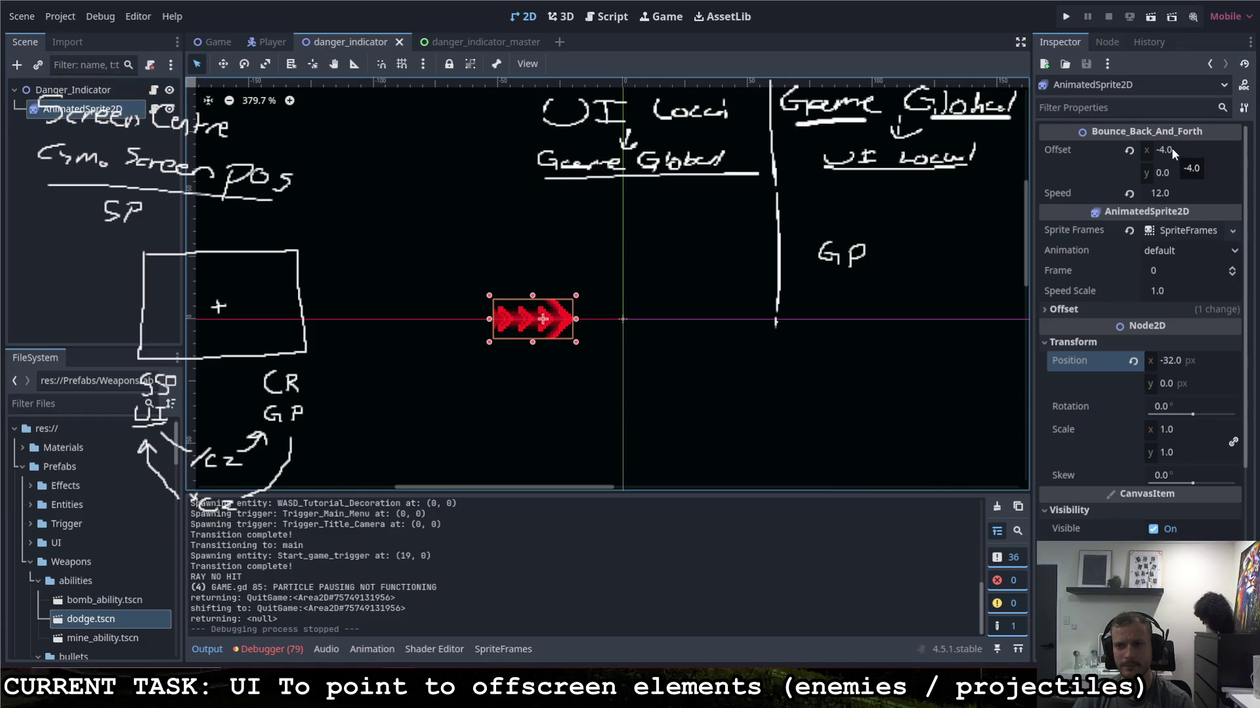
Step: Set the arrow sprite's Position x back to -16
left_click(1174, 362)
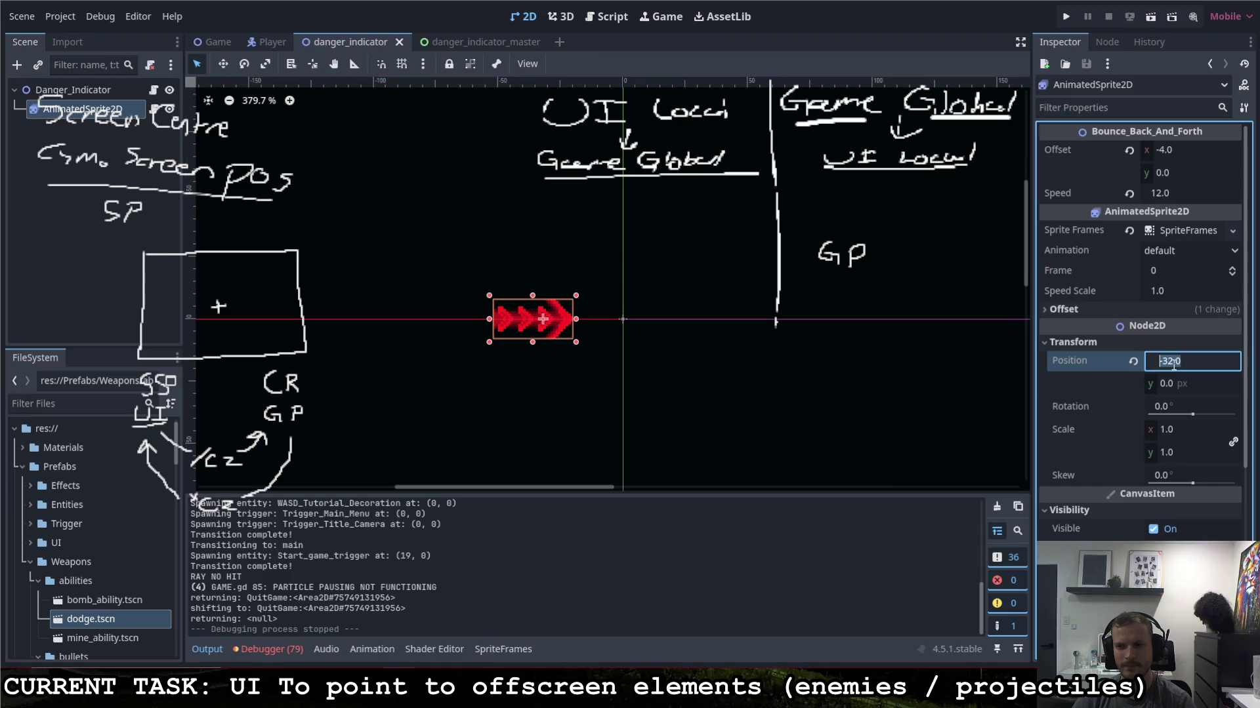
type("-16")
key("Return")
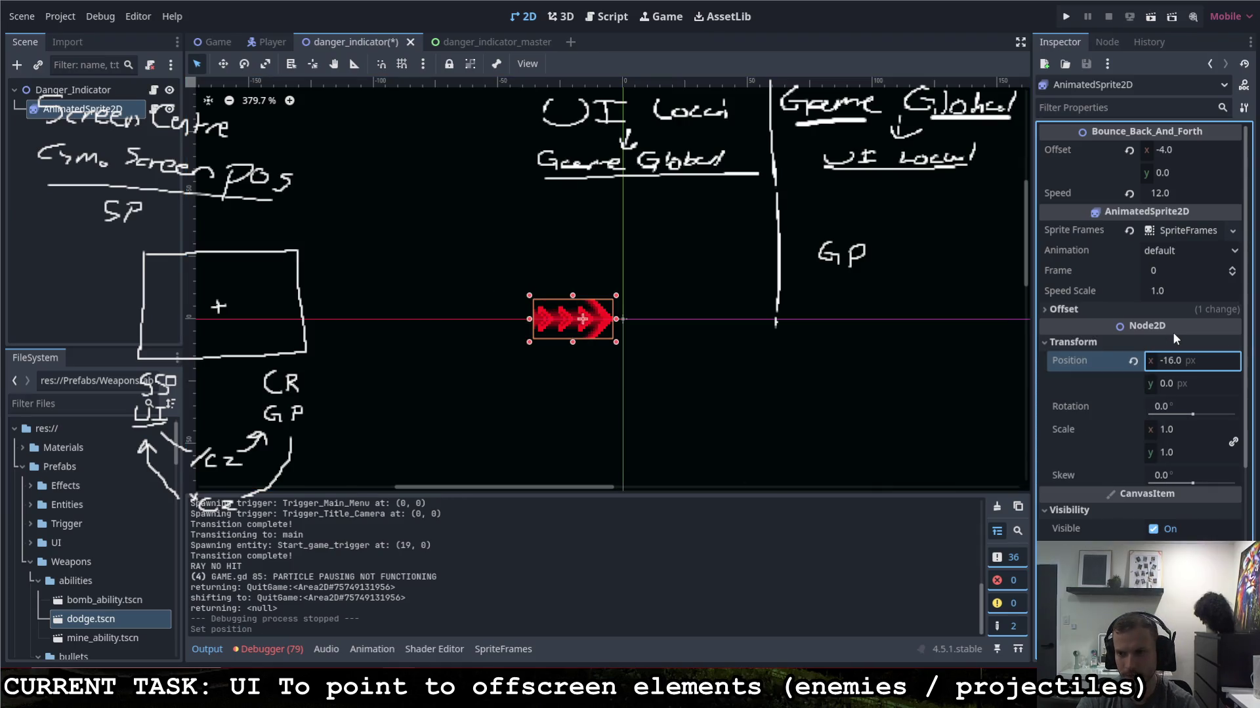
Step: Save the danger_indicator scene and open danger_indicator_arrow.gd at the clamp bounds on line 20
key("ctrl+s")
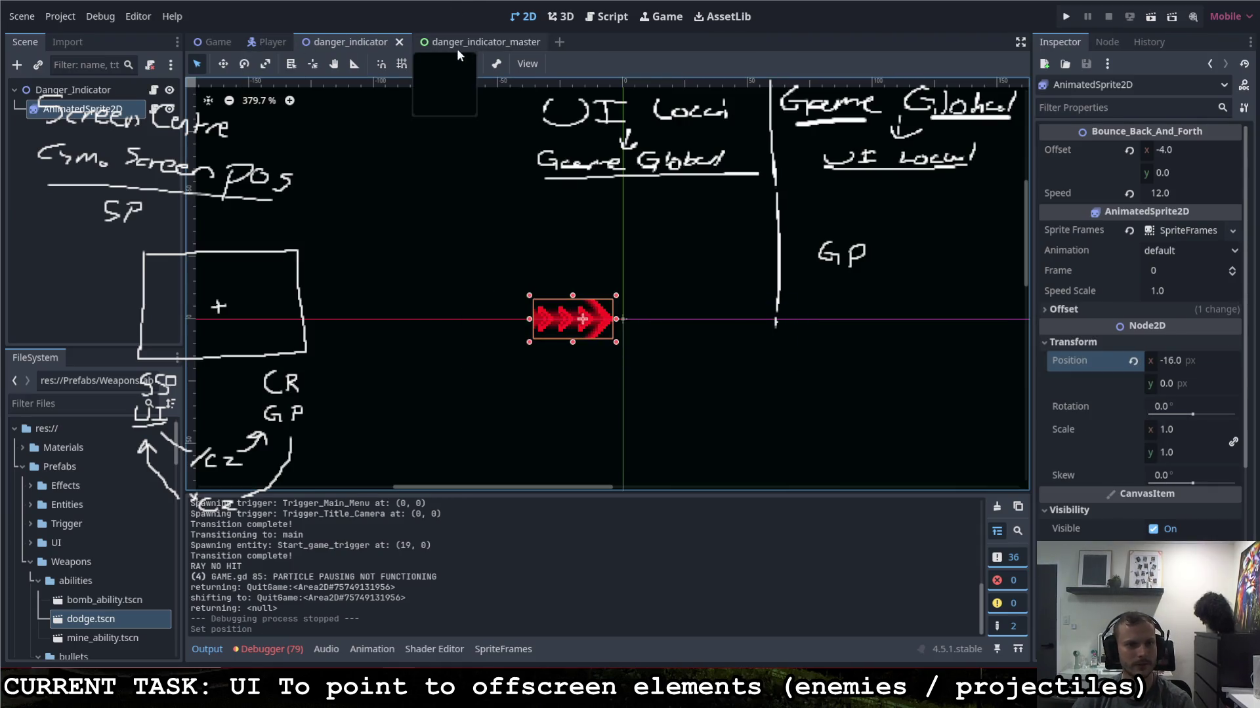
left_click(155, 107)
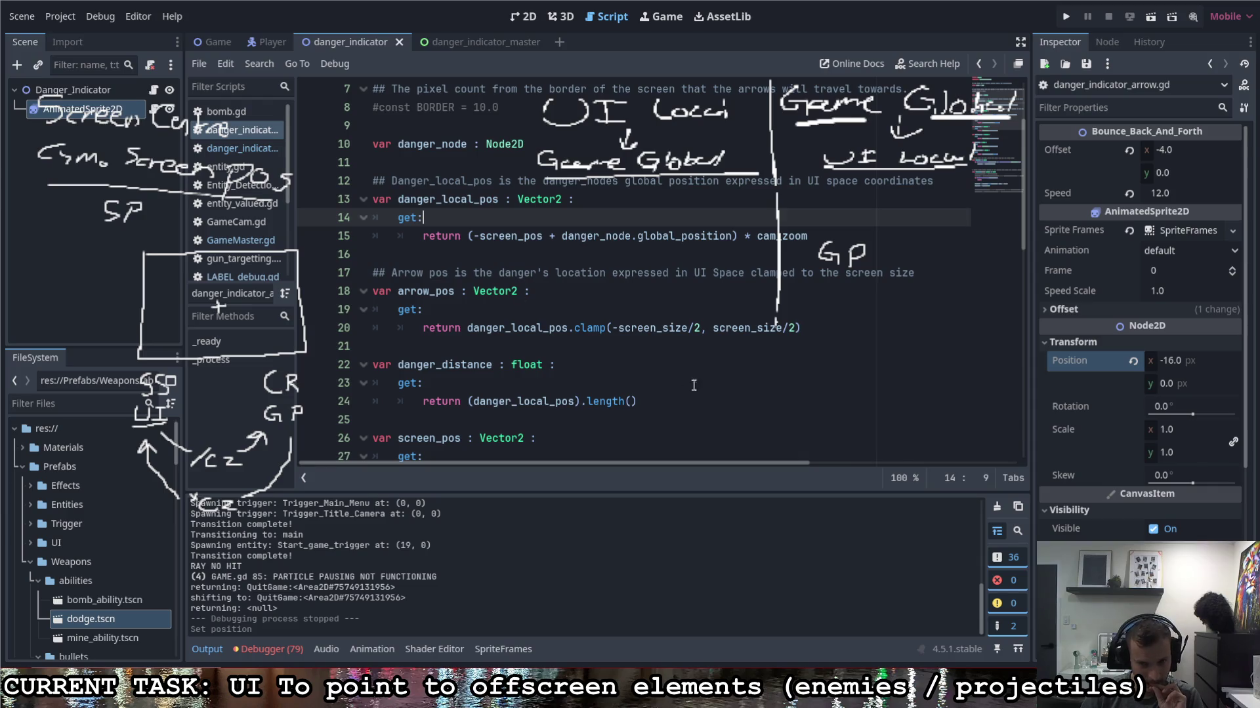
left_click(702, 328)
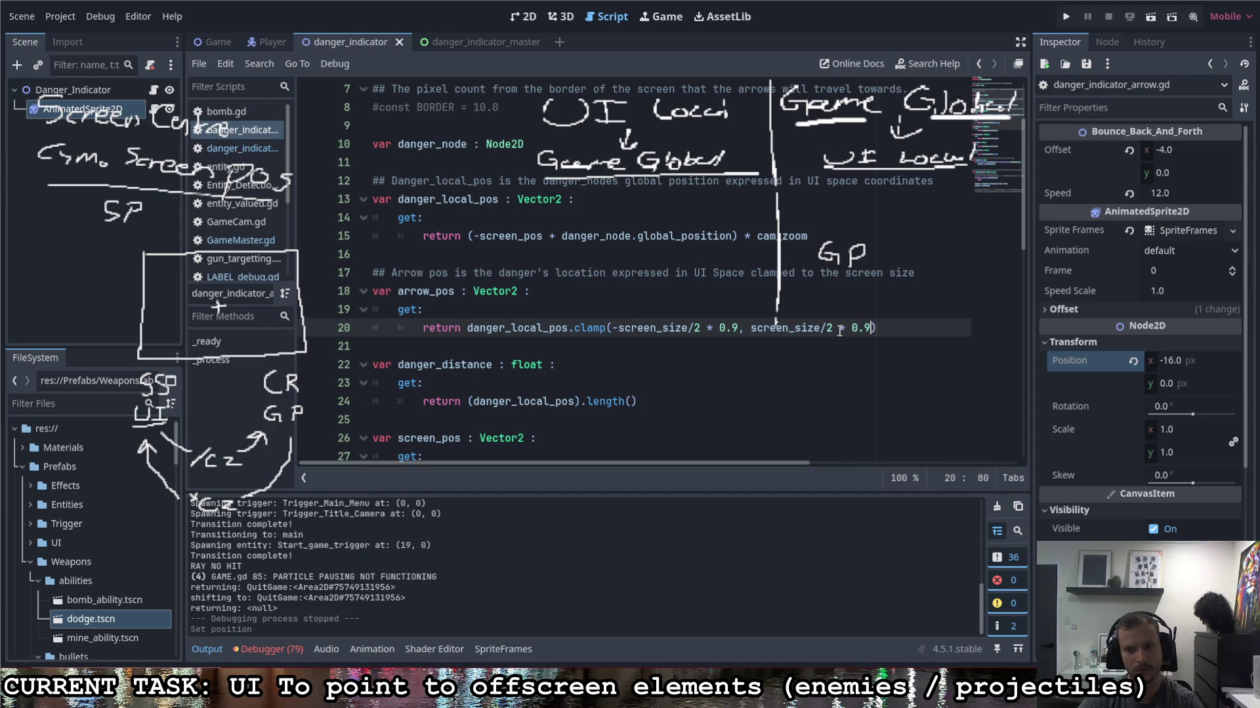
Step: Run the game with both clamp bounds scaled by 0.9
key("F5")
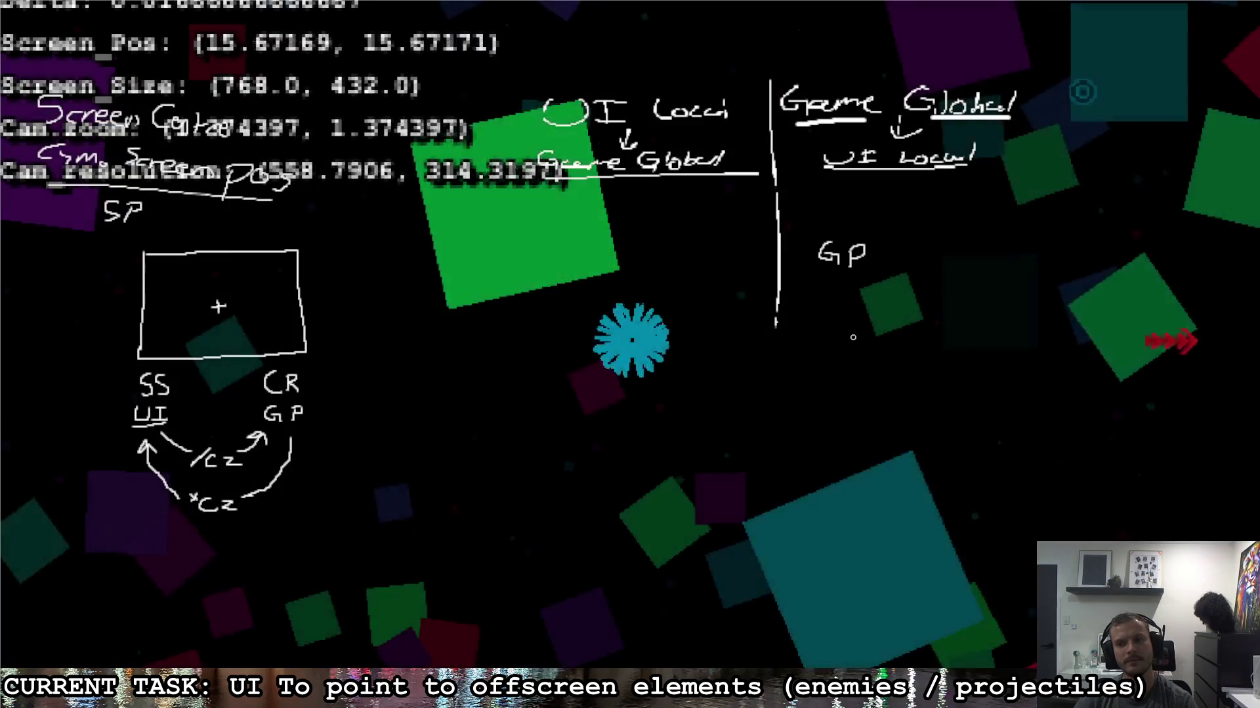
Step: Drive the ship right and back left around the arena, checking the arrows stay inset
key("d")
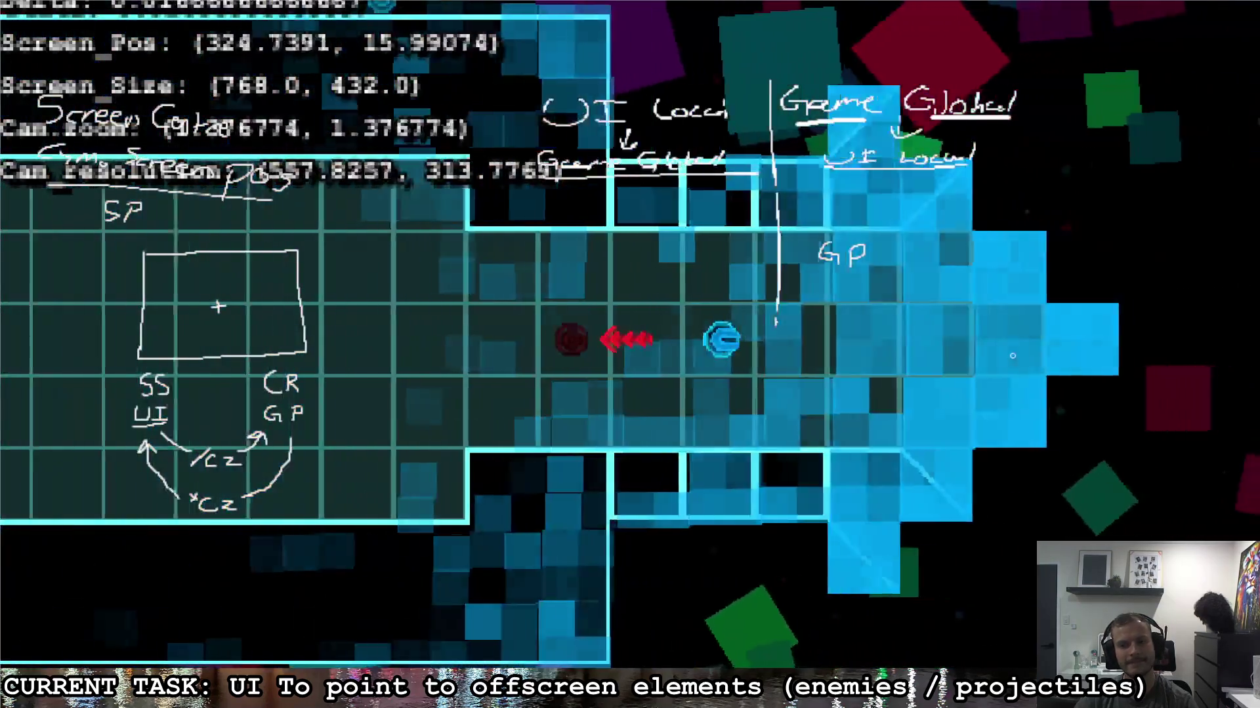
key("d")
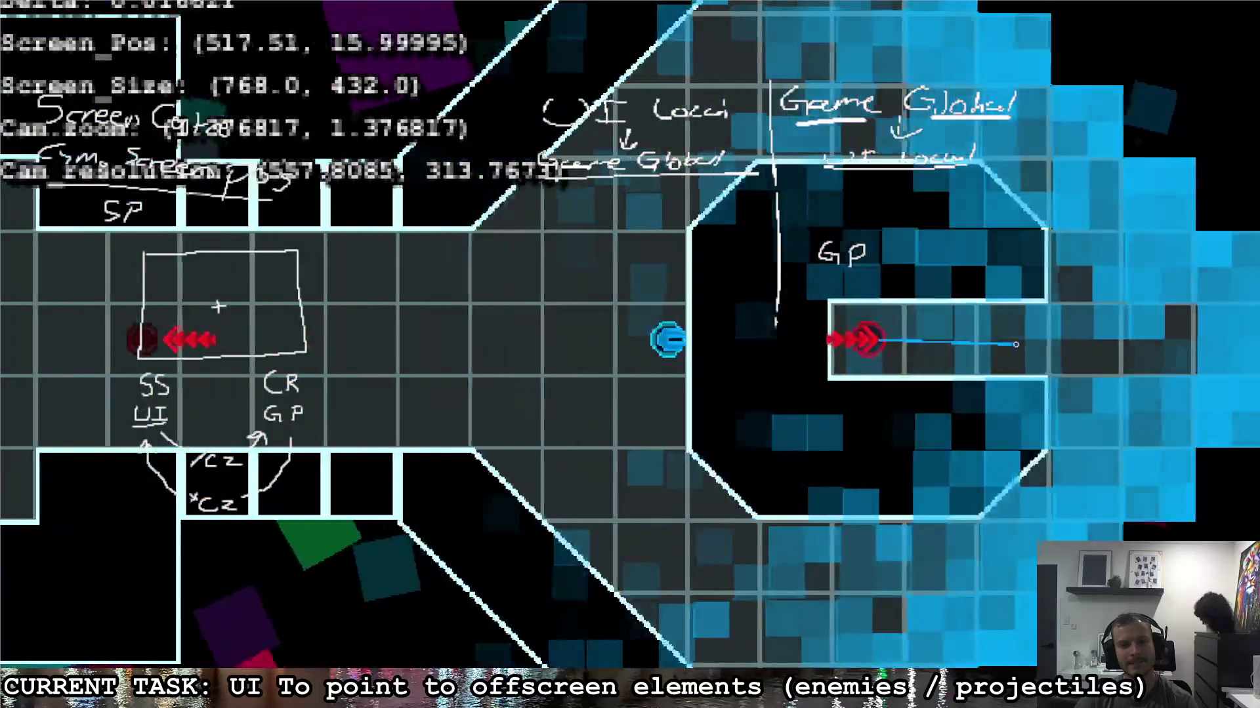
key("a")
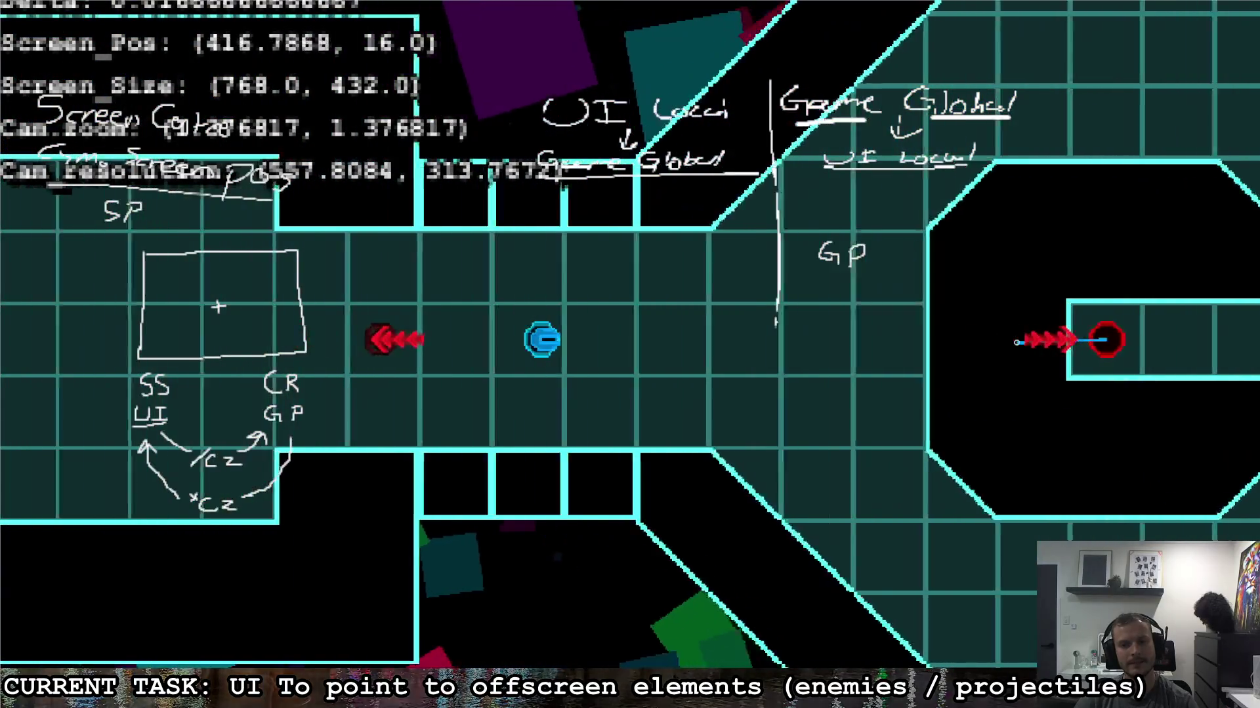
key("a")
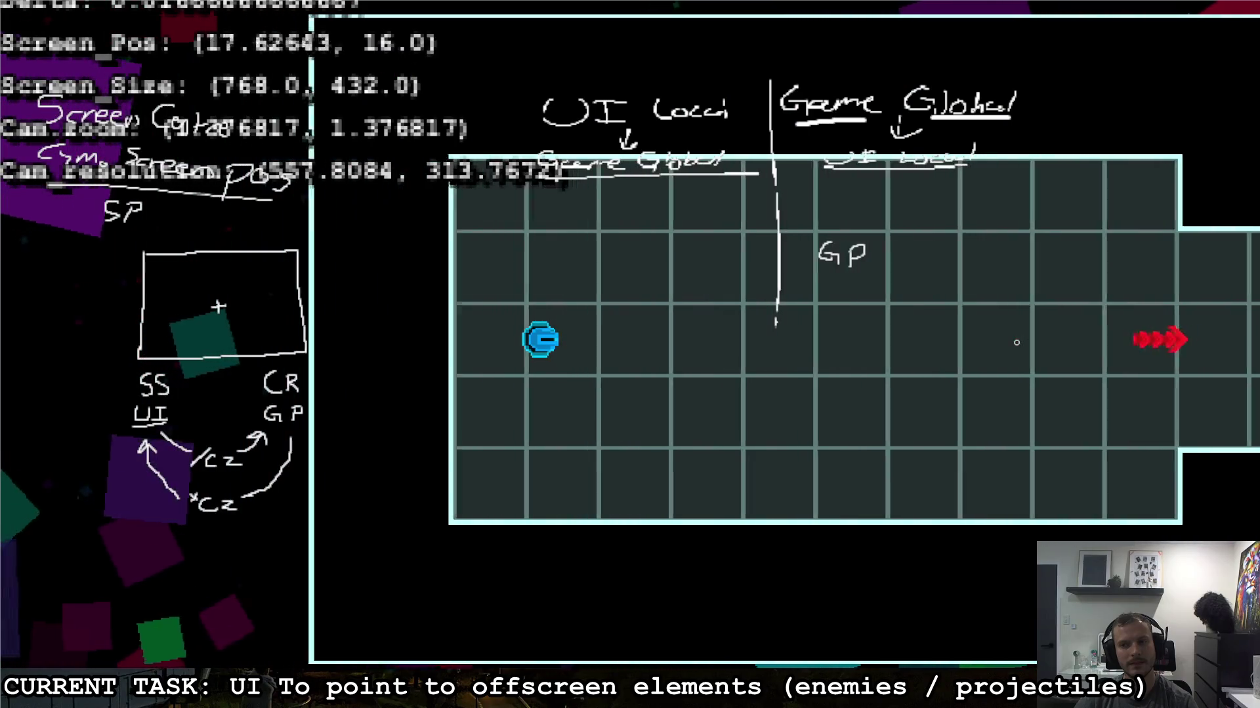
key("w")
key("s")
key("d")
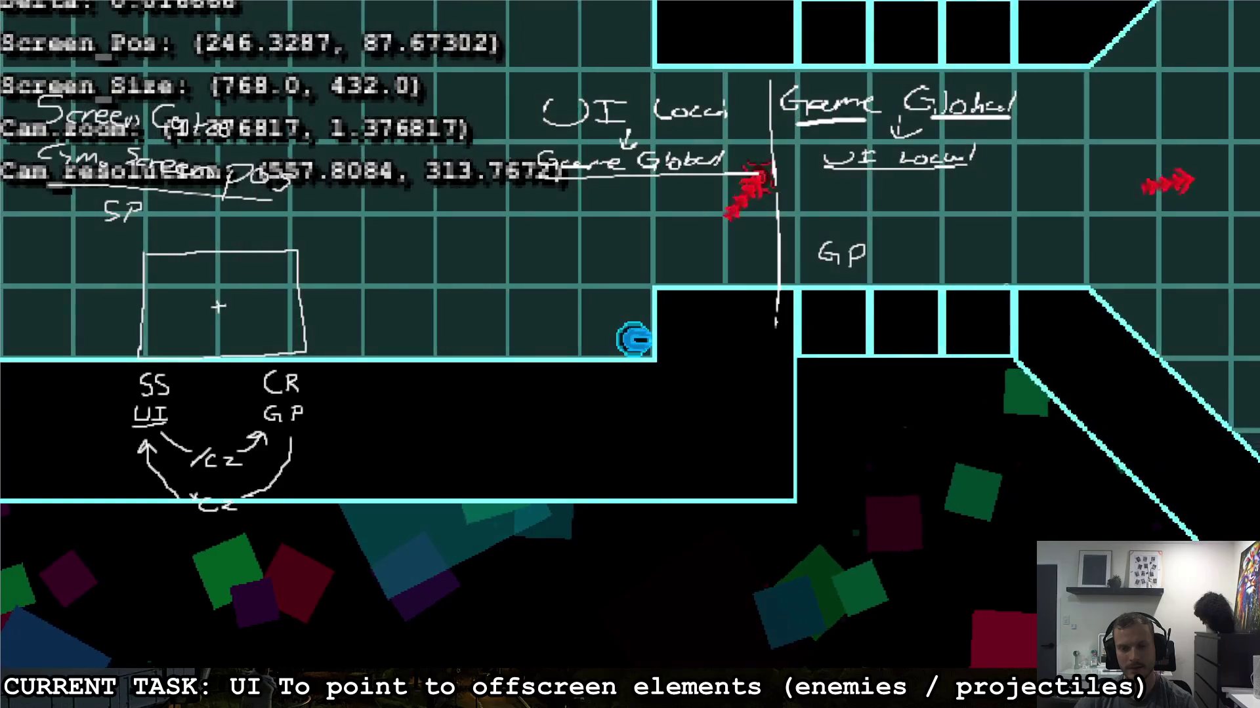
Step: Steer the ship up the corridor into the octagon room and on to the next room
key("w")
key("d")
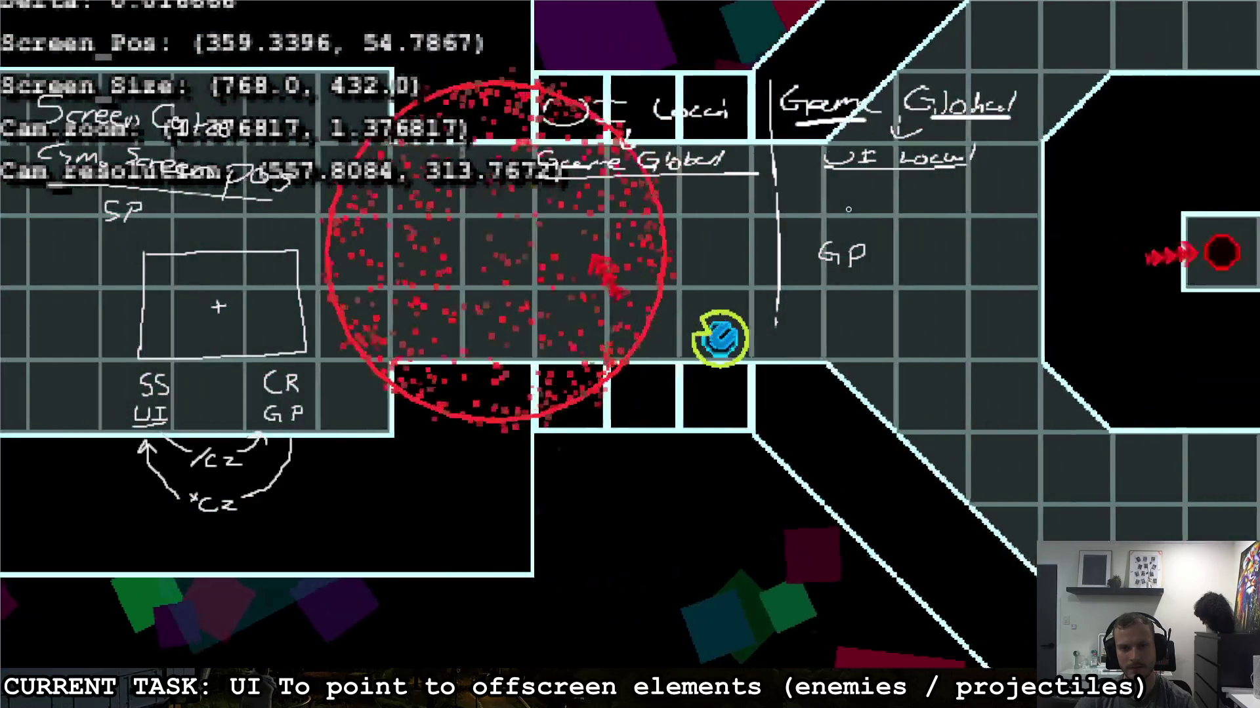
key("w")
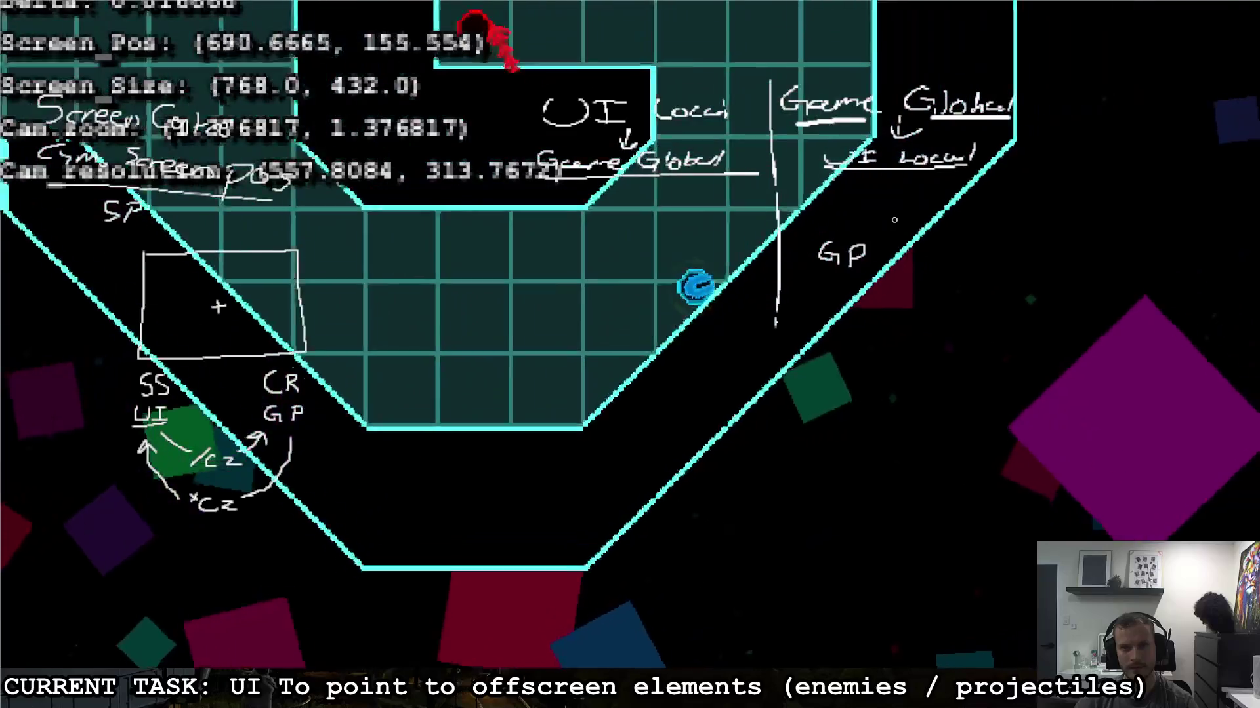
key("s")
key("a")
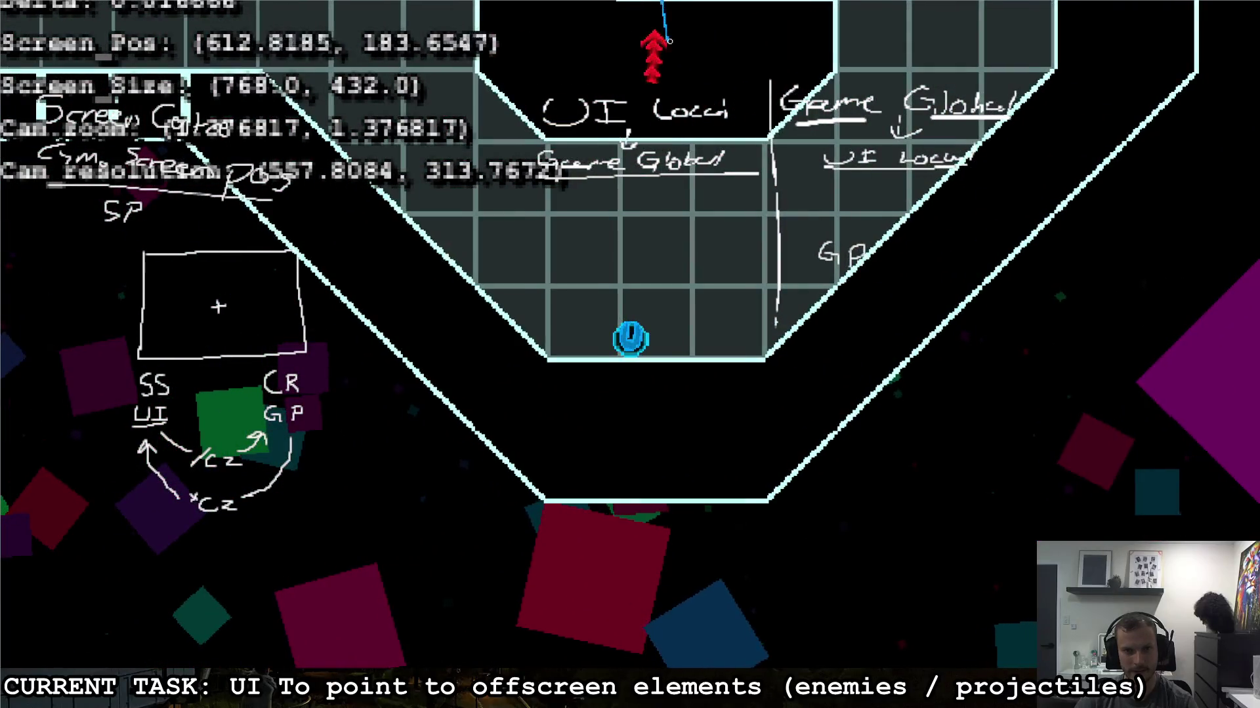
key("d")
key("a")
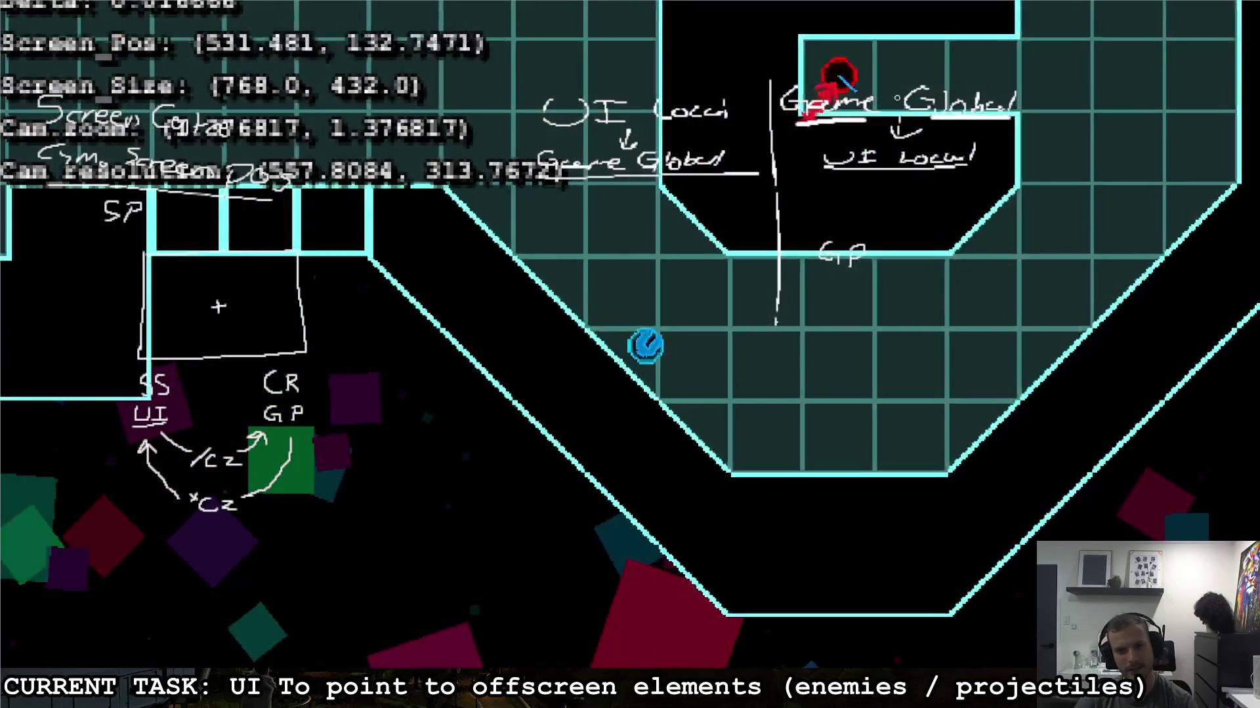
key("d")
key("s")
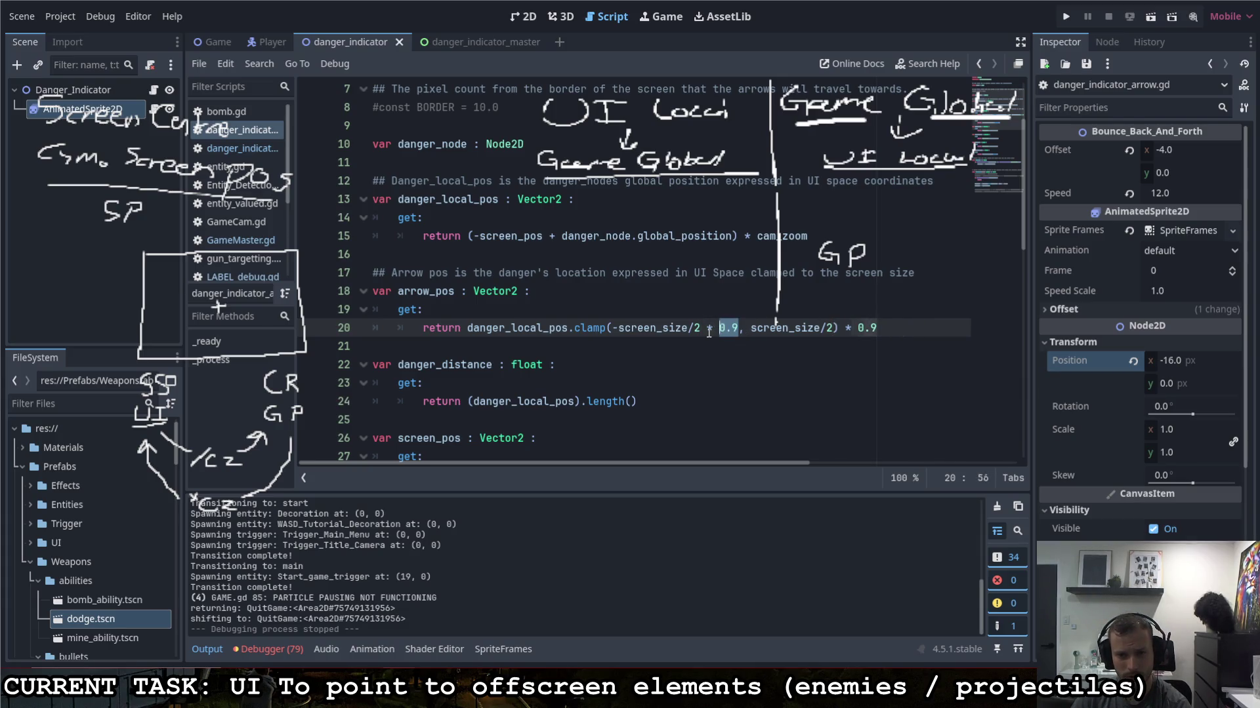
Step: Drop the per-bound 0.9 so the whole clamped position is scaled by 0.9, then rerun
key("BackSpace")
key("BackSpace")
key("BackSpace")
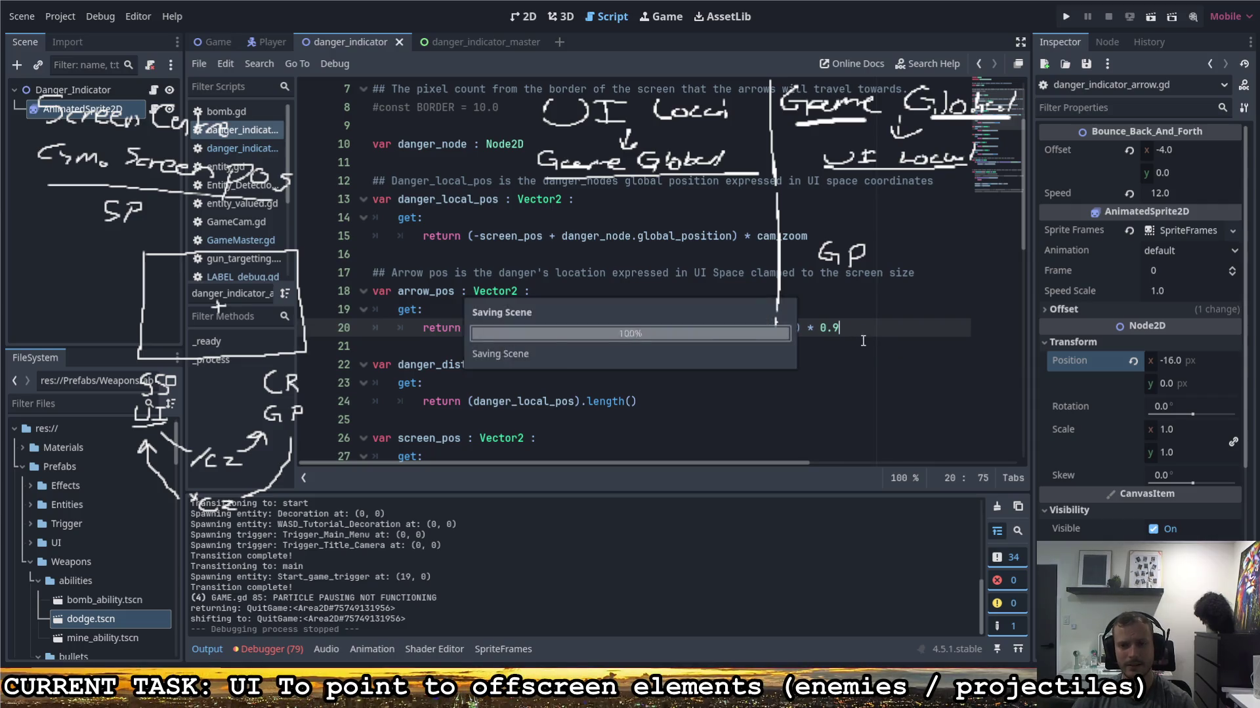
key("F5")
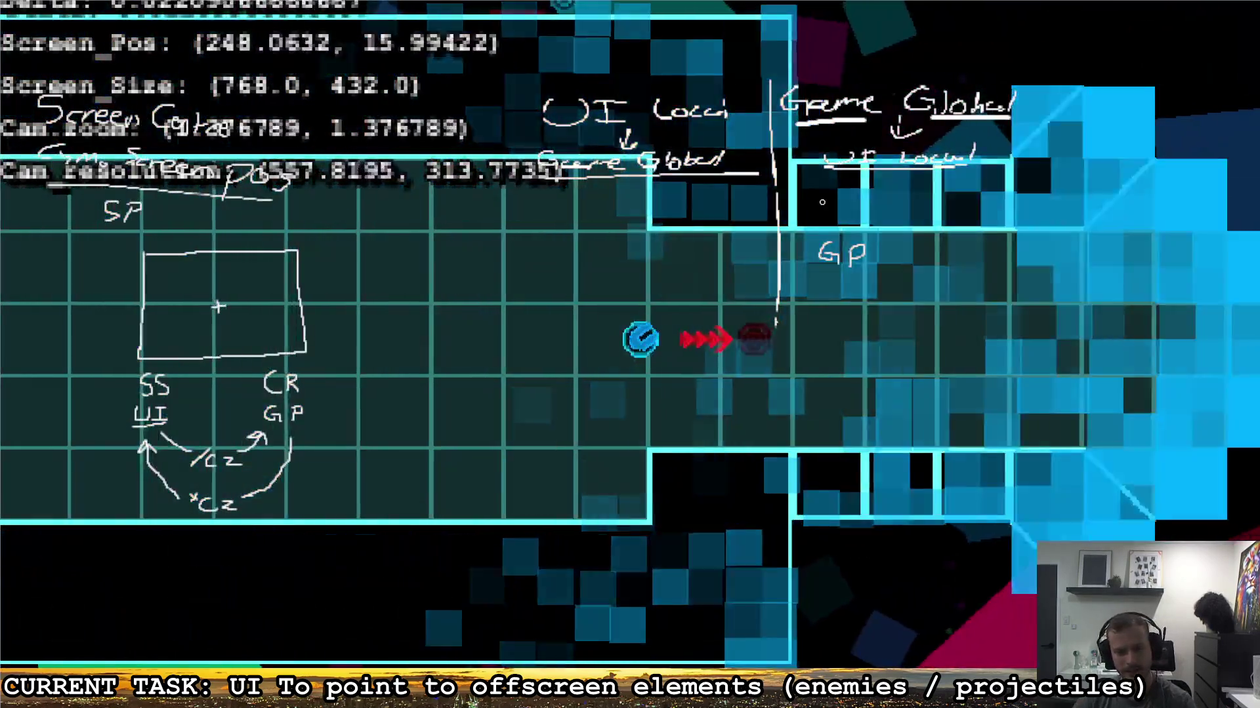
Step: Walk the player right and left past the enemy into the green room, checking the red arrows
key("d")
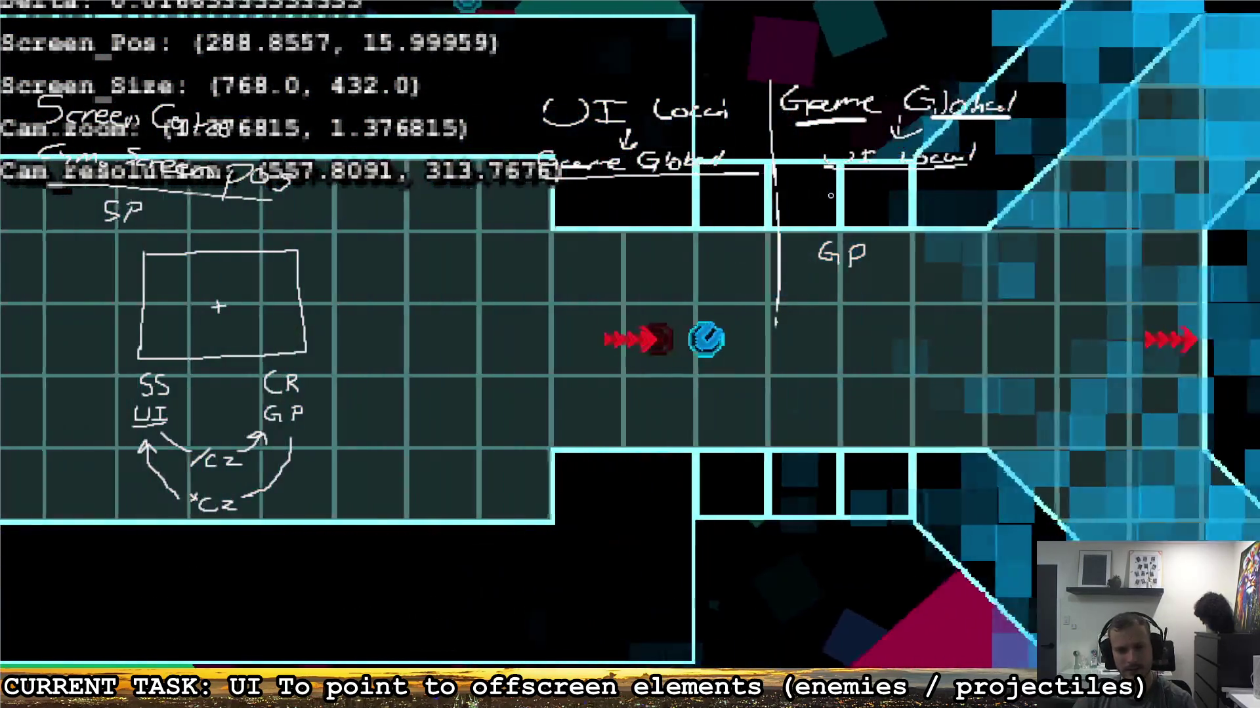
key("a")
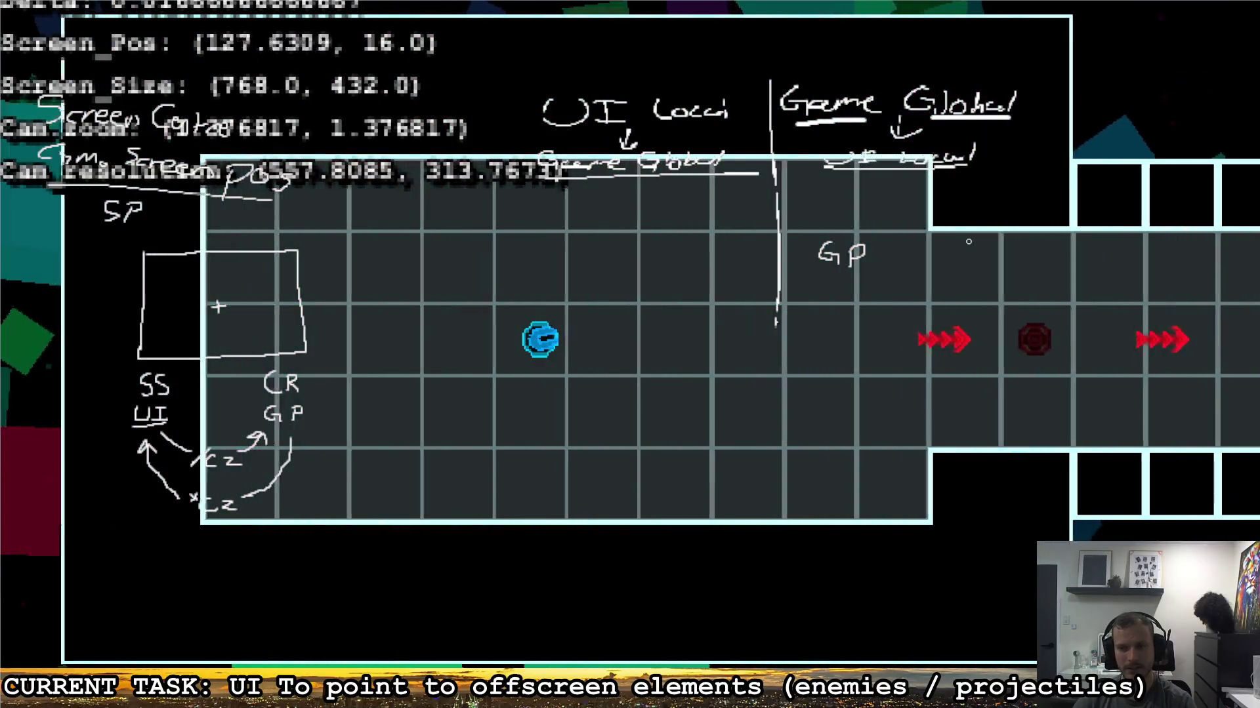
key("d")
key("d")
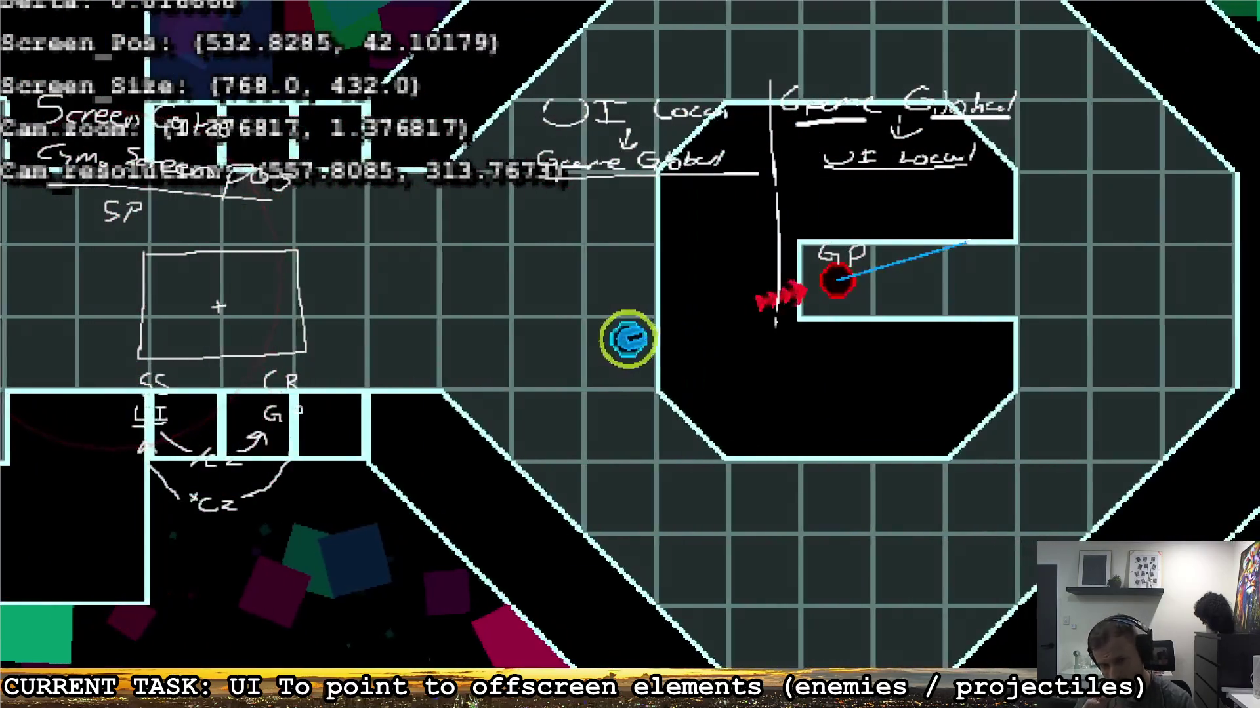
key("a")
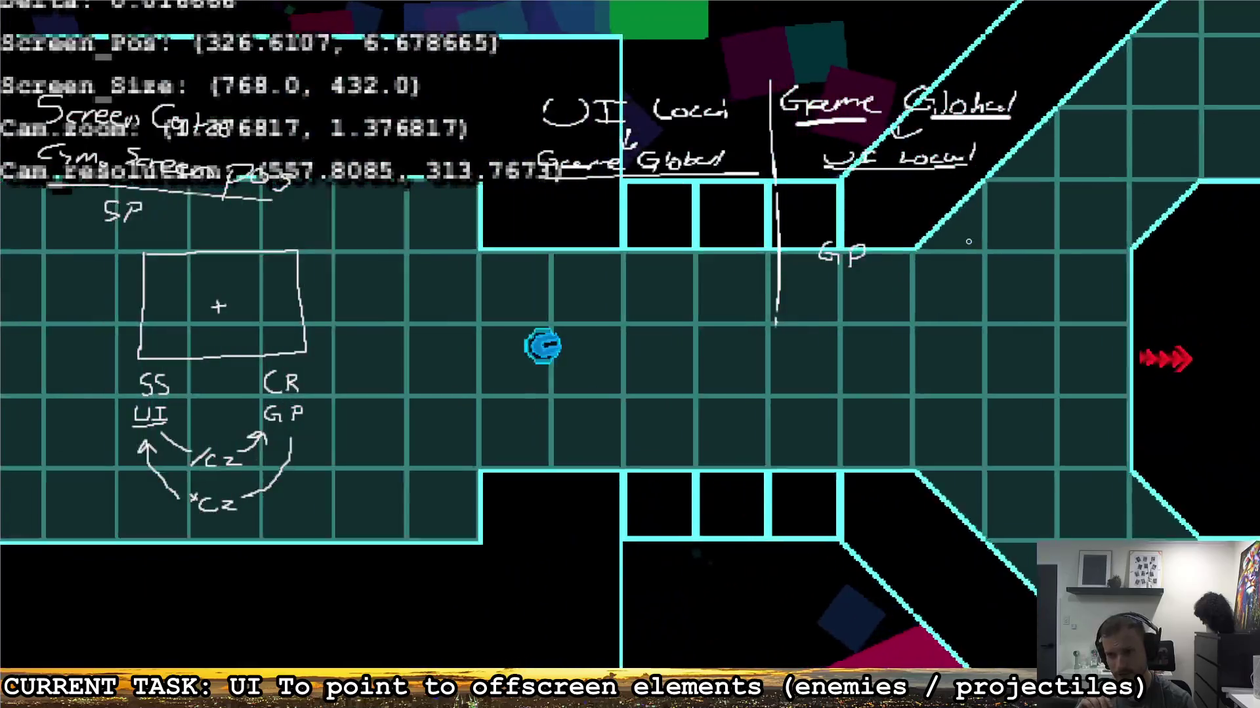
key("a")
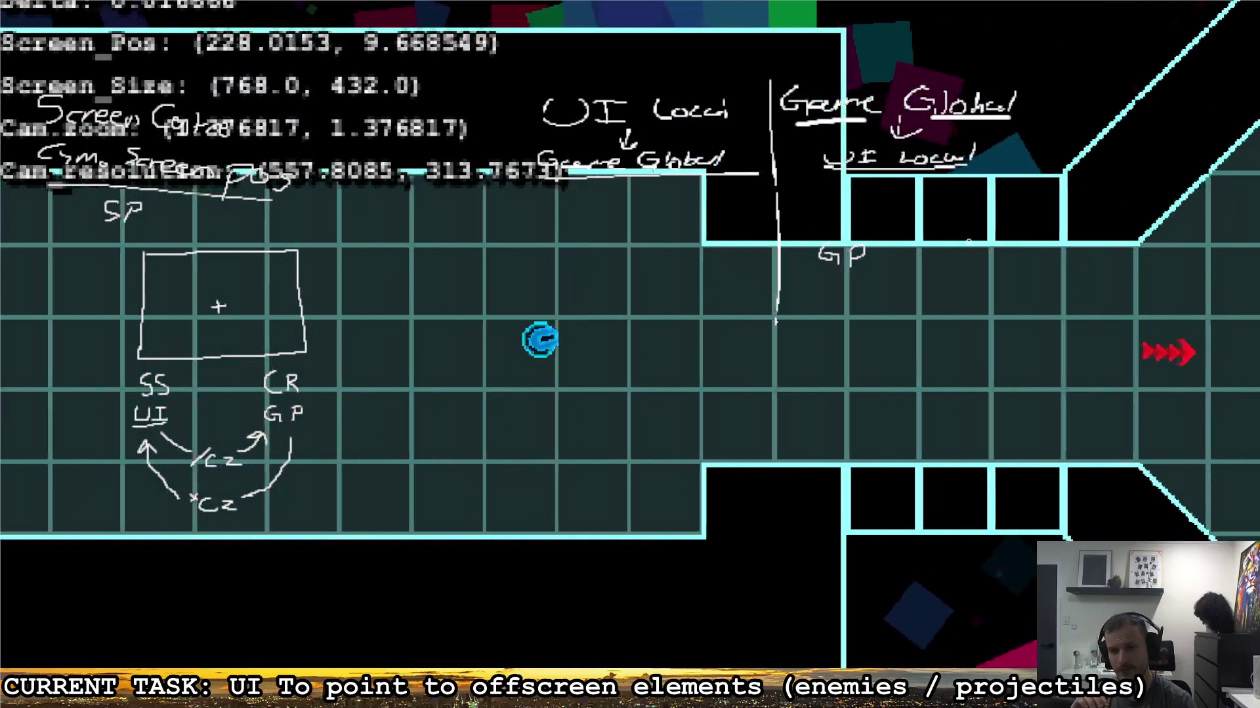
key("d")
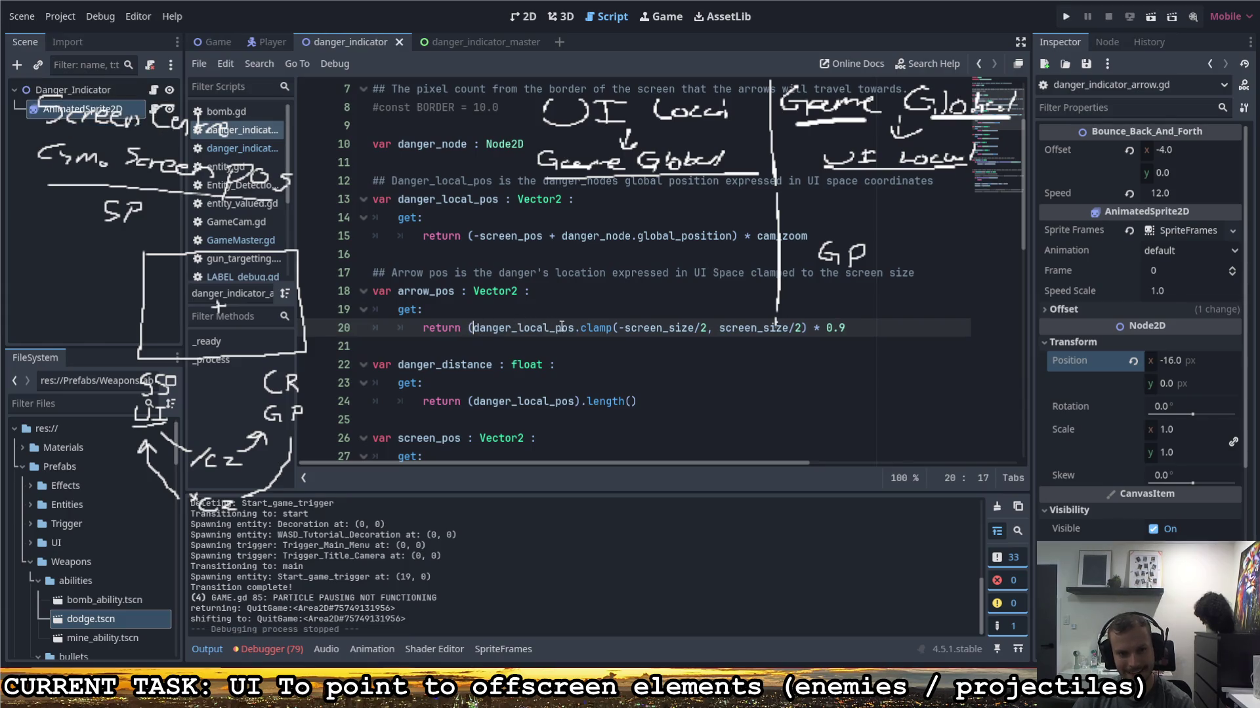
Step: Scale danger_local_pos by 0.9 before clamping it to ±screen_size/2, and run the game
type(")")
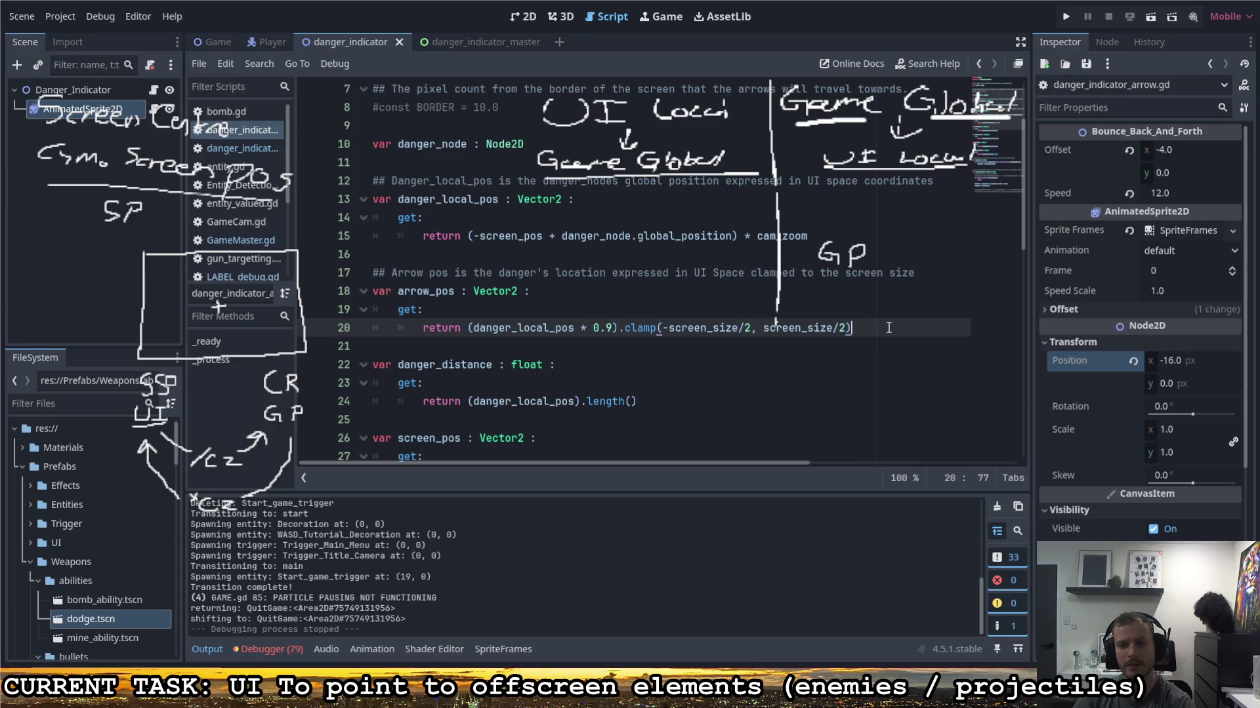
key("F5")
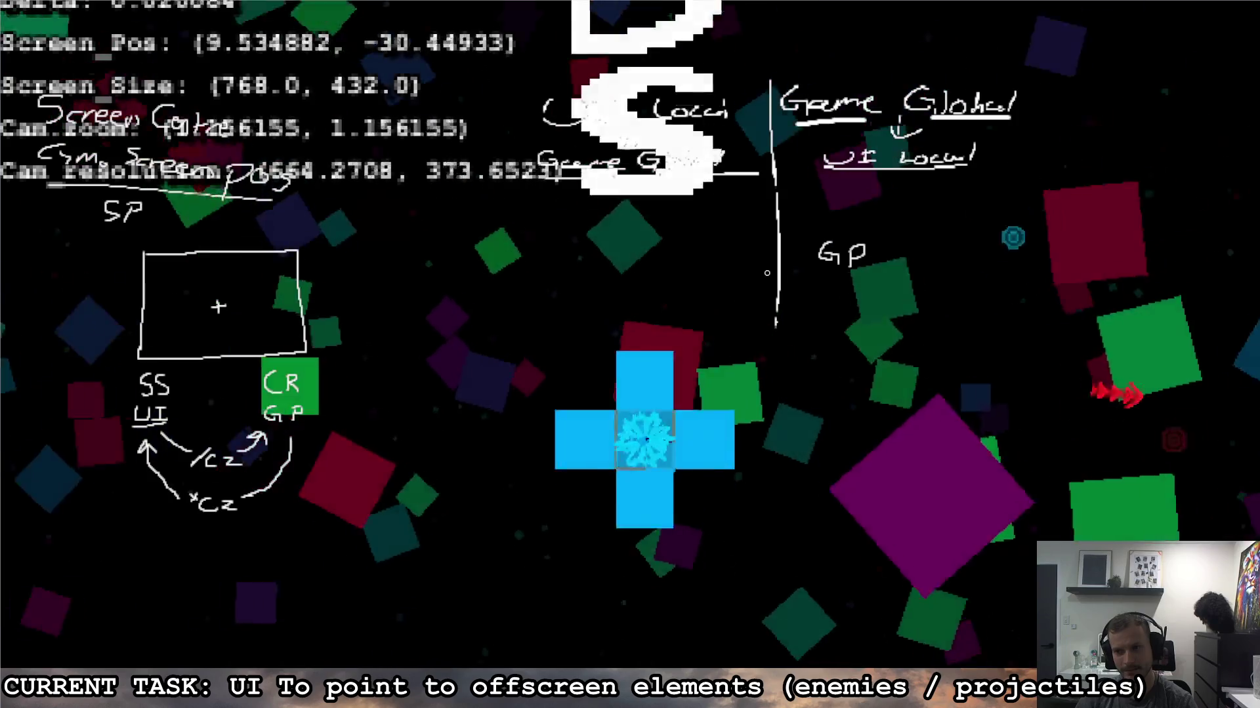
scroll(879, 329, "up", 5)
key("d")
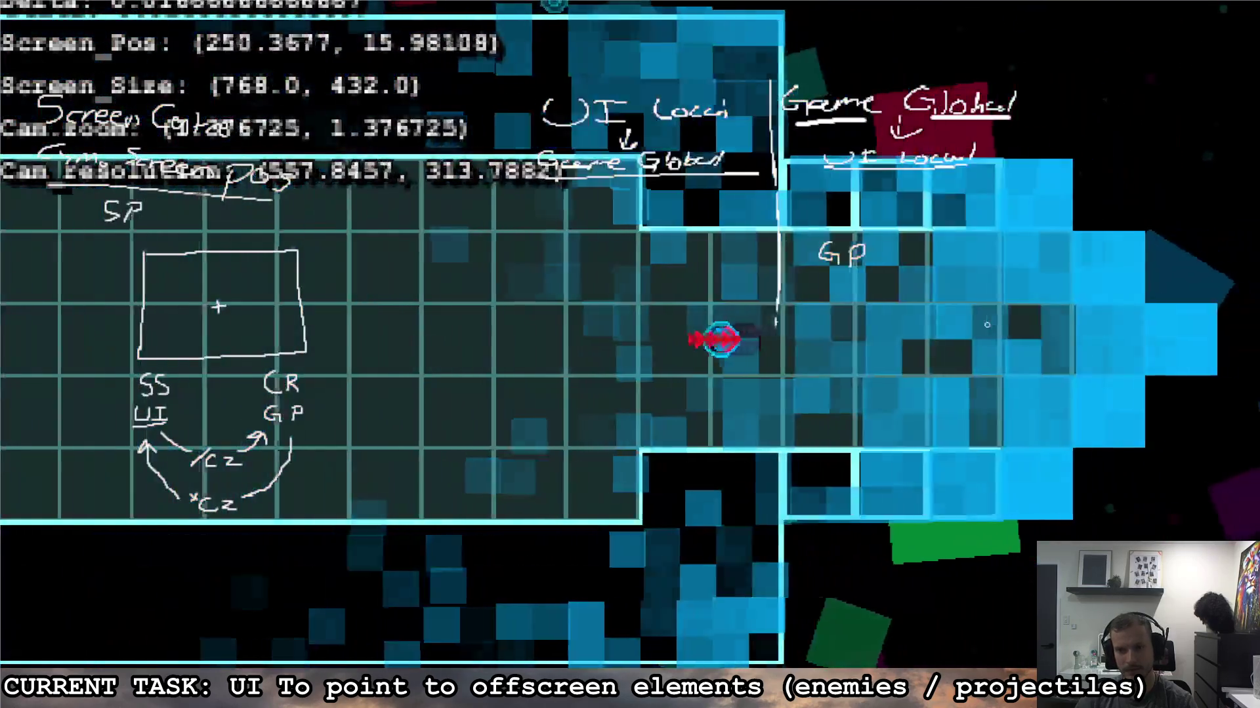
Step: Move the player left, right and up the corridor toward the enemy, then return to the editor
key("d")
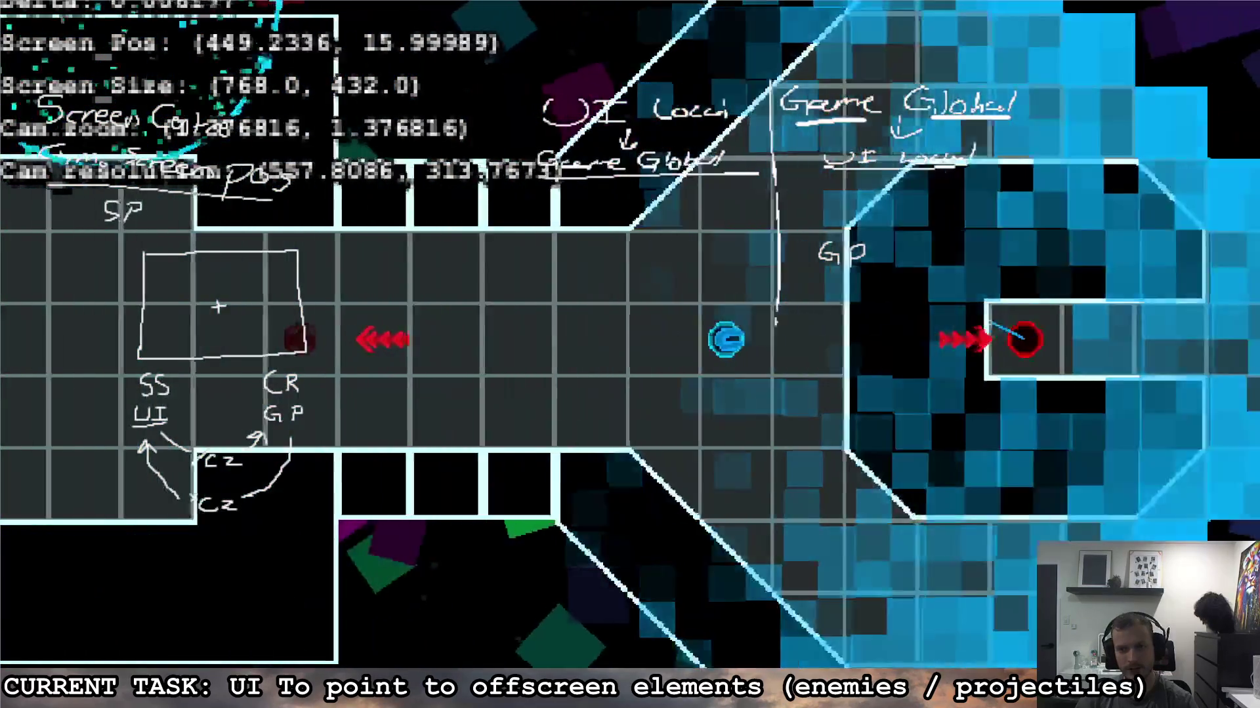
key("a")
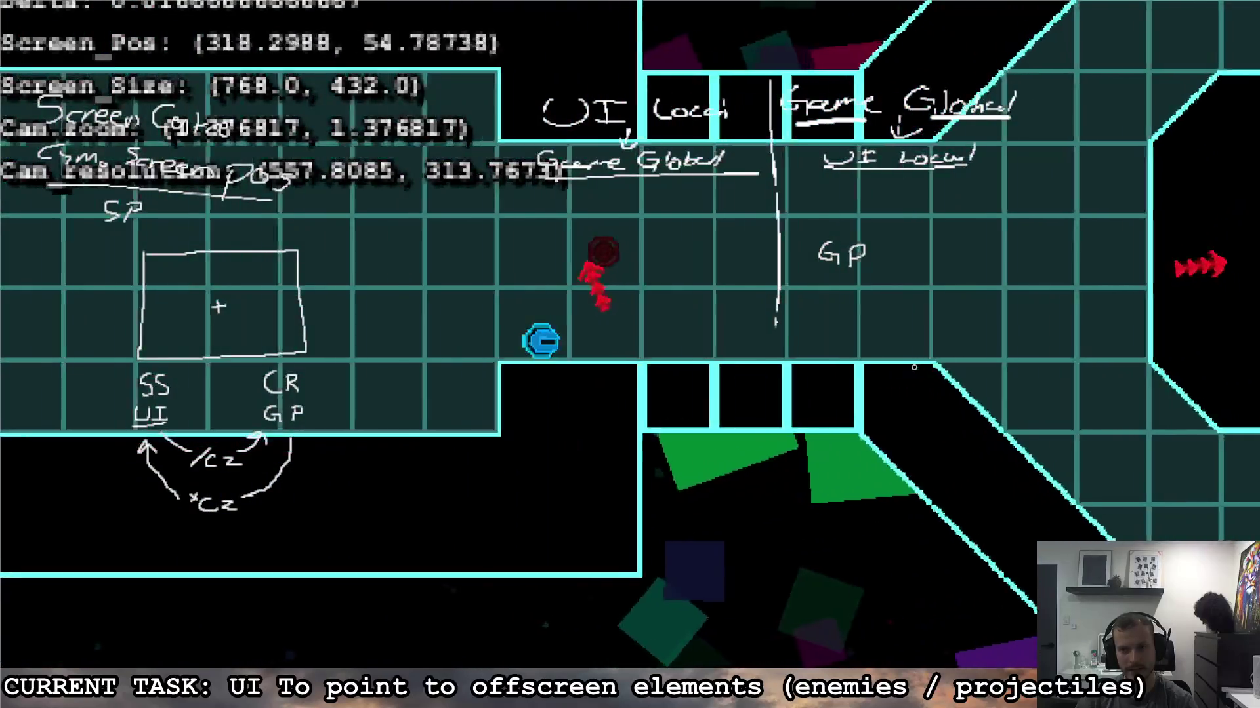
key("a")
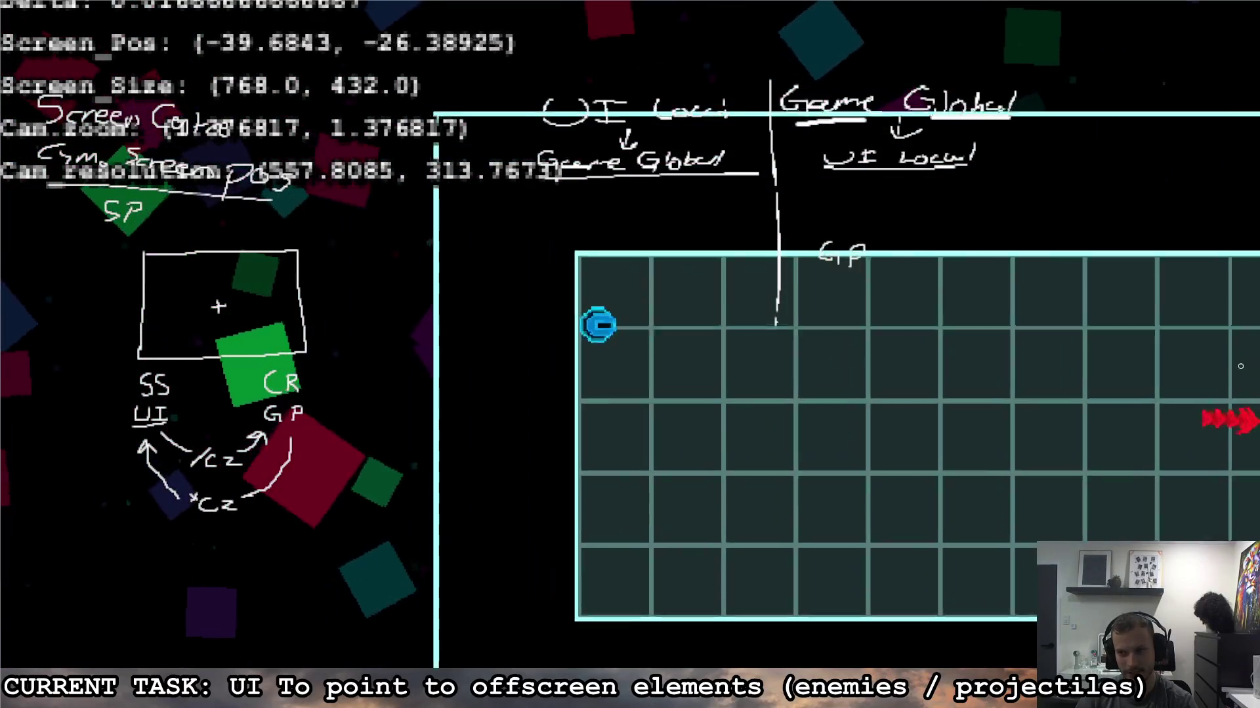
key("d")
key("d")
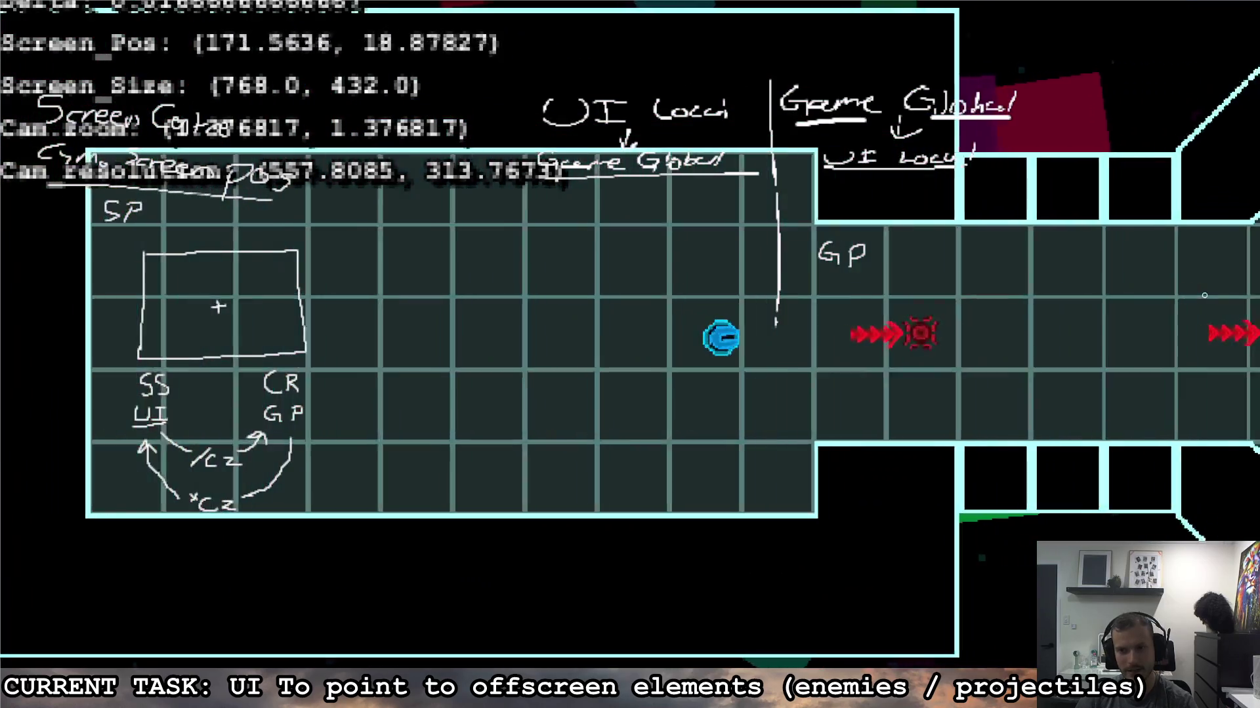
key("w")
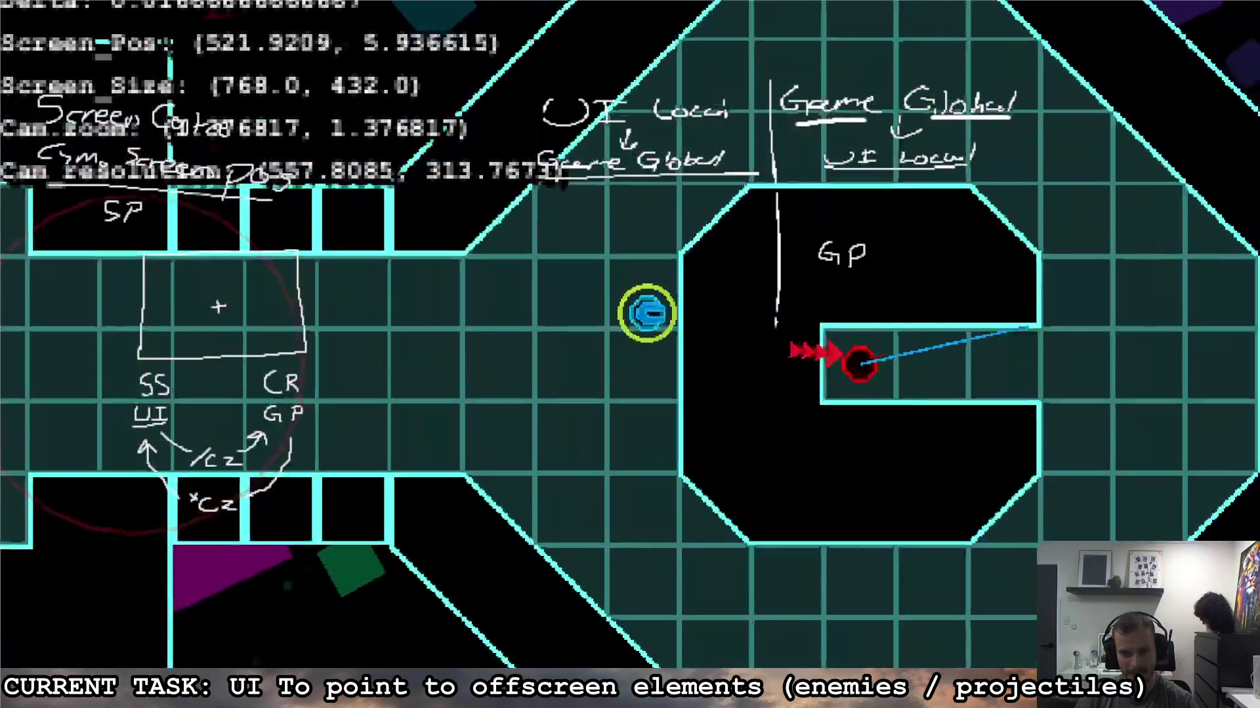
key("a")
key("a")
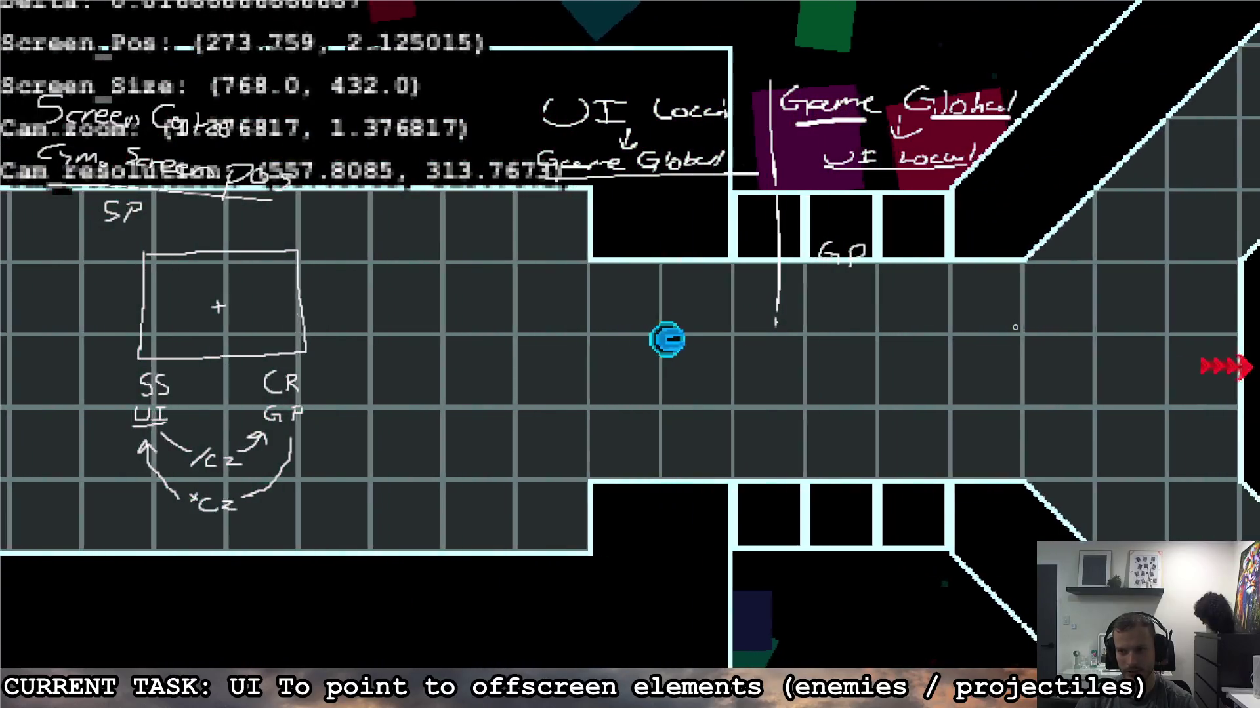
key("d")
key("d")
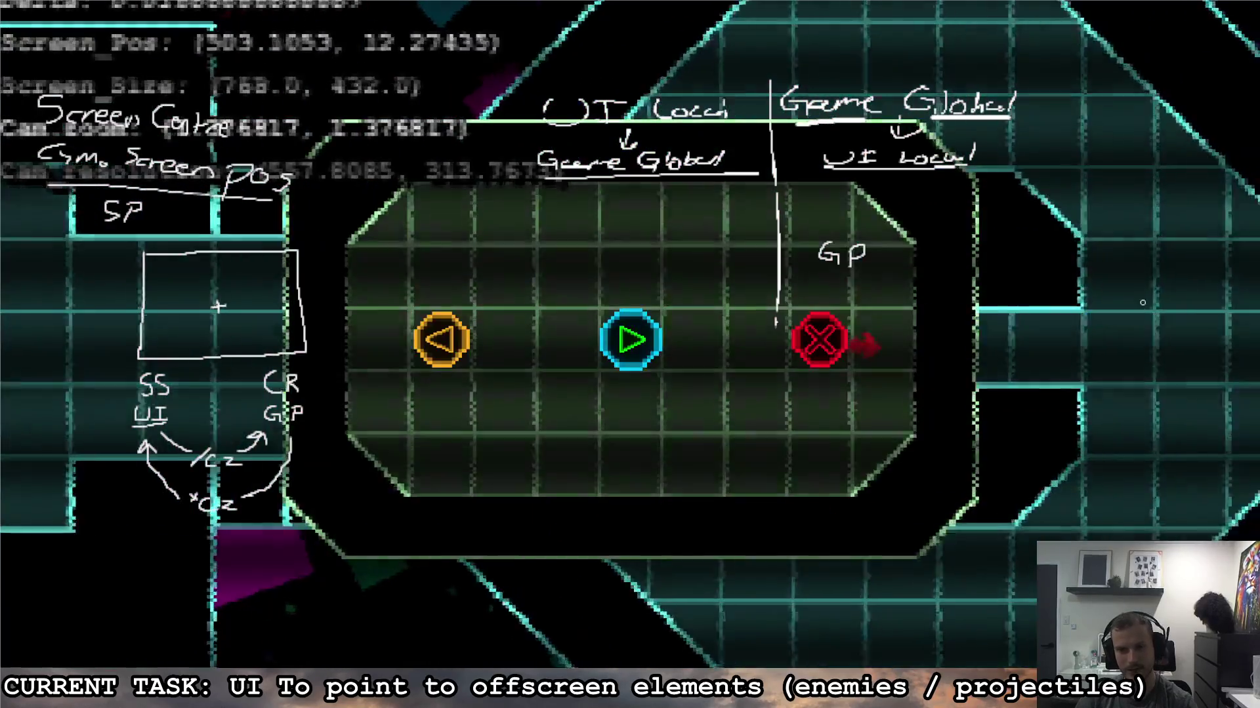
key("alt+Tab")
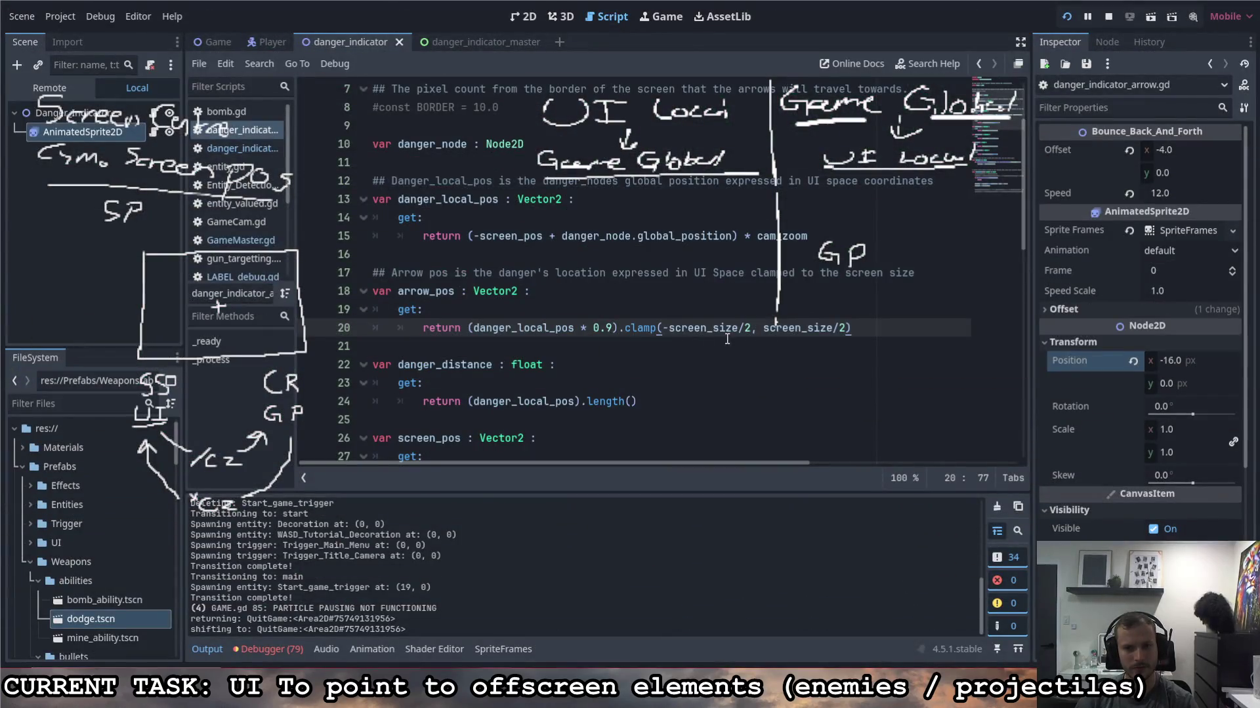
Step: Change the multiplier on line 20 from 0.9 to 0.8
left_click(664, 328)
key("Delete")
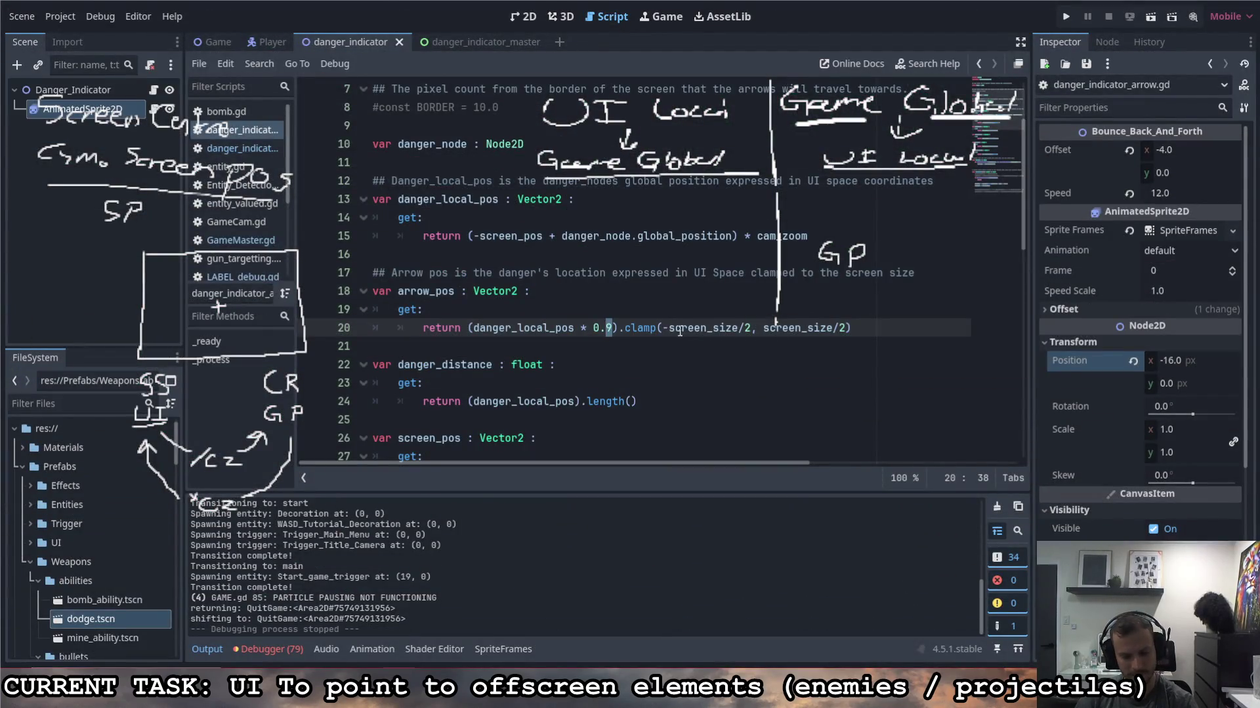
key("Delete")
type("8")
Step: Replace the commented-out BORDER lines with the constant ARROW_OFFSET = 0.8
scroll(620, 371, "up", 2)
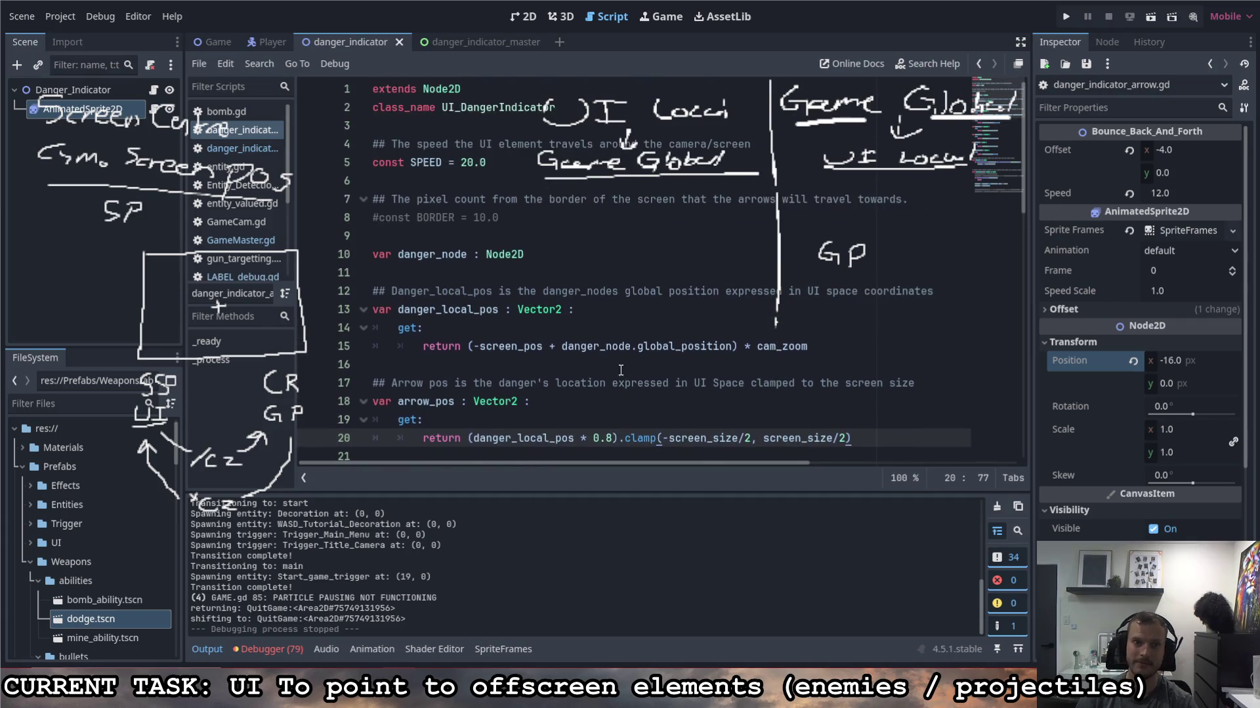
left_click(519, 176)
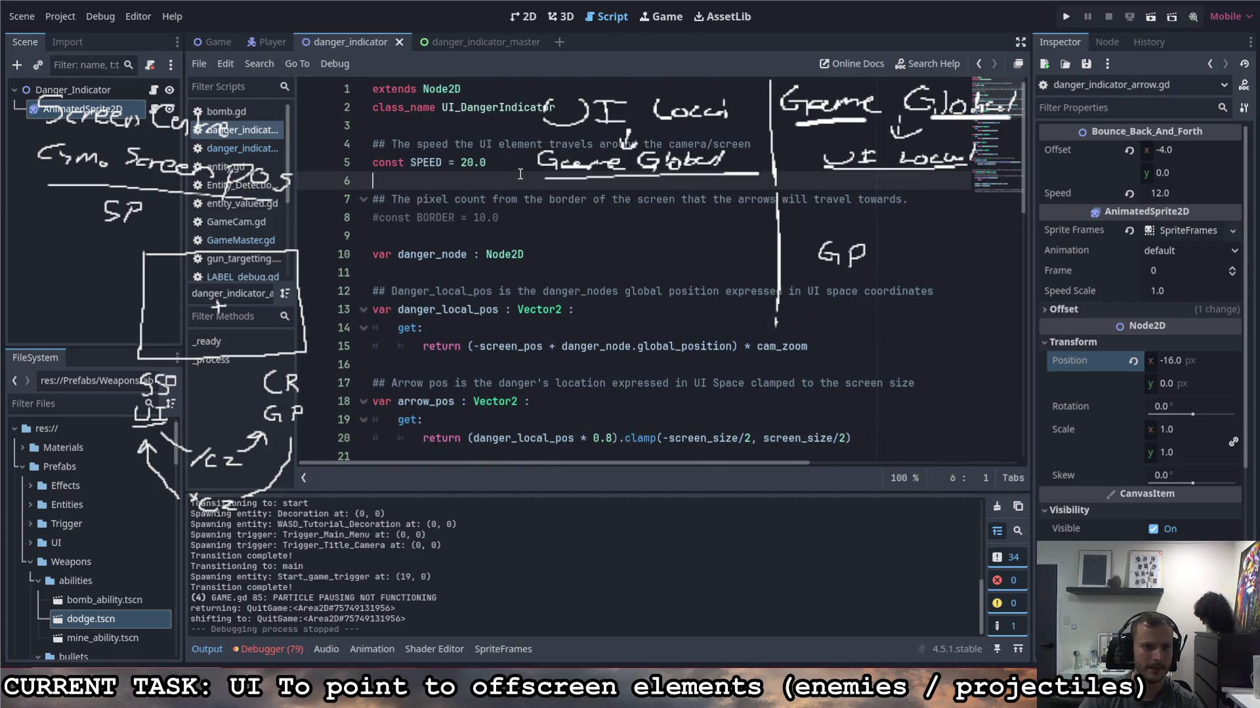
left_click_drag(519, 222, 341, 192)
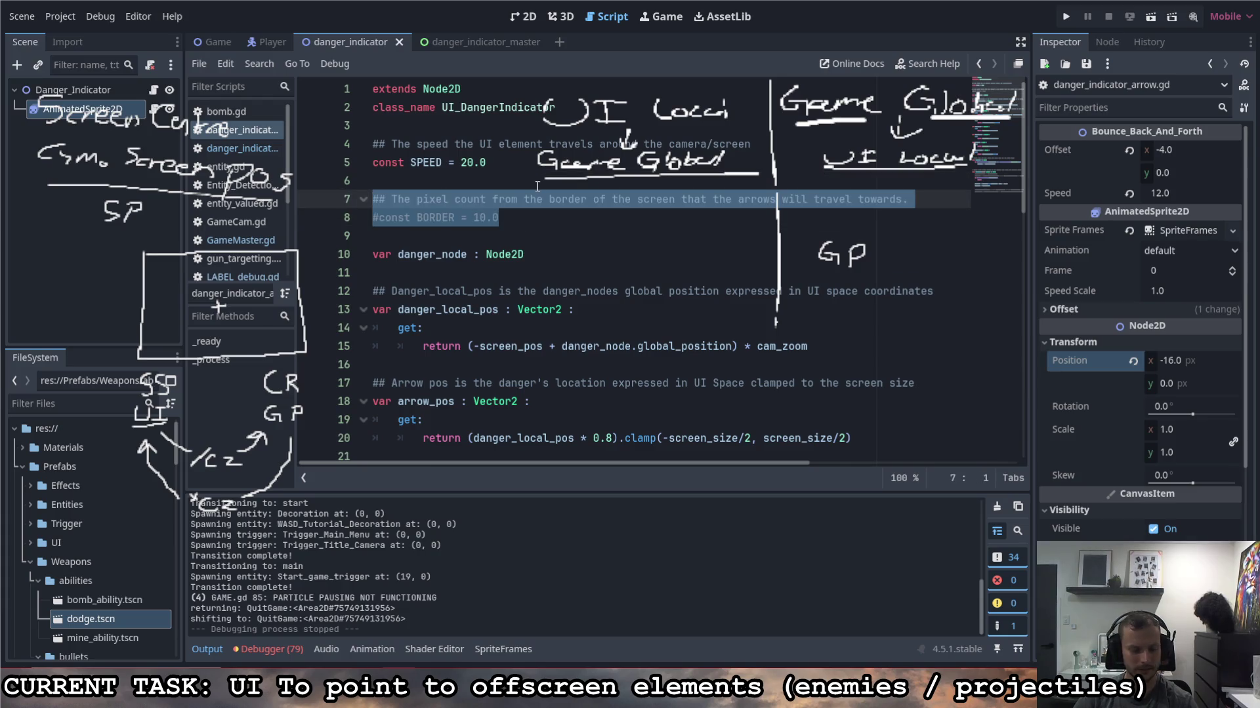
type("const a")
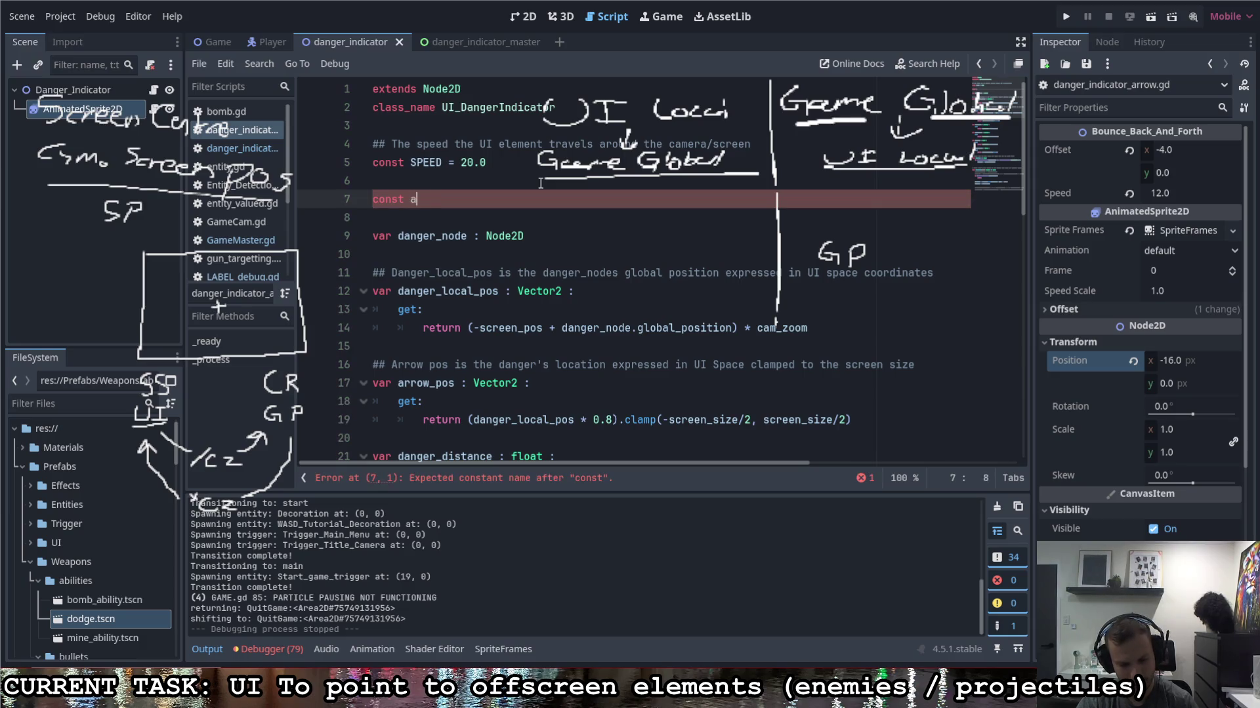
type("rrow")
key("BackSpace")
key("BackSpace")
key("BackSpace")
type("ARRO")
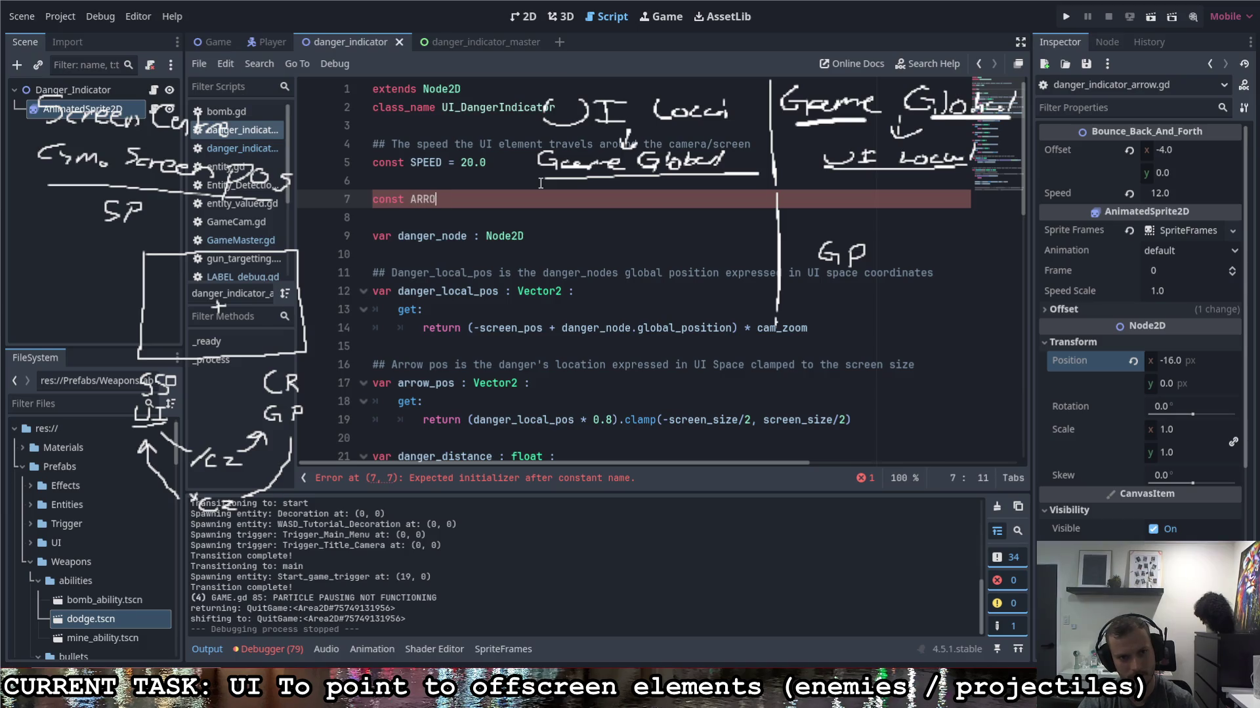
type("W_BUFFER")
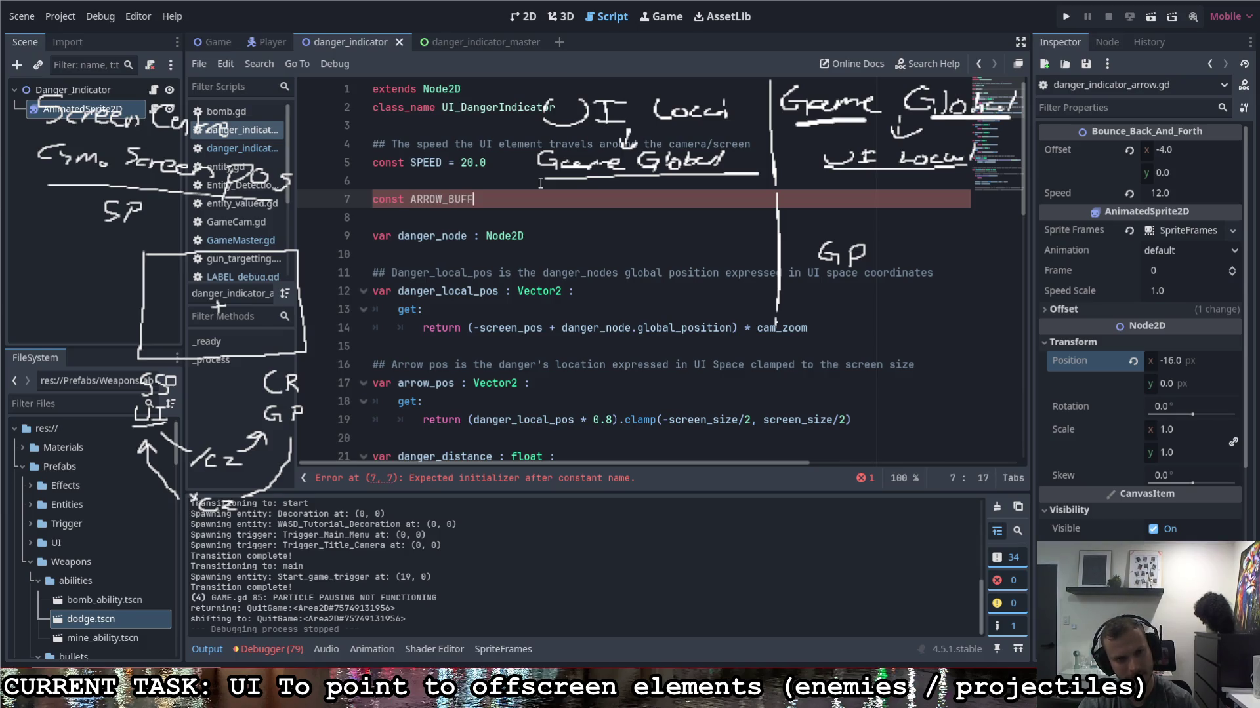
key("BackSpace")
key("BackSpace")
key("BackSpace")
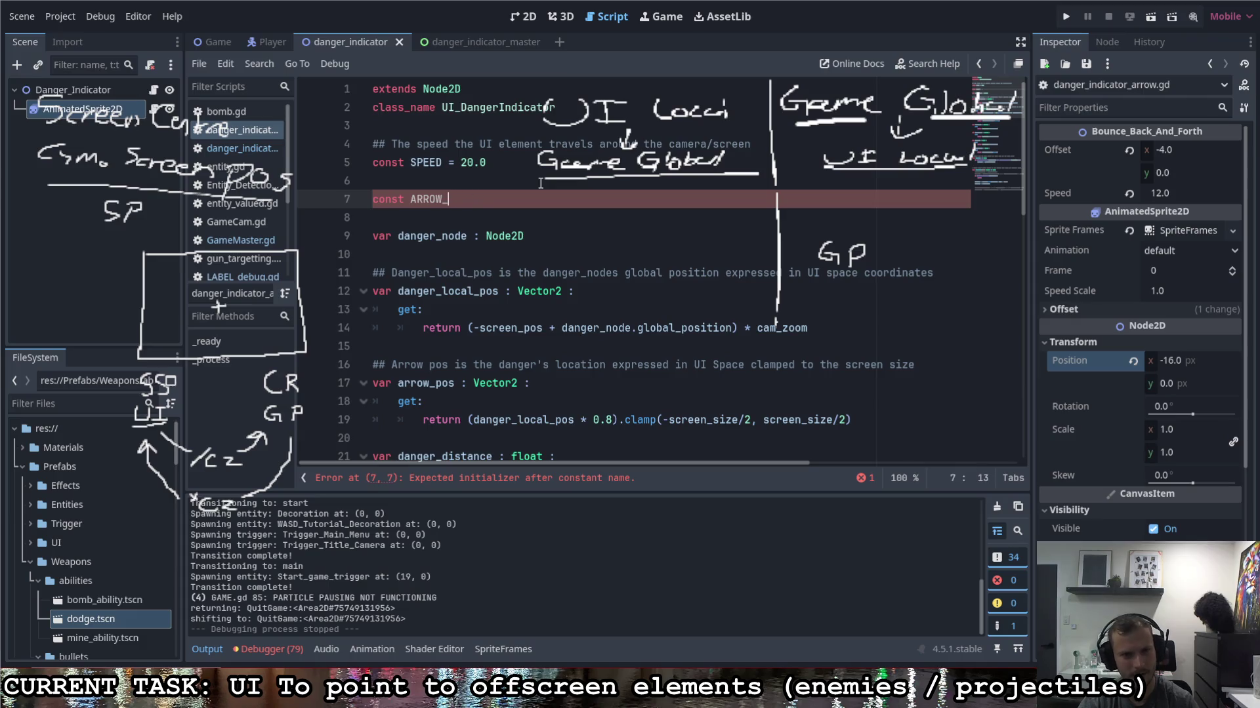
type("OFFSET")
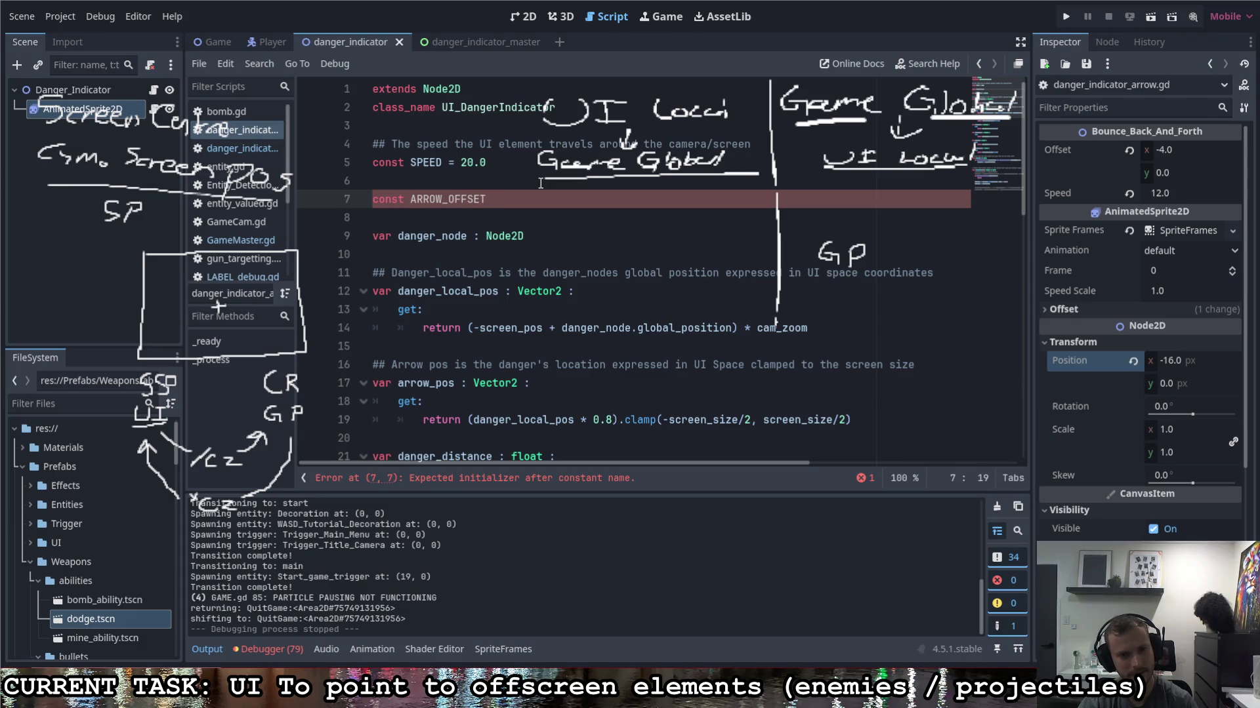
type(" = ")
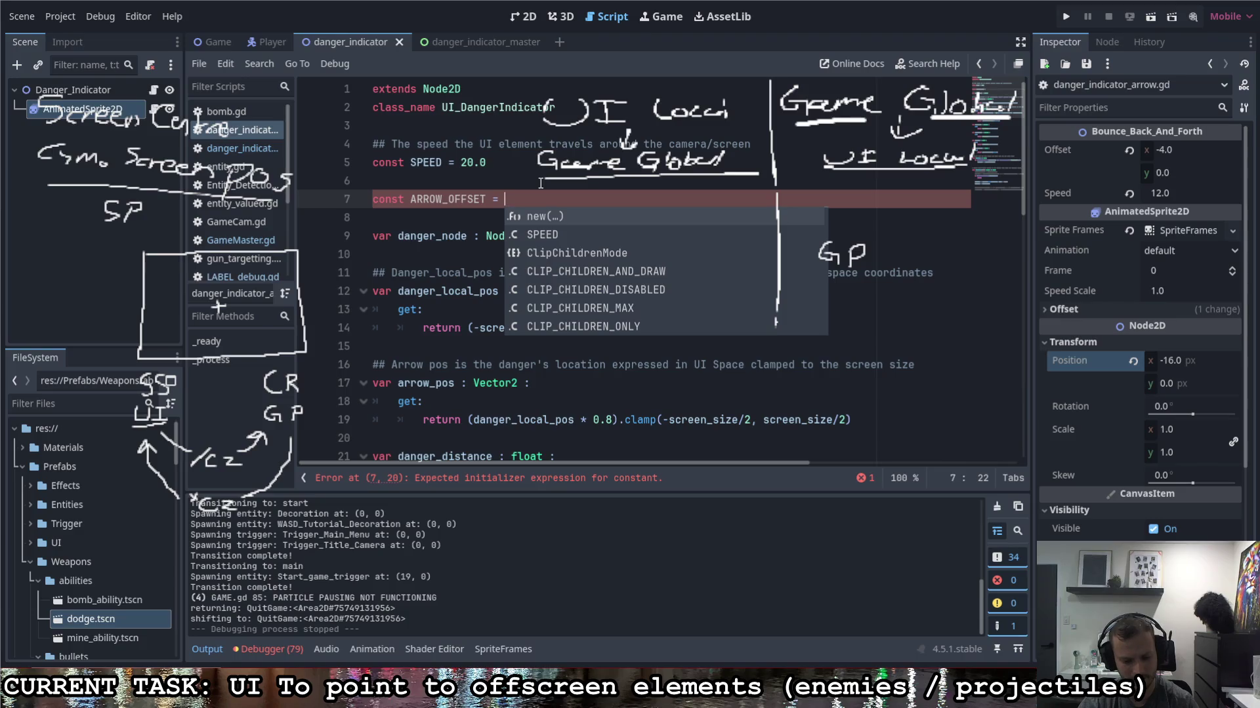
type("0.8")
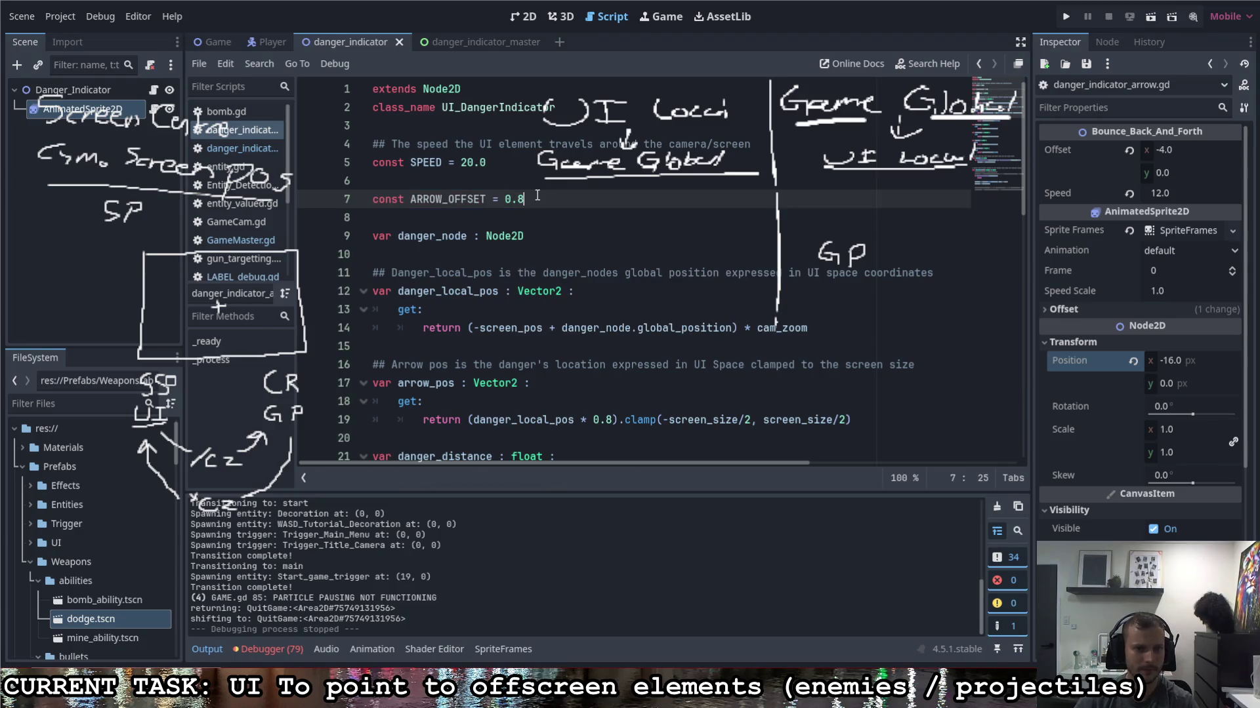
Step: Comment ARROW_OFFSET as 'The factor of difference in the position of the arrow to the danger's position' and run the game
left_click(550, 186)
type("##")
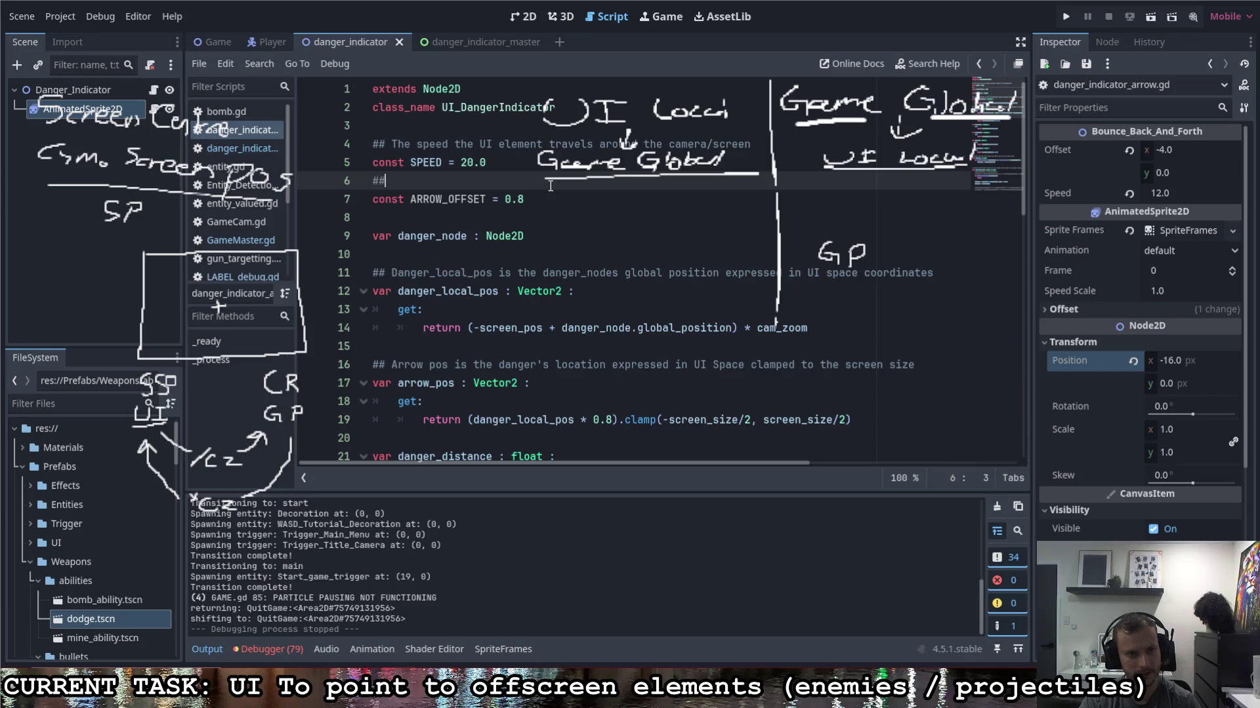
key("BackSpace")
key("BackSpace")
key("Return")
type("The factor ")
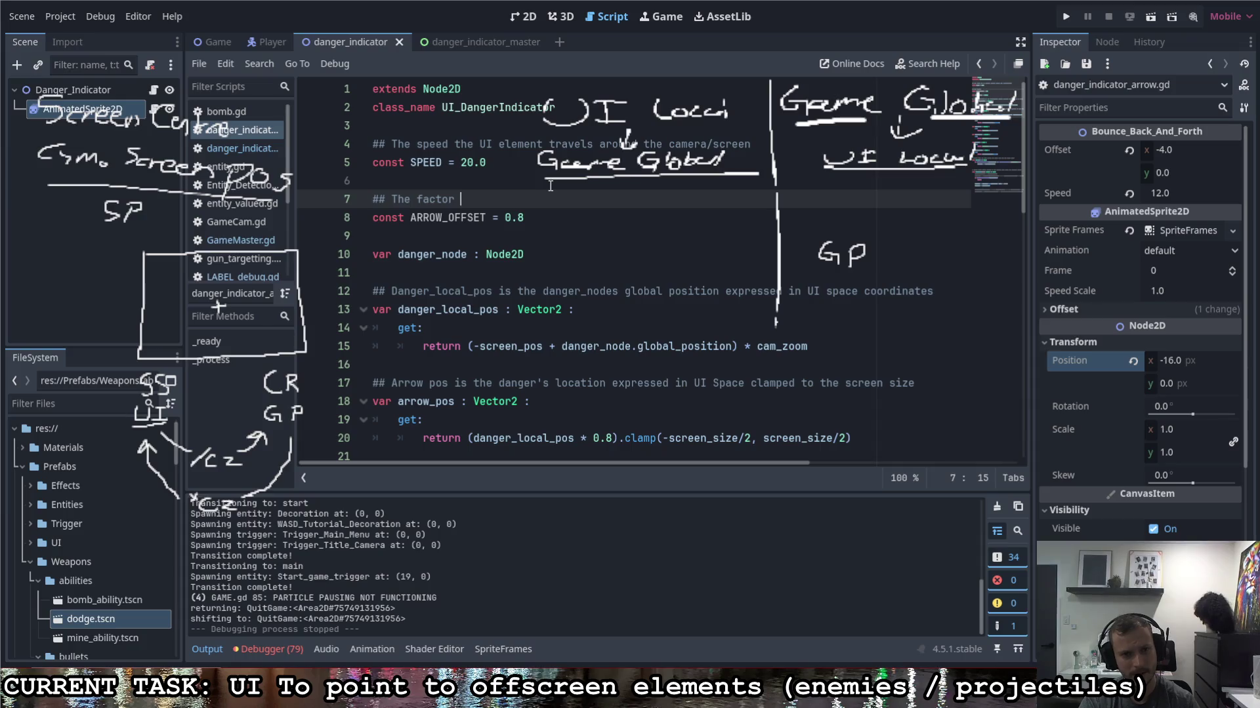
type("of difference in the ")
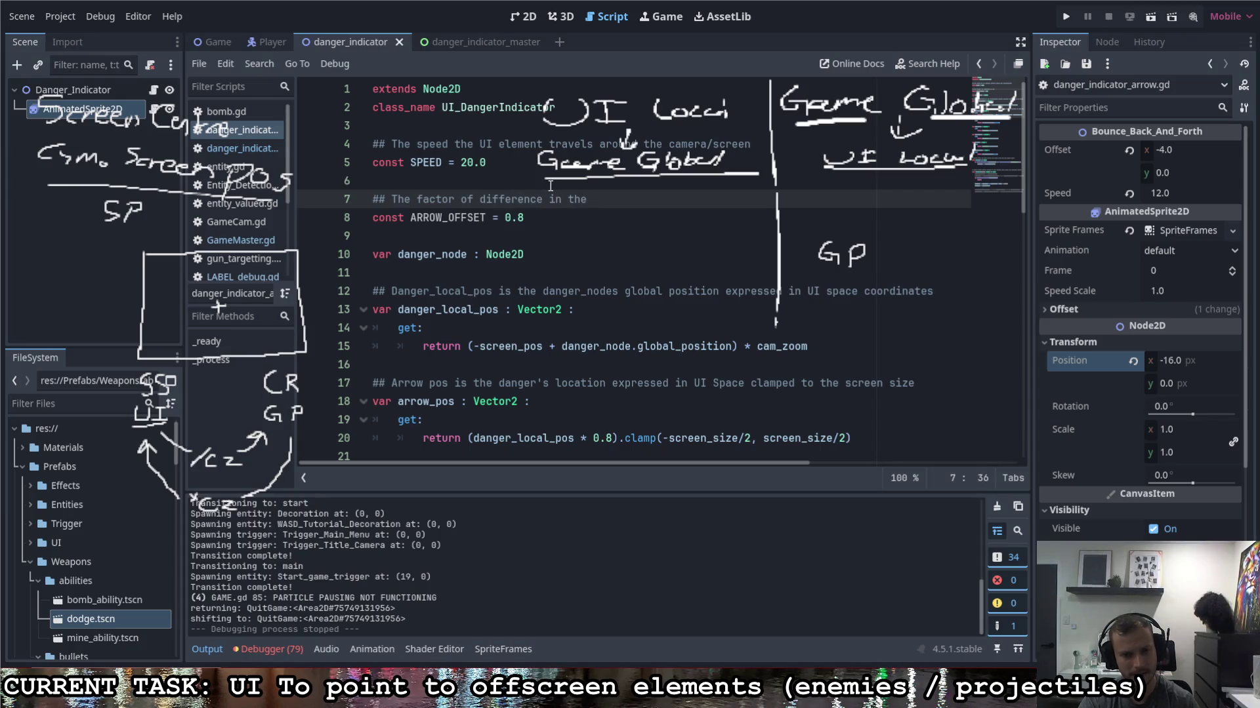
type("pos")
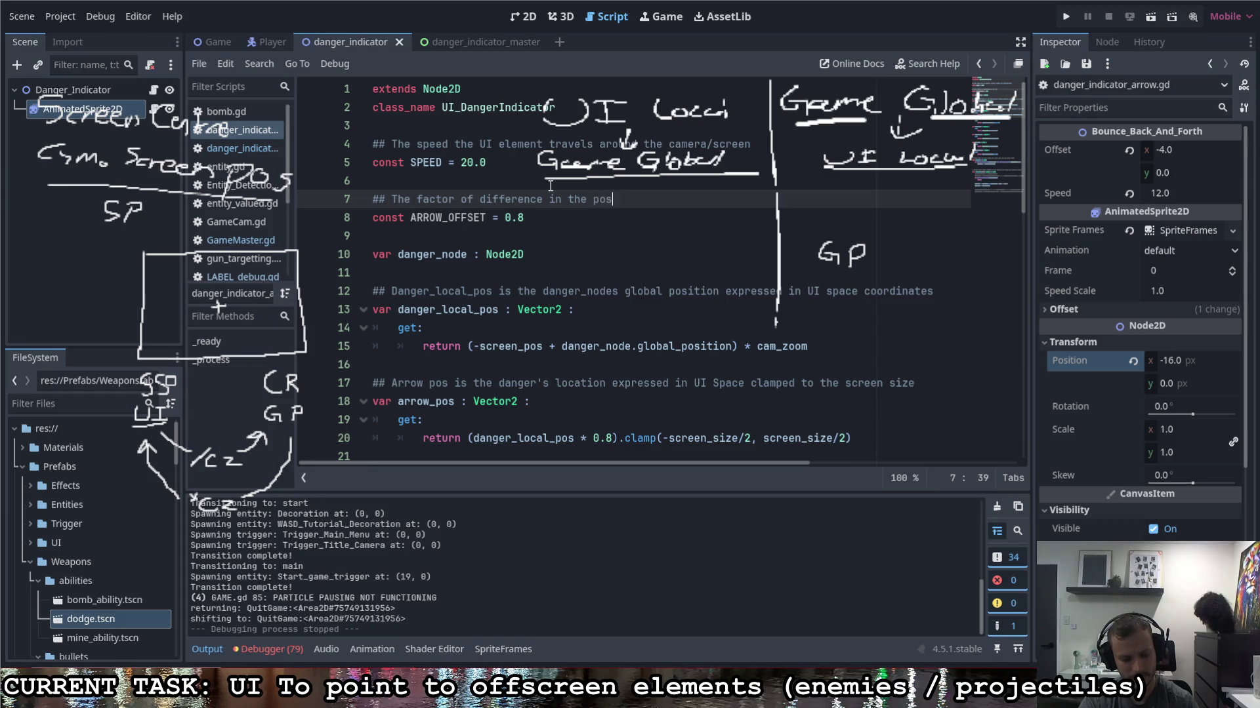
type("ition of the arrow")
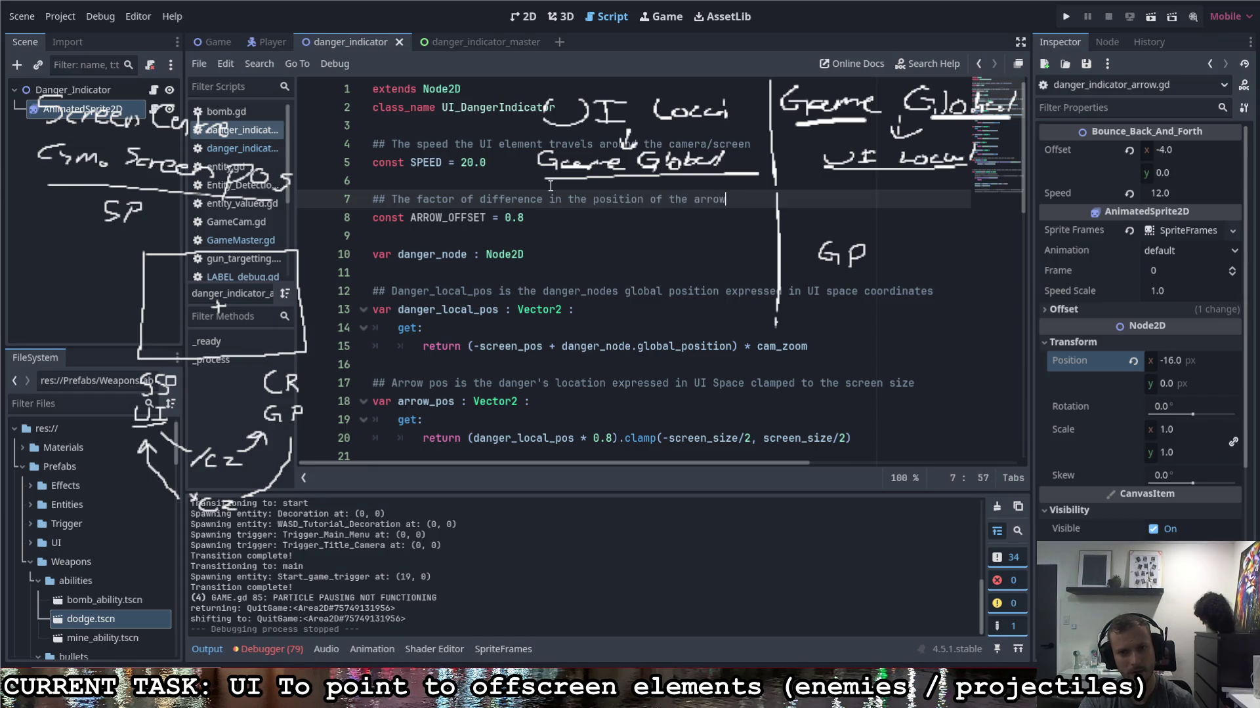
type(" to the danger's position")
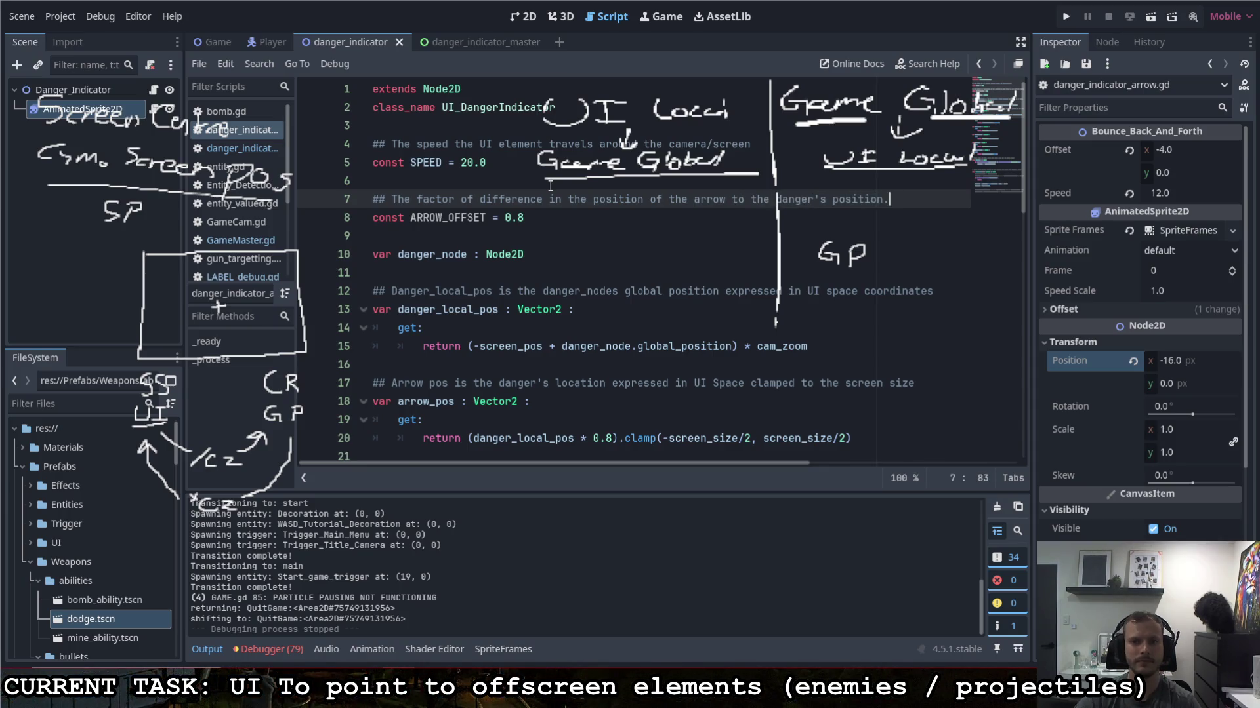
key("F5")
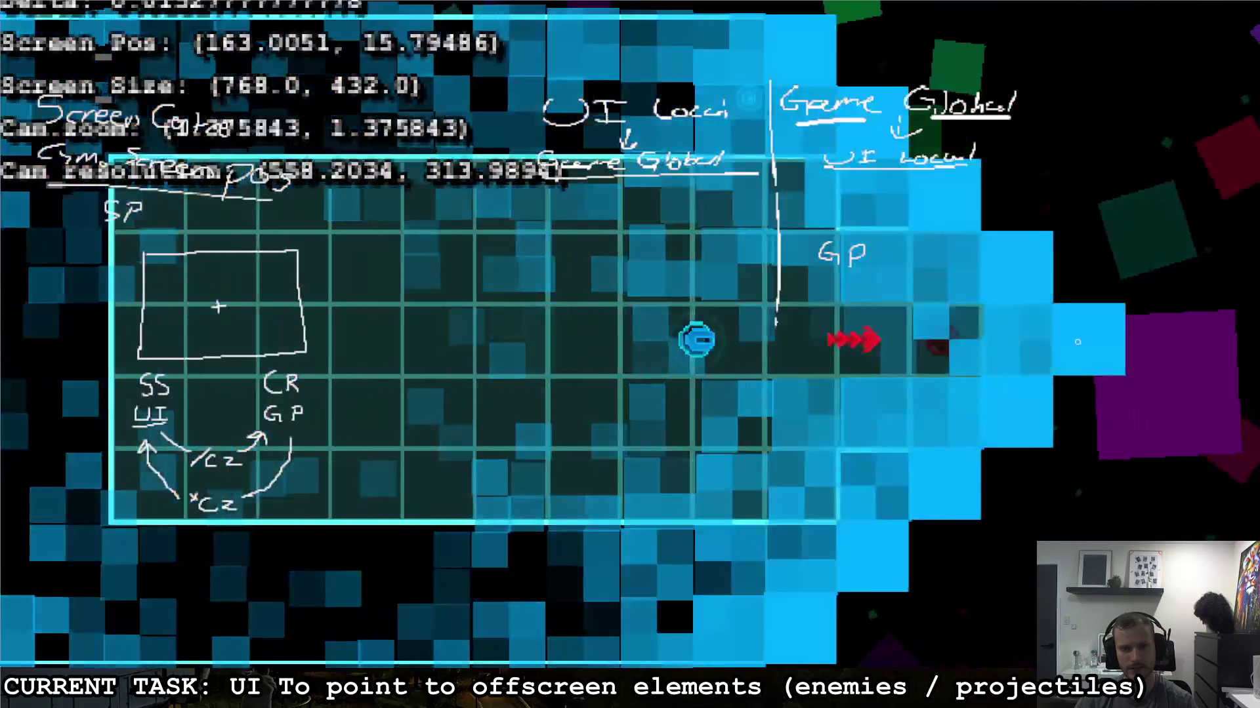
Step: Steer the player ship around the arena to check the 0.8-scaled arrows
key("a")
key("d")
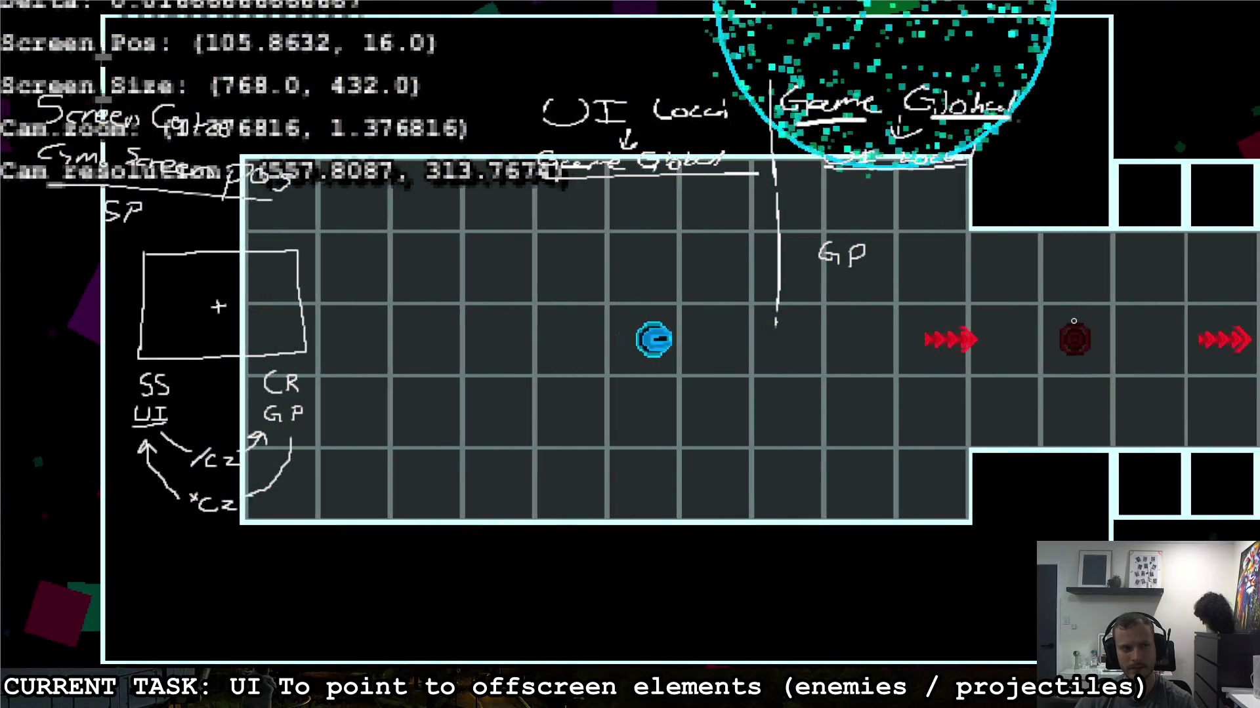
key("d")
key("s")
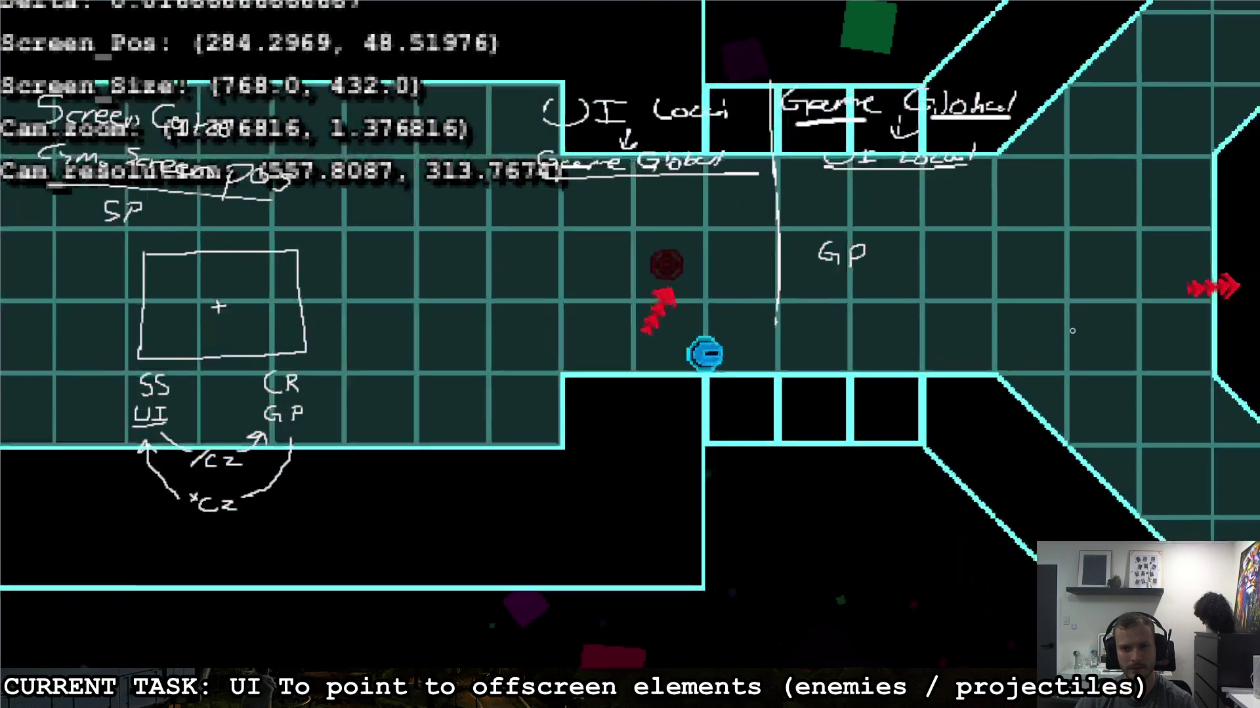
key("w")
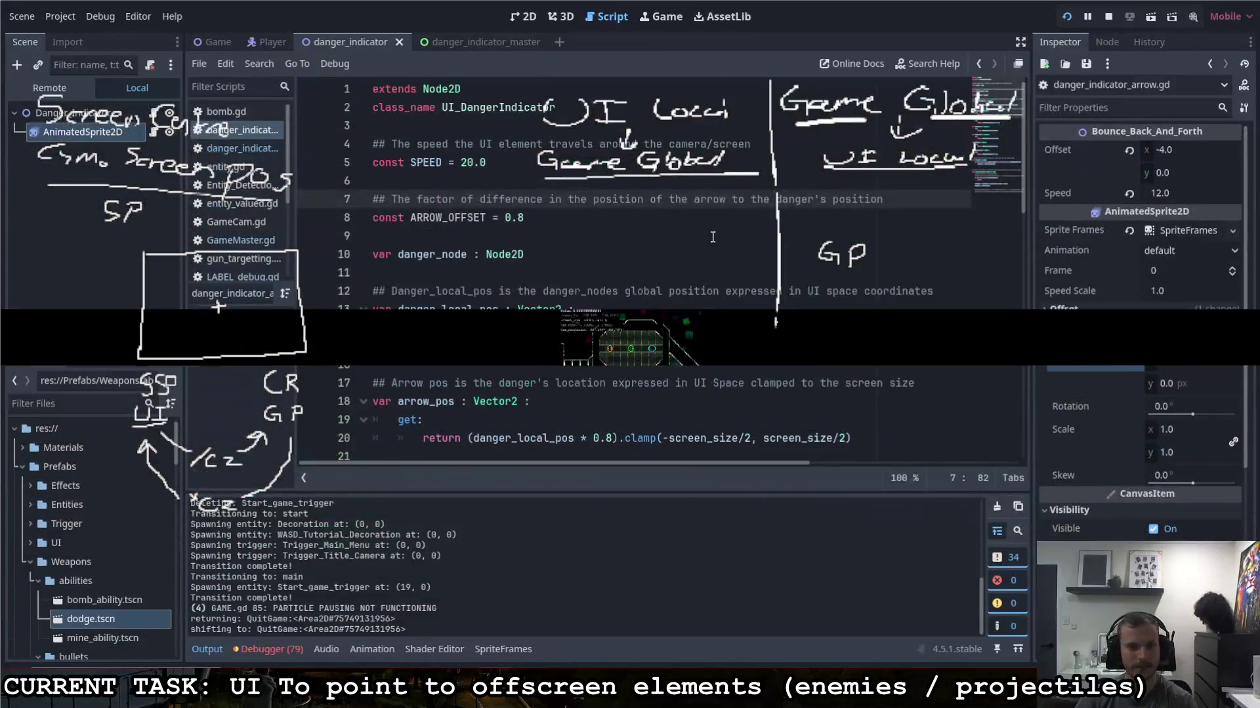
Step: Replace the hard-coded 0.8 on line 20 with ARROW_OFFSET, removing the stray space
double_click(469, 218)
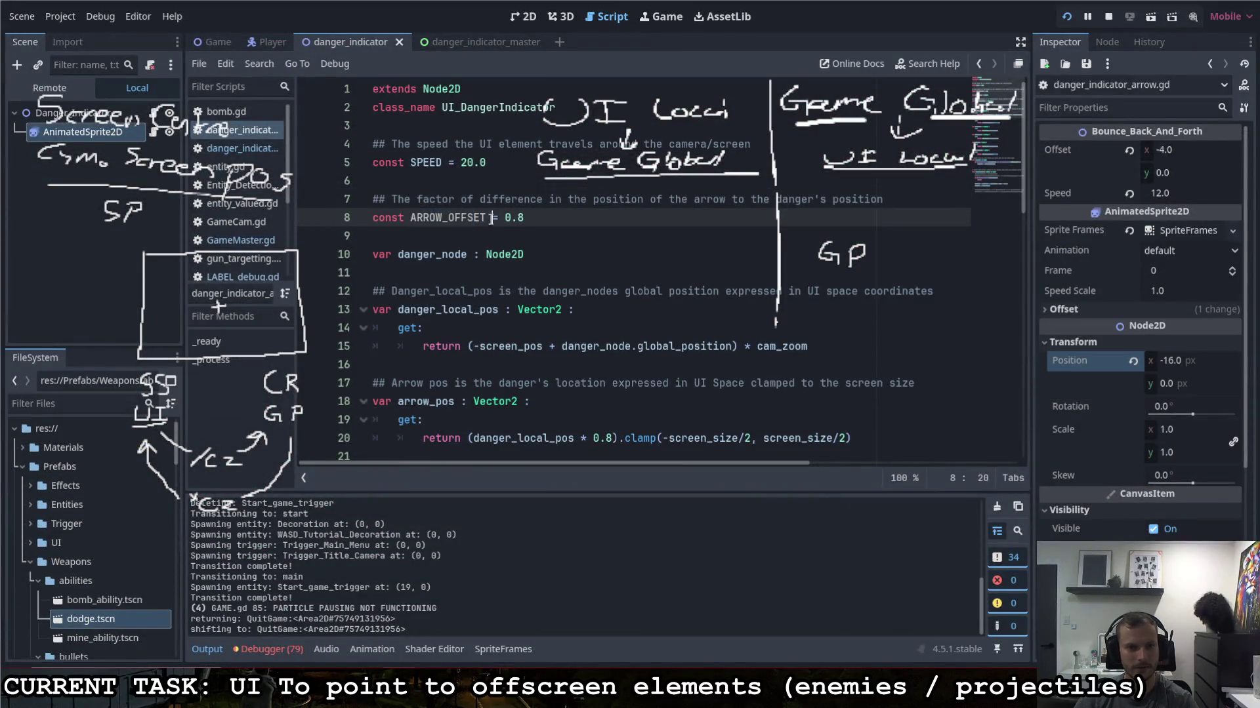
scroll(459, 237, "down", 2)
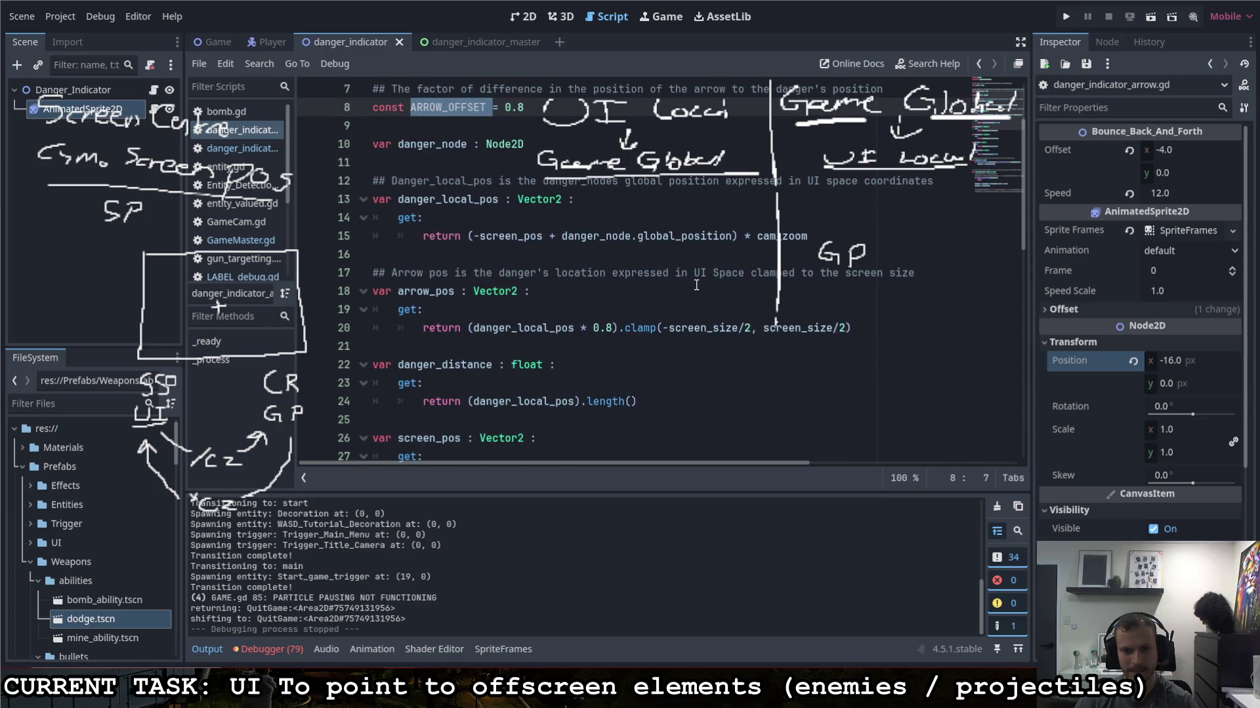
key("ctrl+c")
double_click(602, 327)
key("ctrl+v")
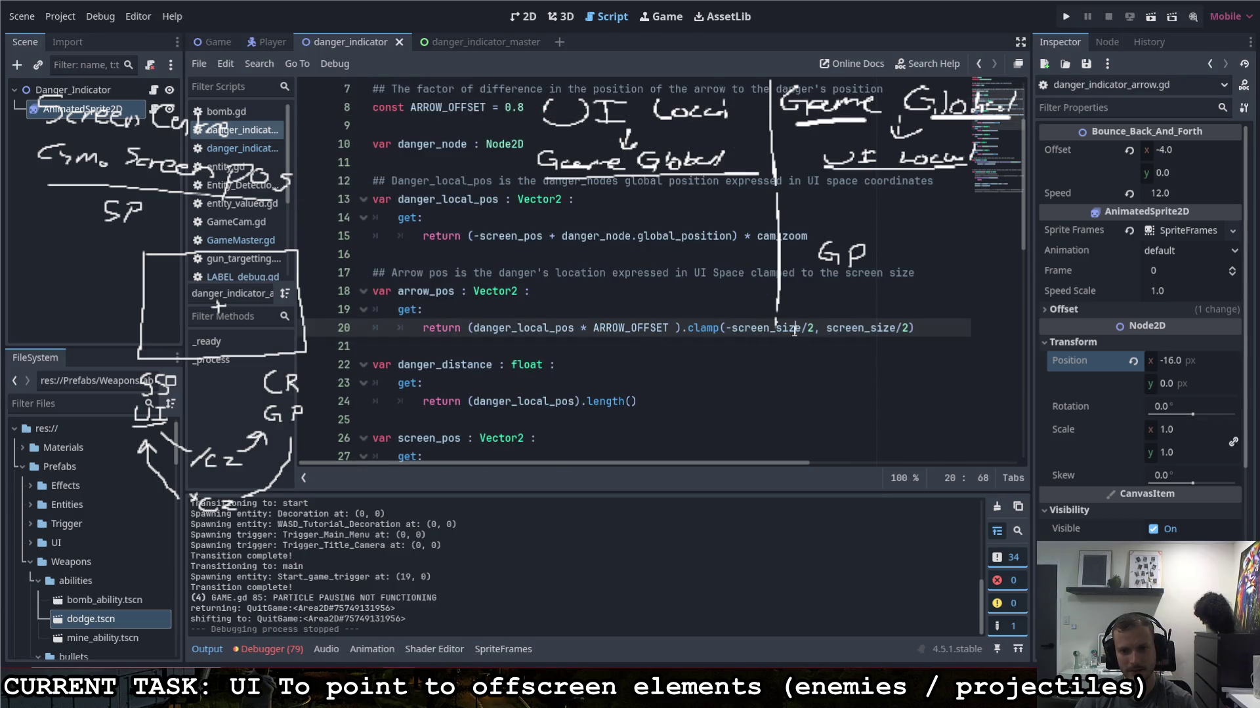
left_click(678, 327)
key("BackSpace")
left_click(913, 333)
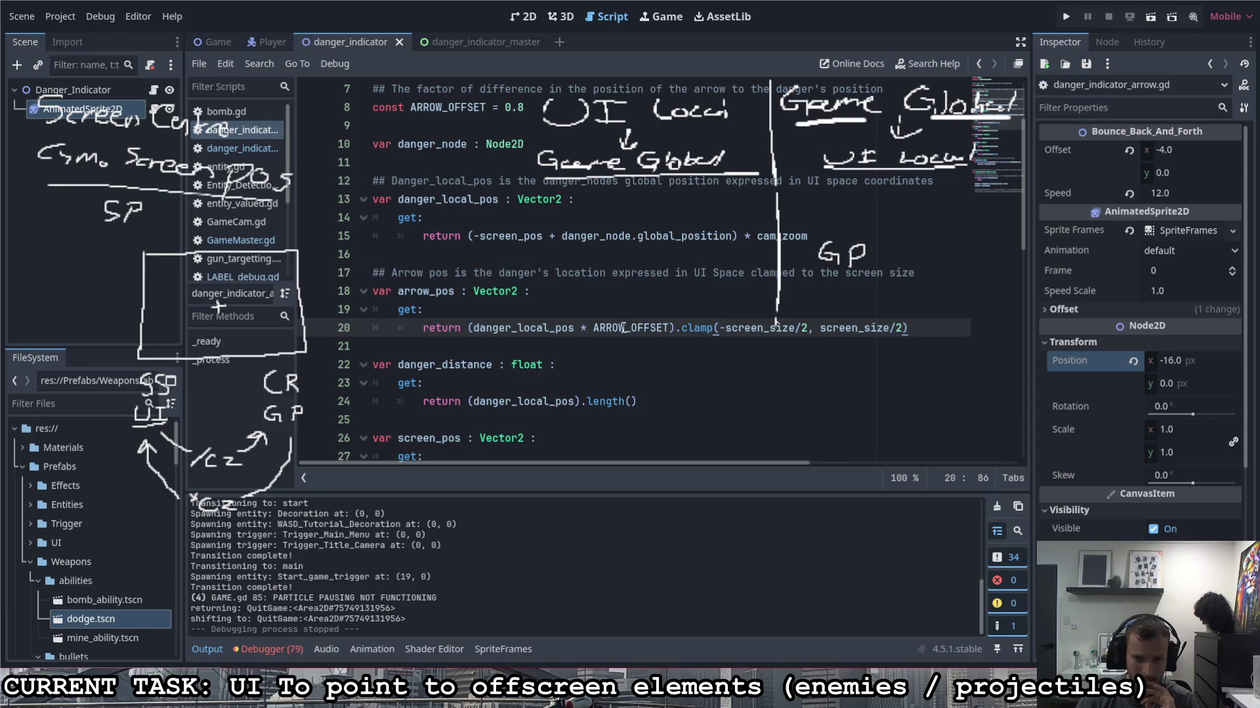
left_click_drag(719, 330, 904, 328)
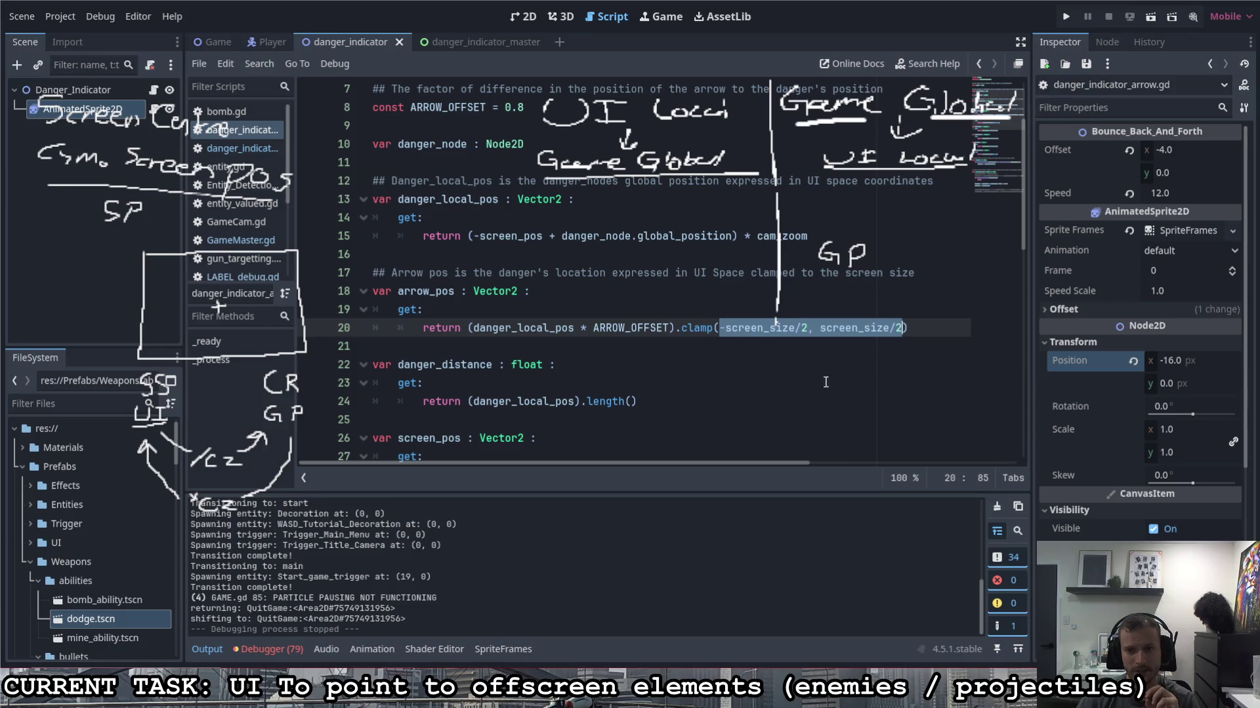
Step: Uncomment the modulate.r line and replace its tint expression with screen_size.length()/2
scroll(760, 408, "down", 1)
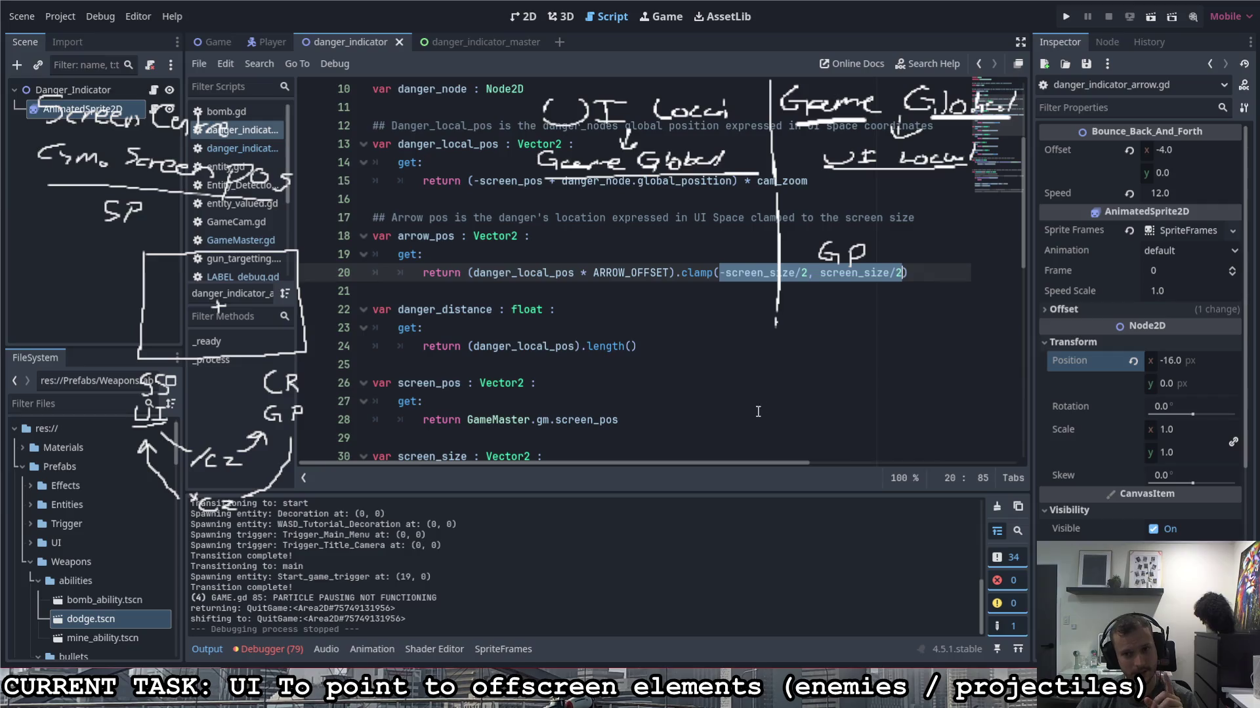
scroll(749, 404, "down", 10)
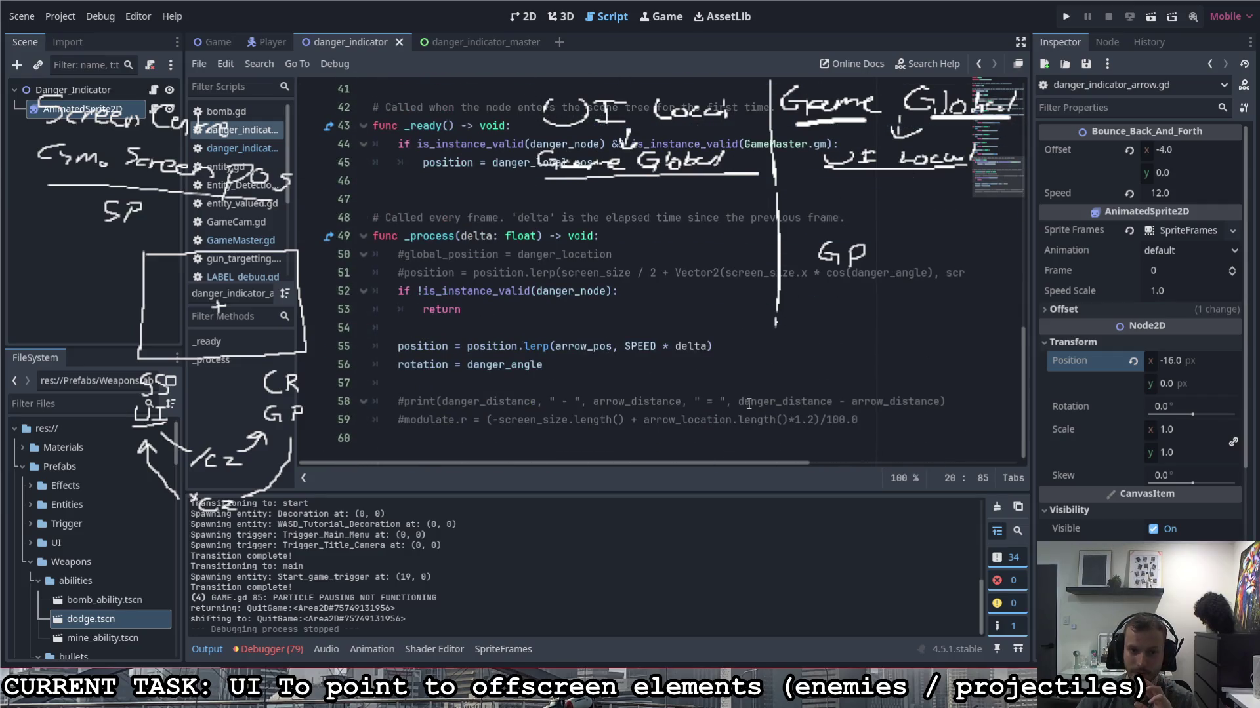
left_click(404, 419)
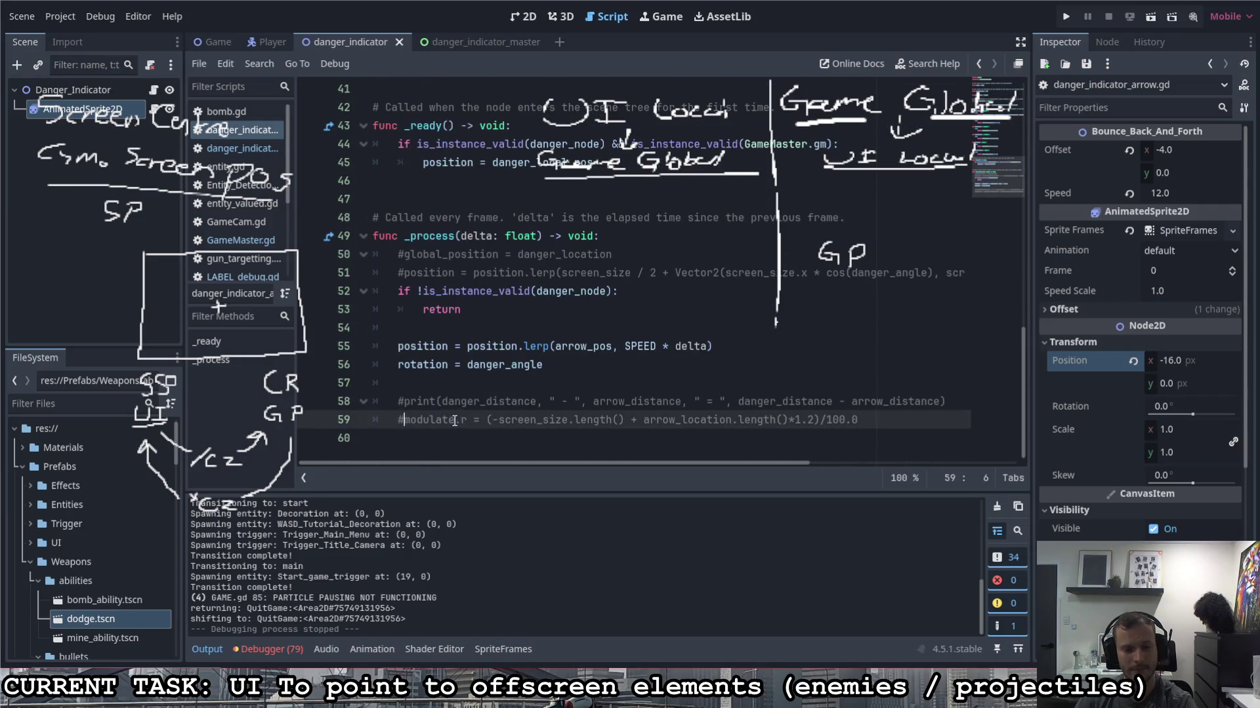
key("BackSpace")
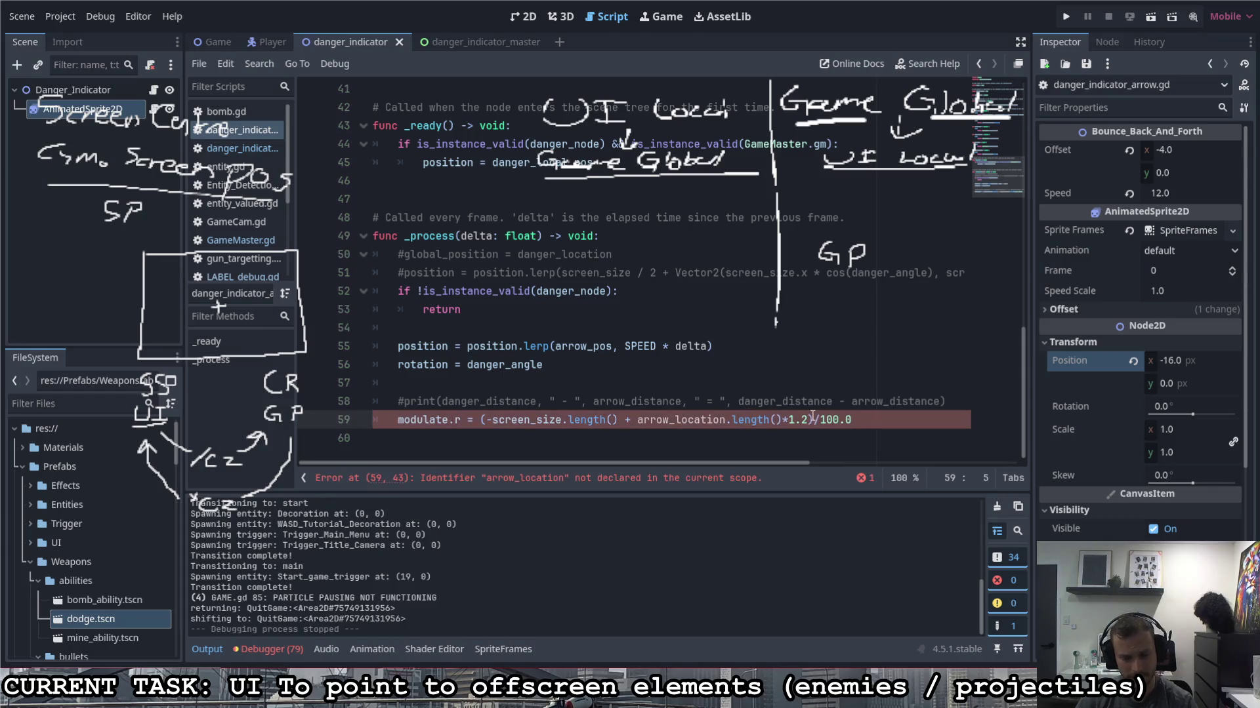
left_click(872, 419)
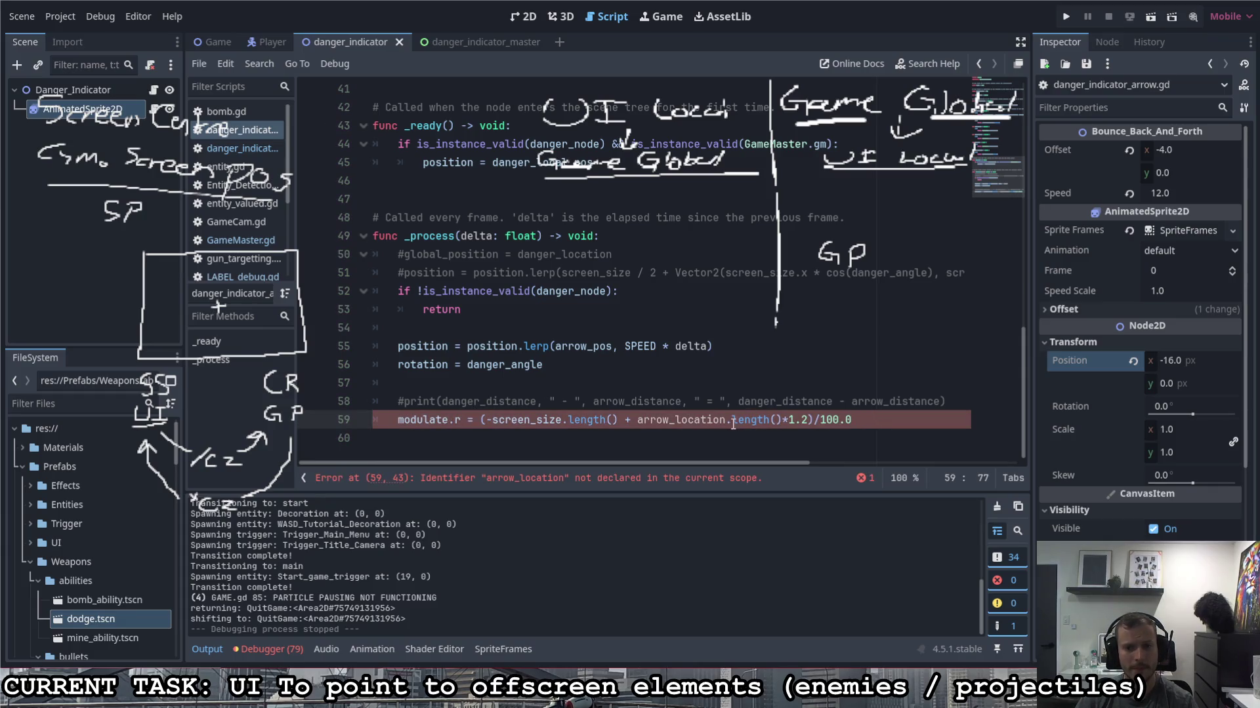
left_click_drag(864, 419, 487, 420)
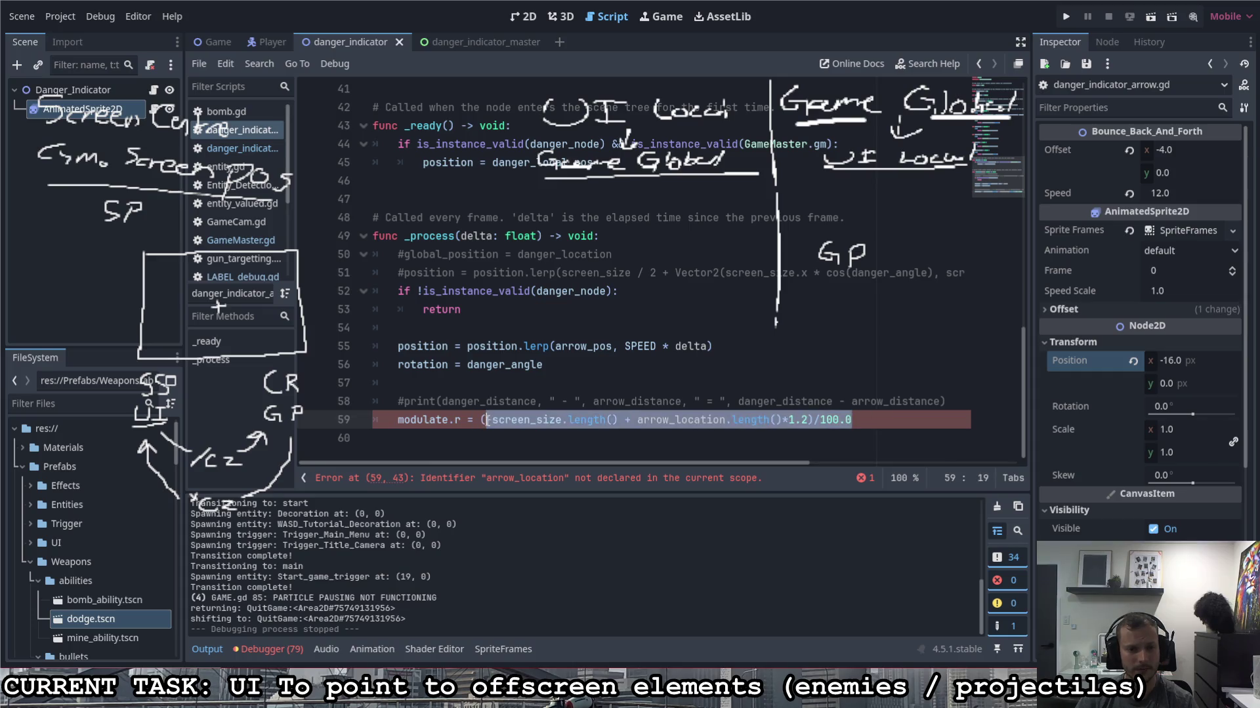
key("BackSpace")
key("BackSpace")
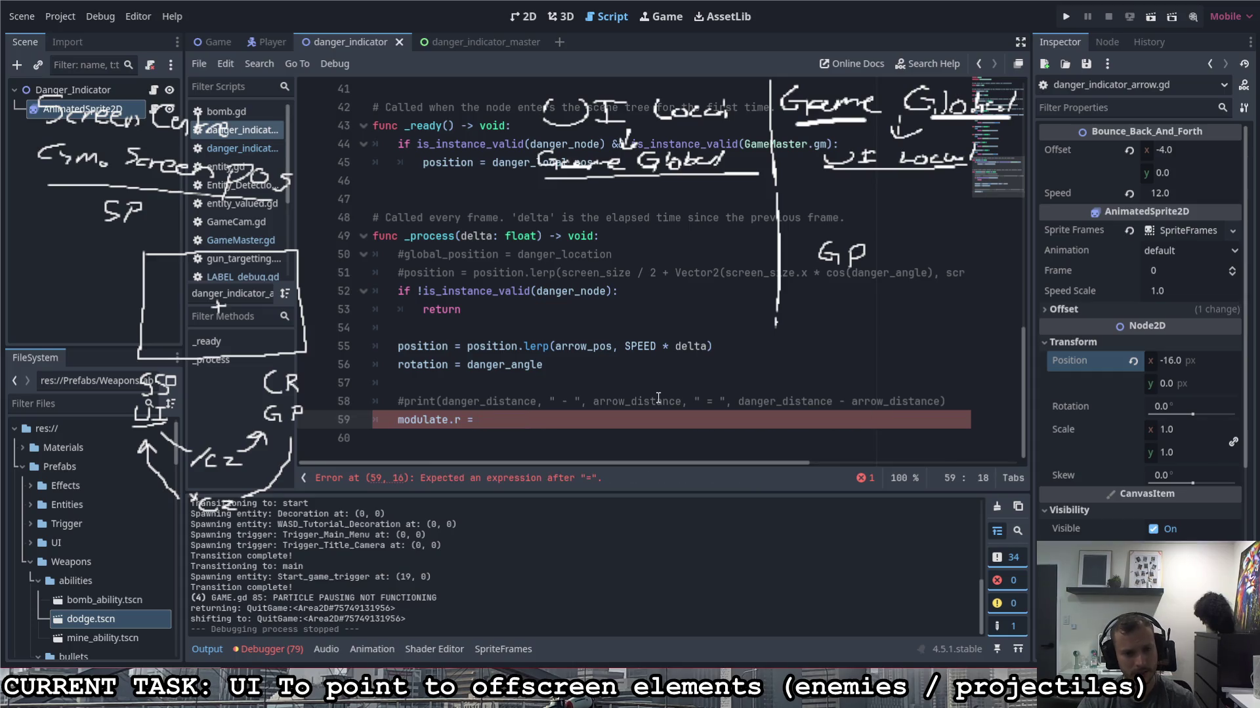
type("screen_size.length()/2")
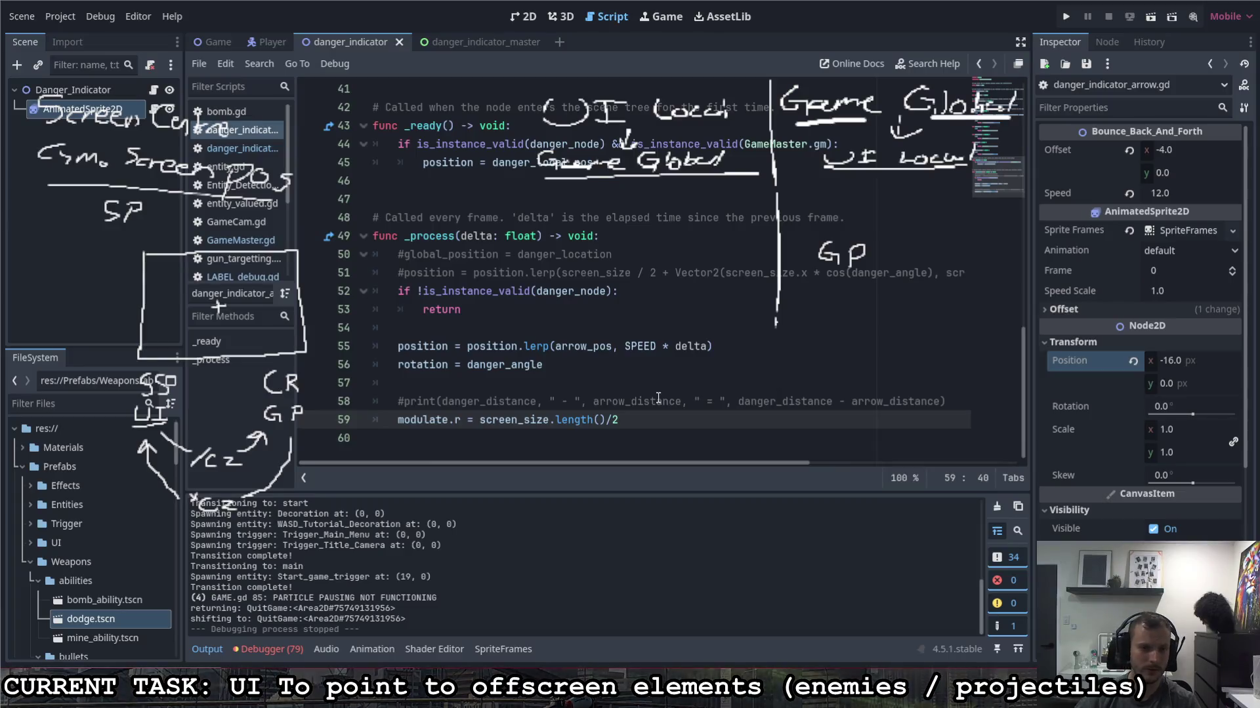
Step: Rewrite the tint as arrow_pos.length() over screen_size.length() / 2 using autocomplete
left_click_drag(636, 425, 479, 428)
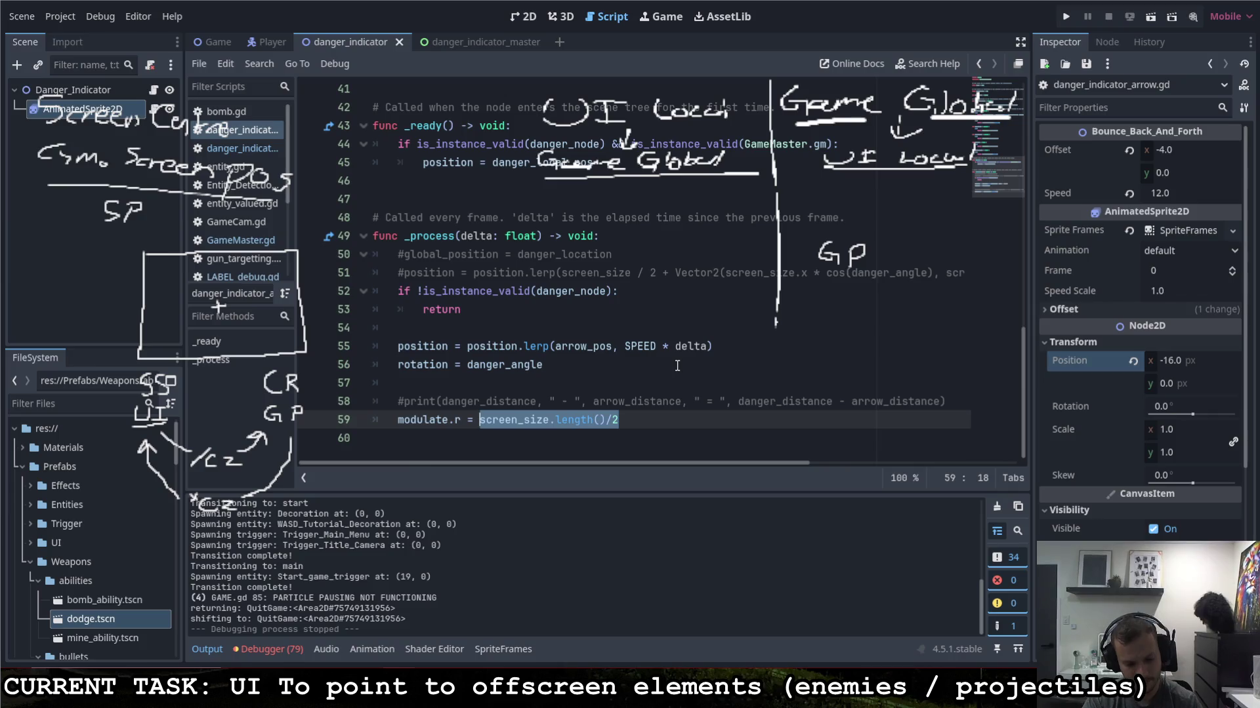
type("arrow")
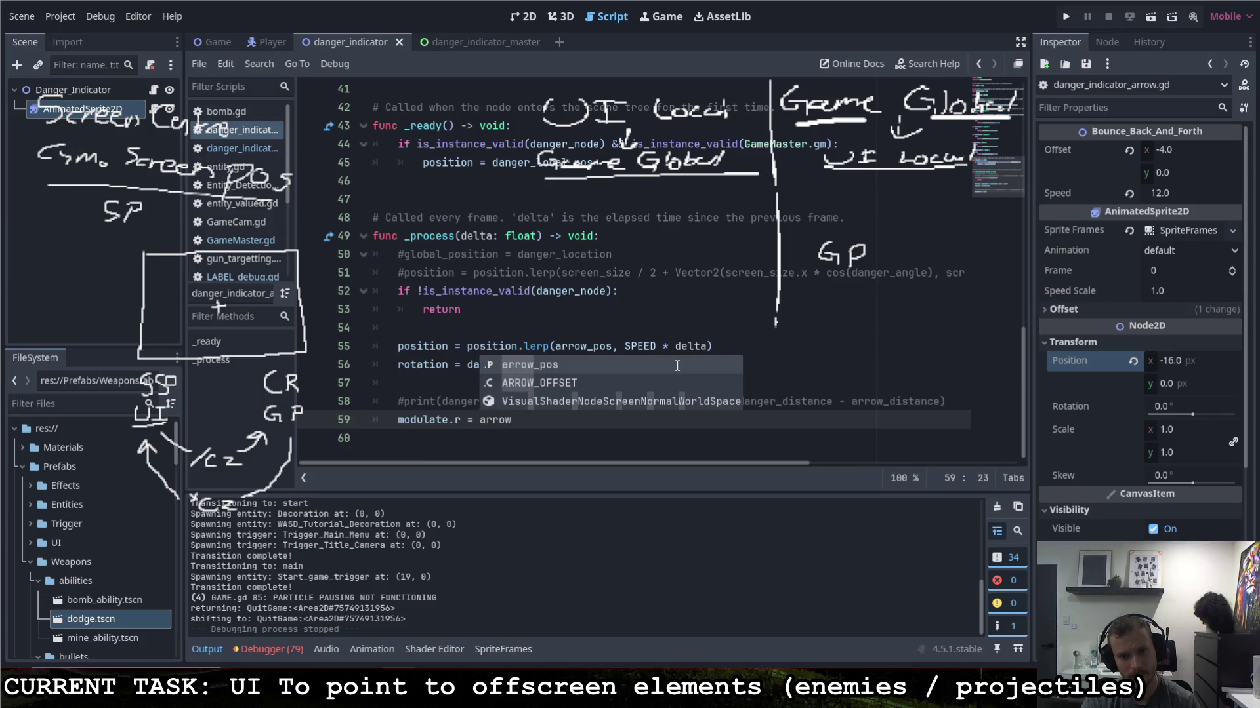
key("Return")
type("len")
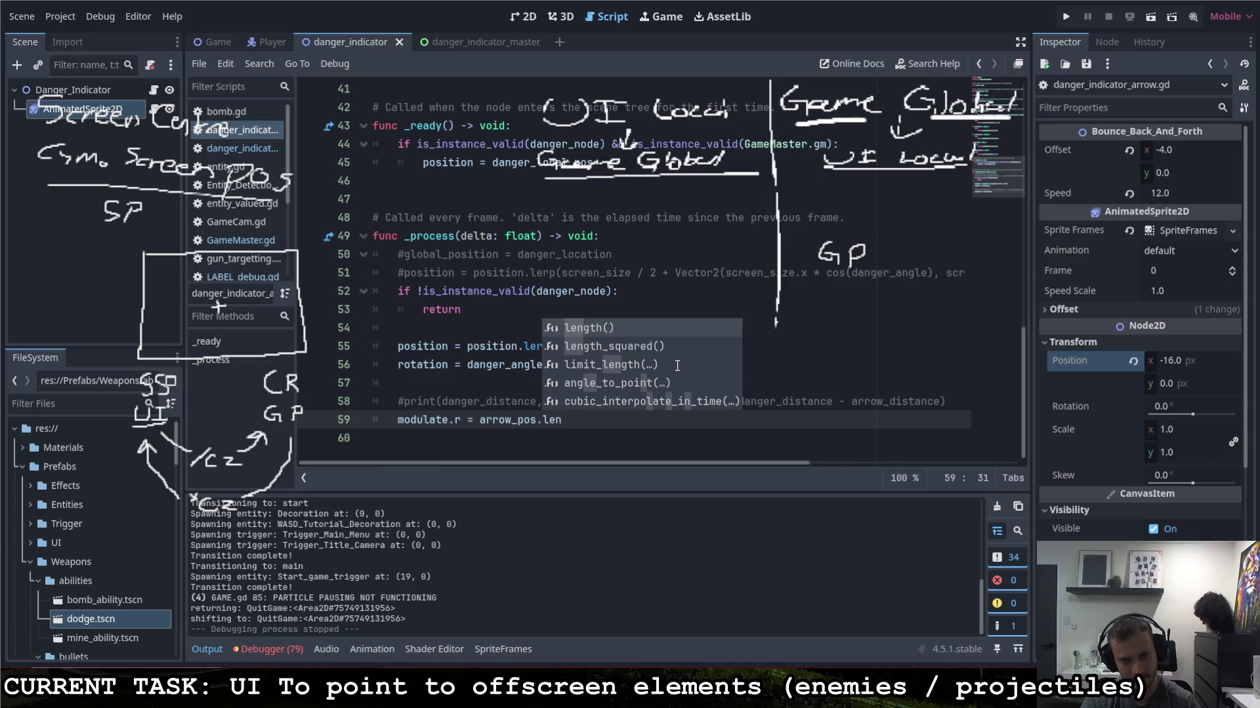
key("Return")
type("screen")
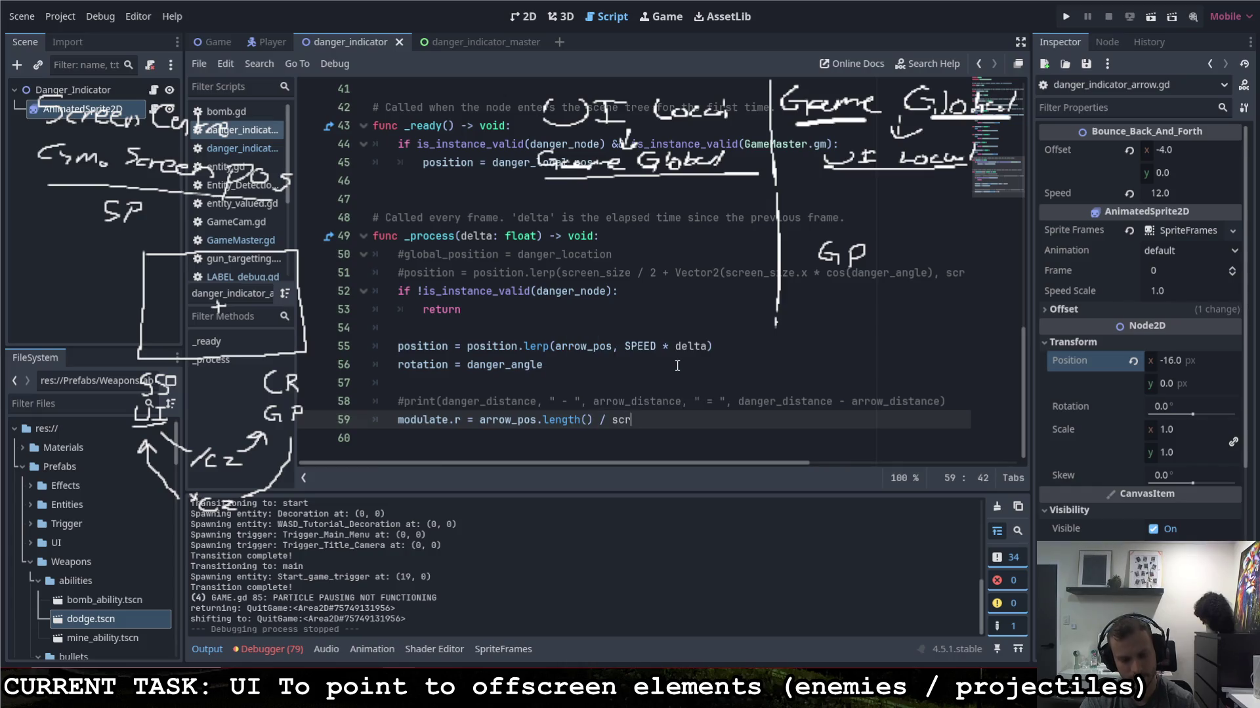
key("Return")
type("/")
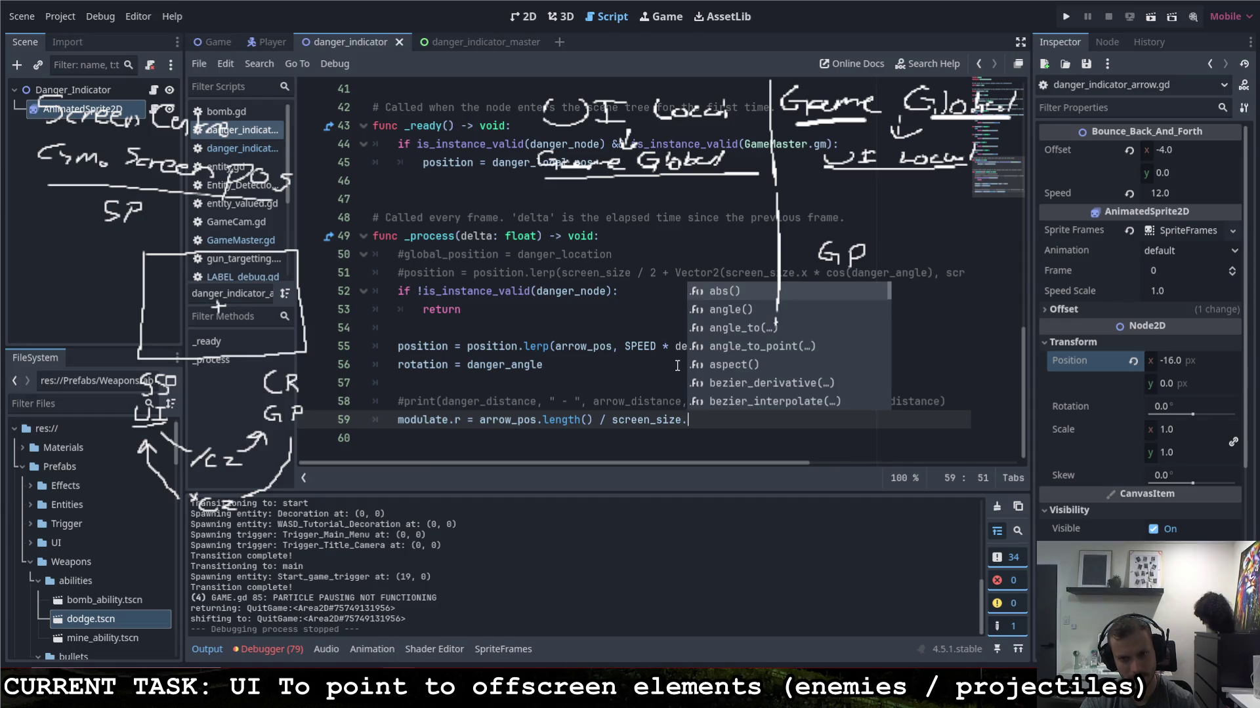
type("l")
key("Return")
type("/2")
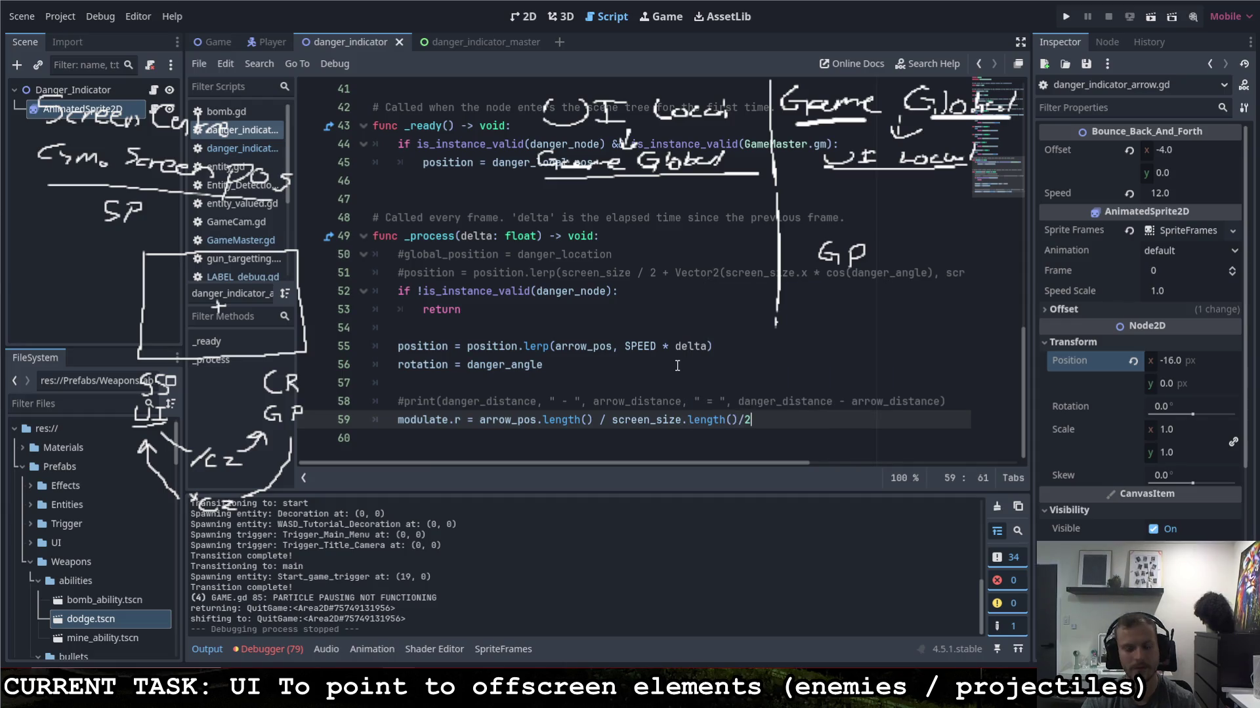
key("BackSpace")
key("BackSpace")
type("/ 2")
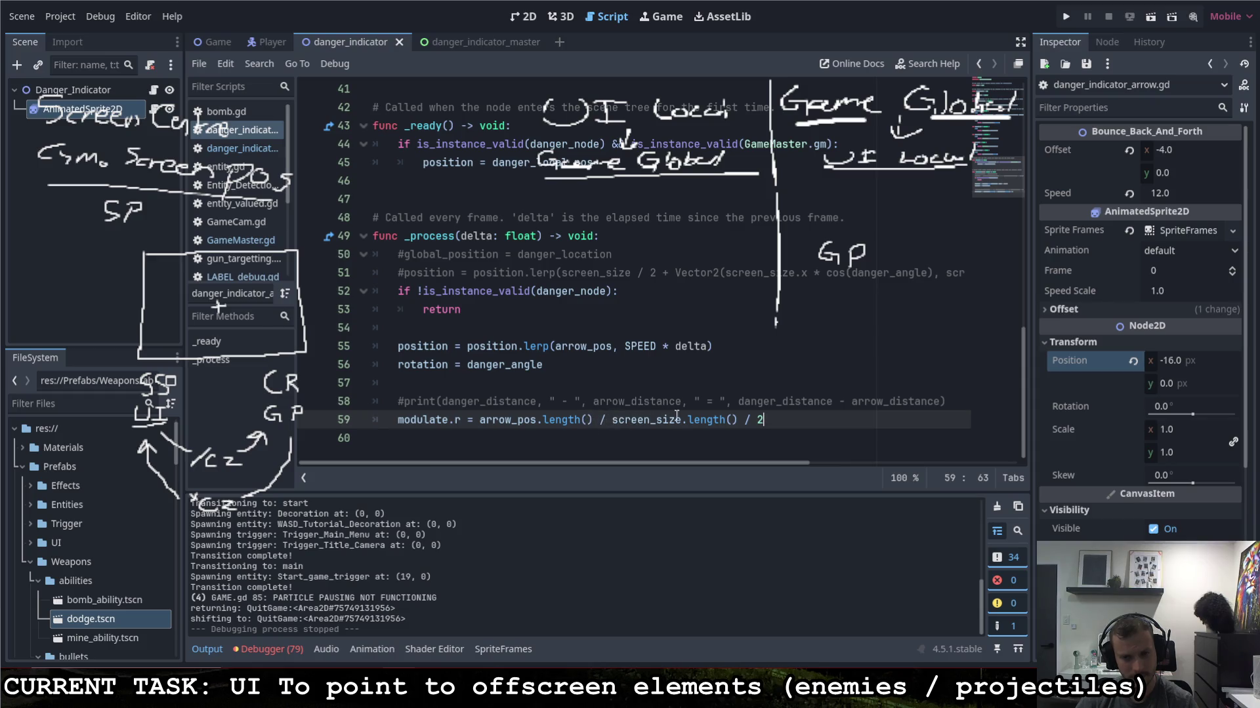
Step: Bracket the divisor as (screen_size.length() / 2) and select the whole tint expression
left_click(613, 420)
type("(")
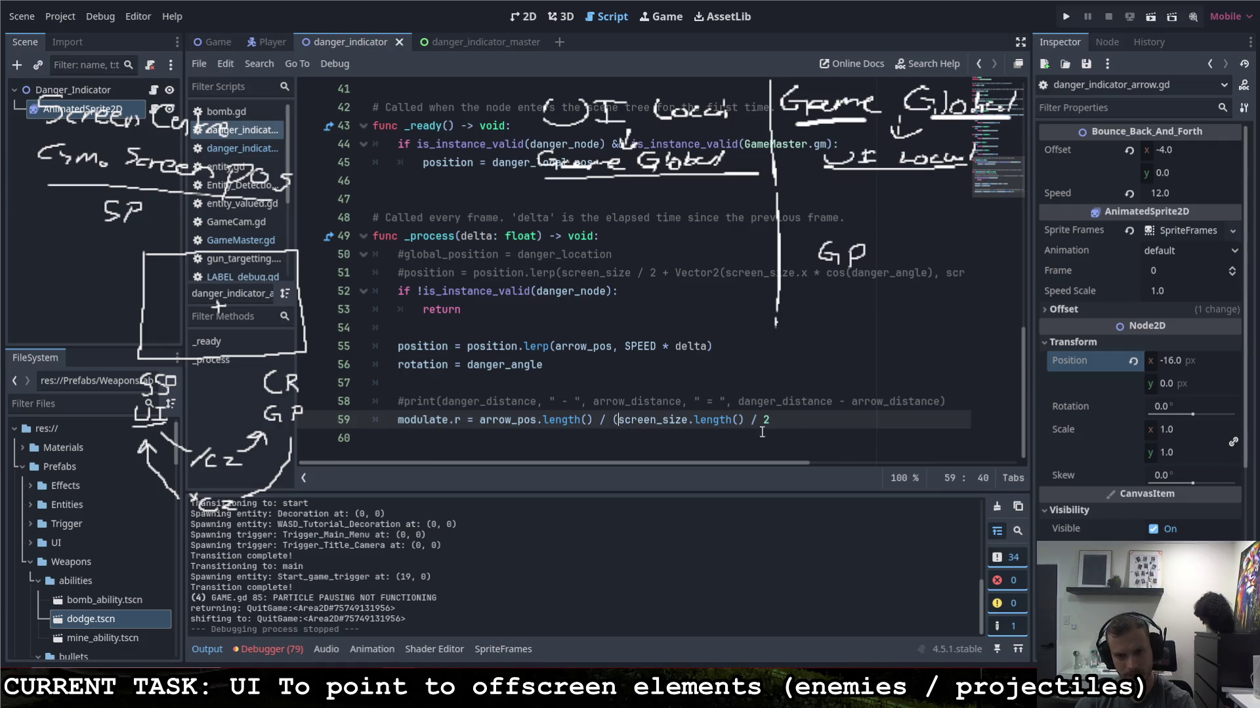
left_click(764, 422)
type(")")
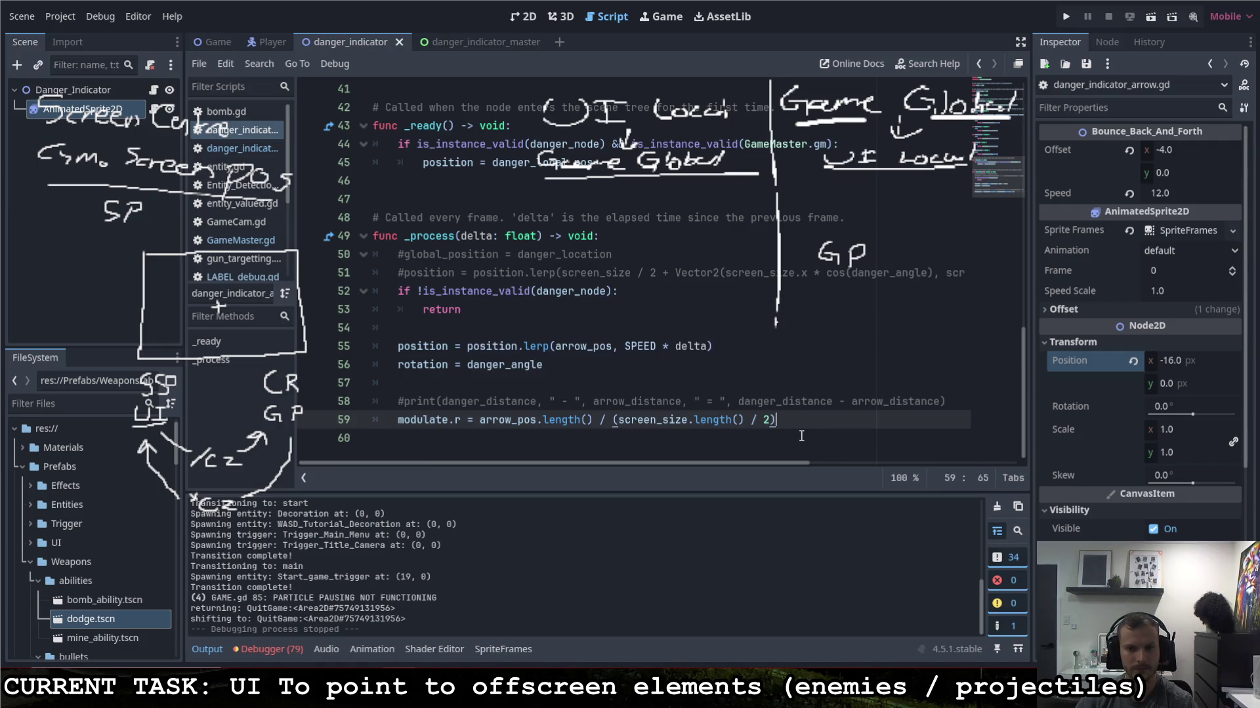
left_click_drag(479, 420, 745, 420)
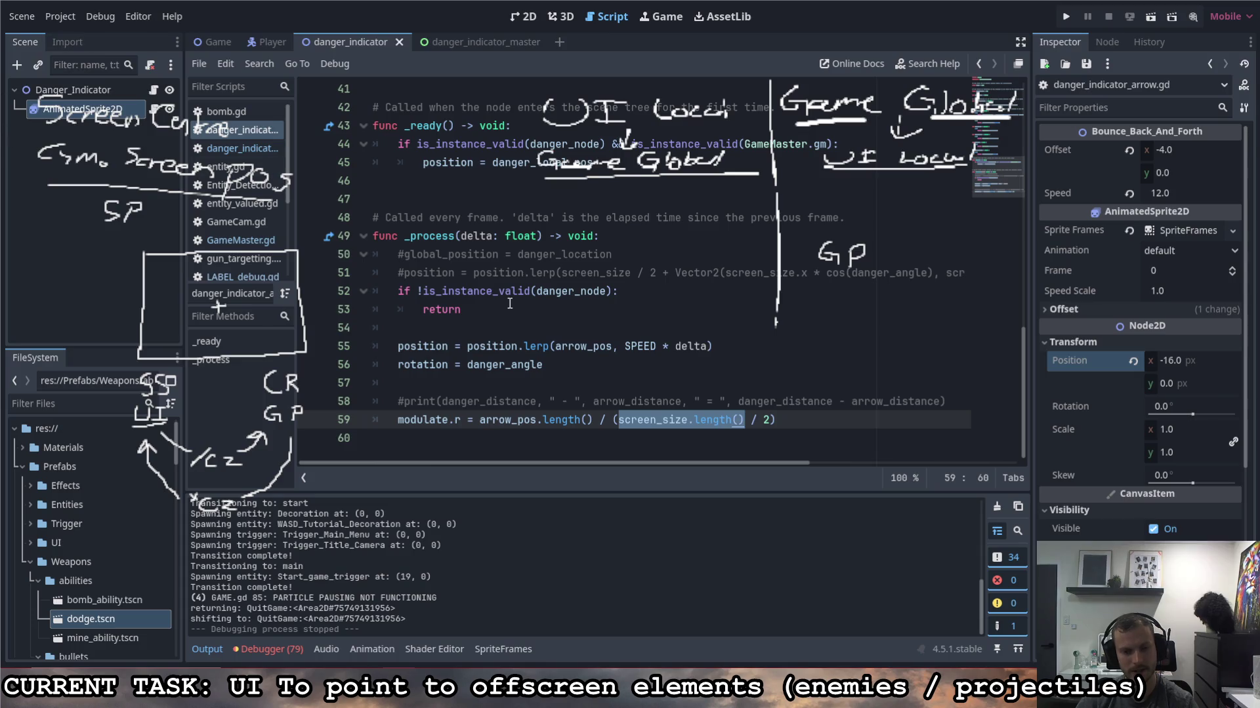
left_click(719, 419)
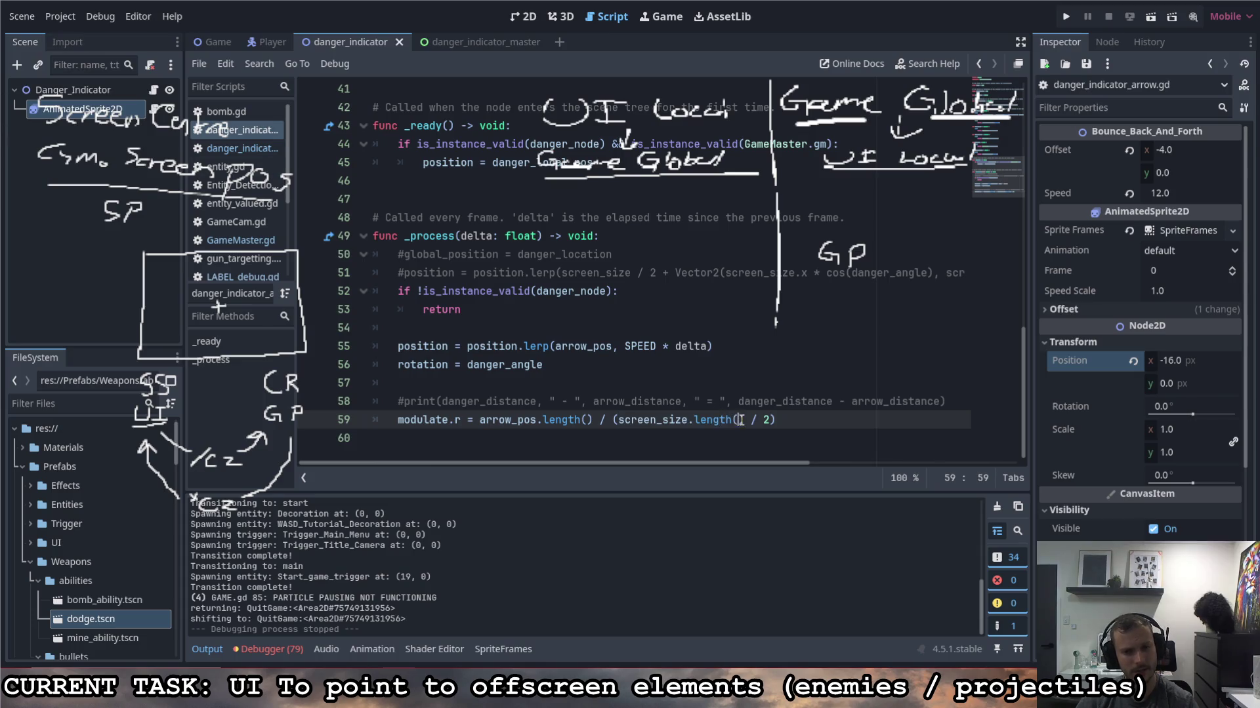
left_click_drag(776, 420, 604, 420)
left_click(480, 419, "shift")
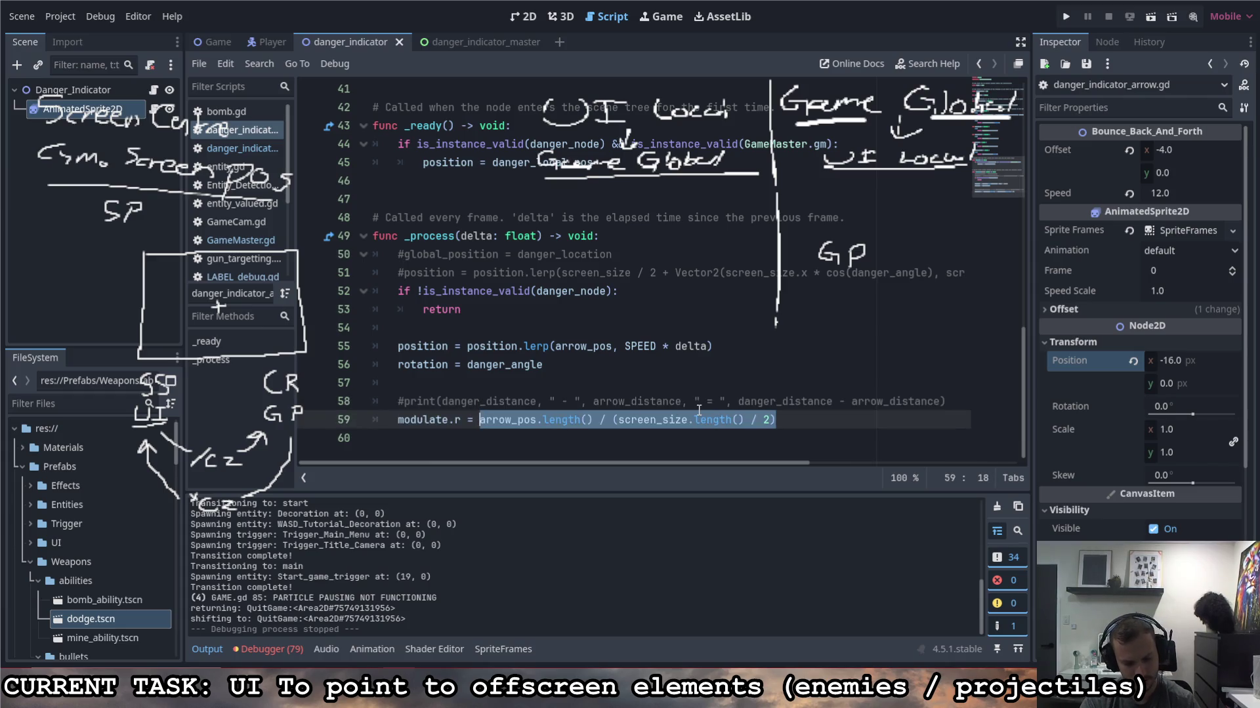
Step: Replace the tint expression with danger_distance - arrow_pos via autocomplete
type("danger")
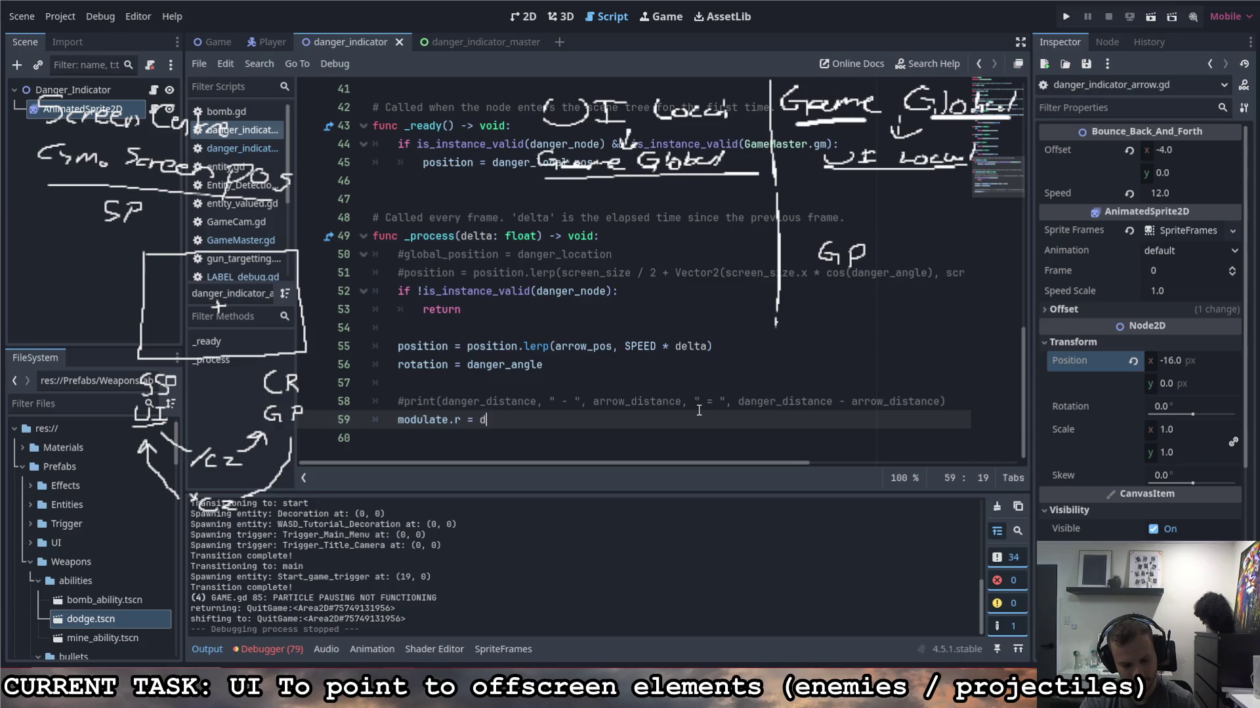
key("Down")
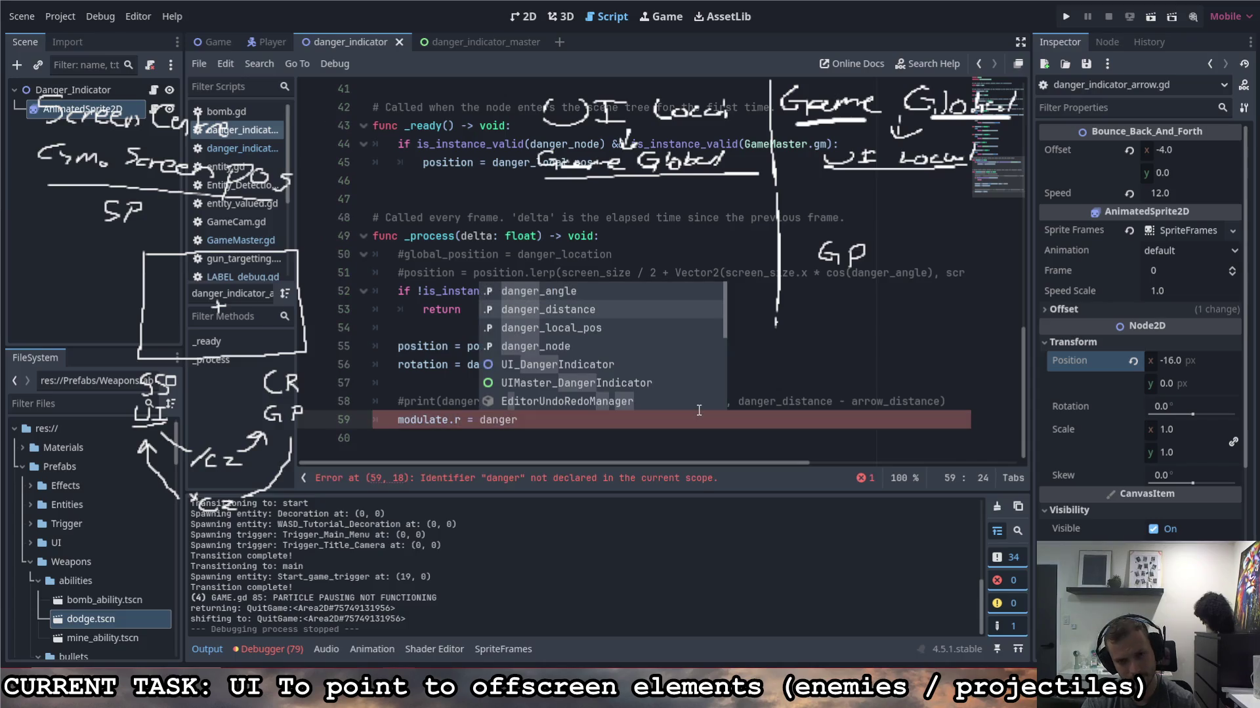
key("Return")
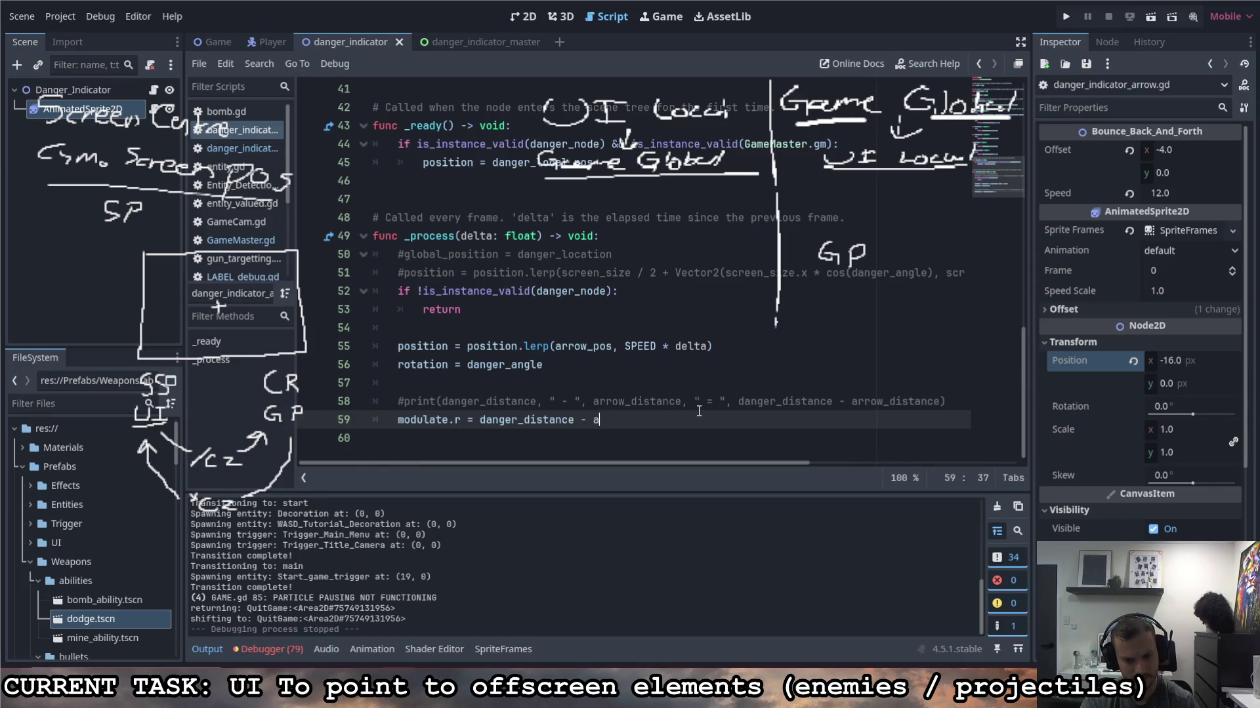
type("rrow")
key("Return")
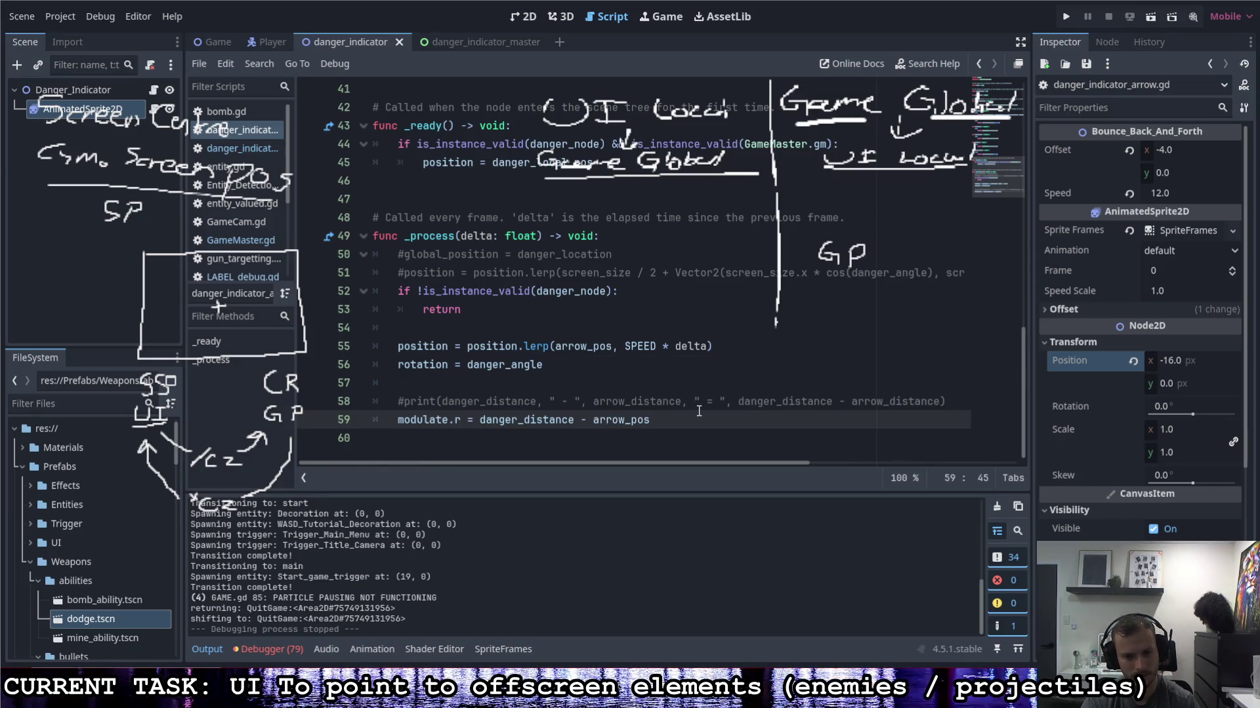
left_click(480, 421)
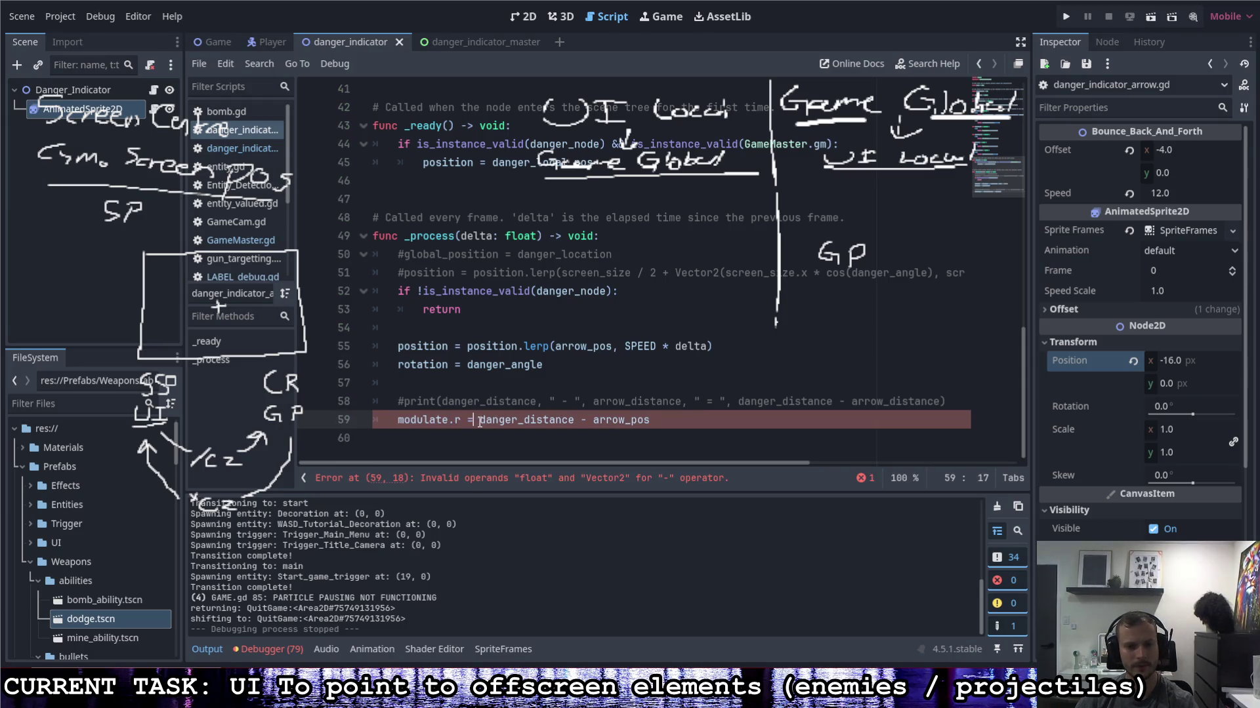
left_click(674, 428)
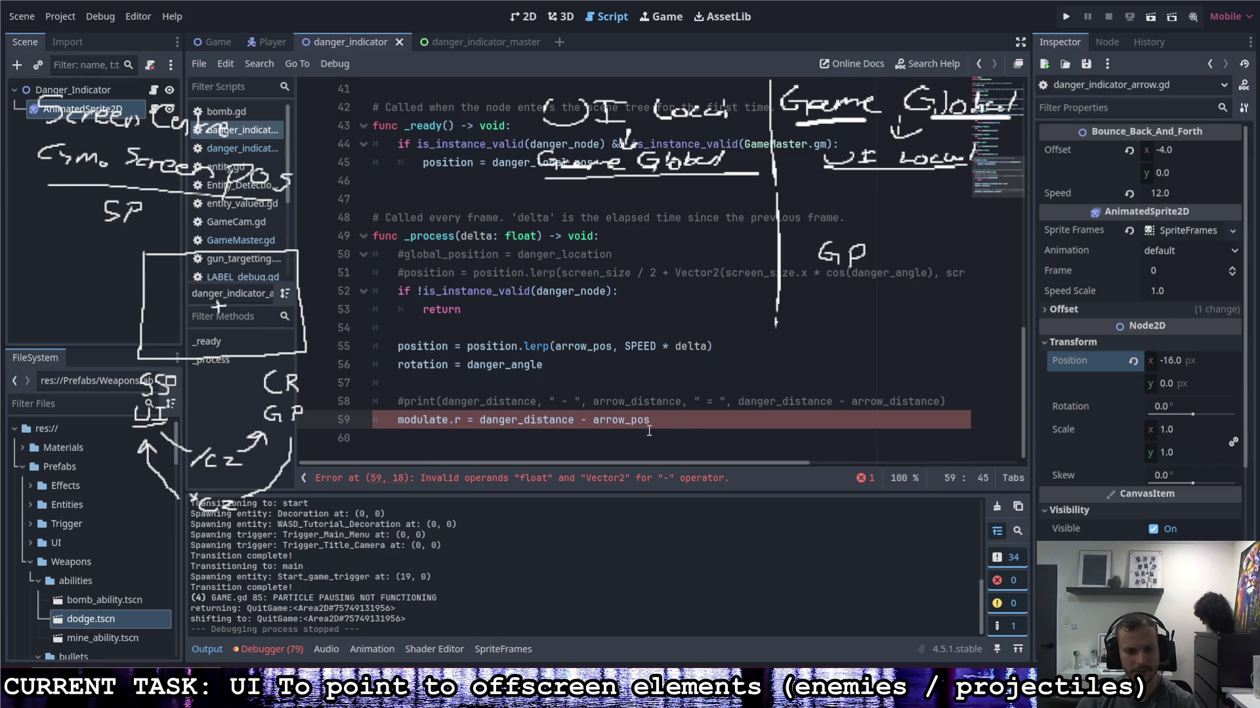
Step: Declare 'var arrow_distance : float :' below danger_distance with a get: block
scroll(656, 437, "up", 13)
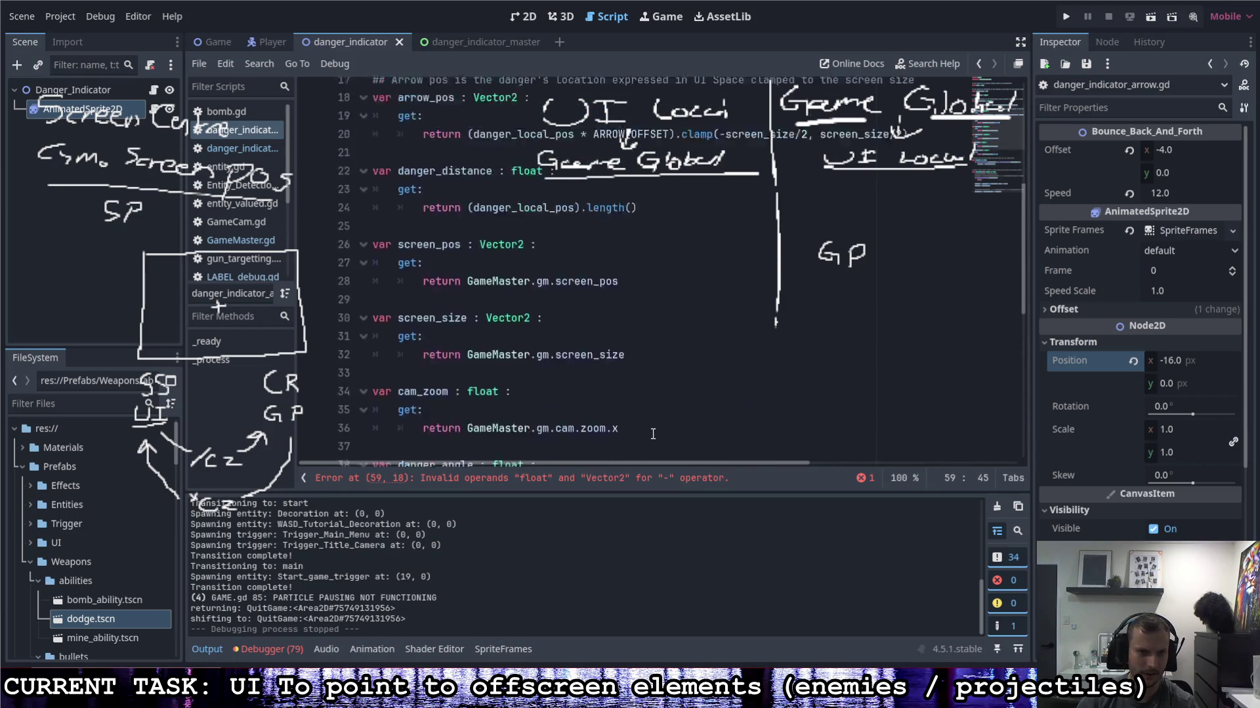
scroll(456, 307, "down", 4)
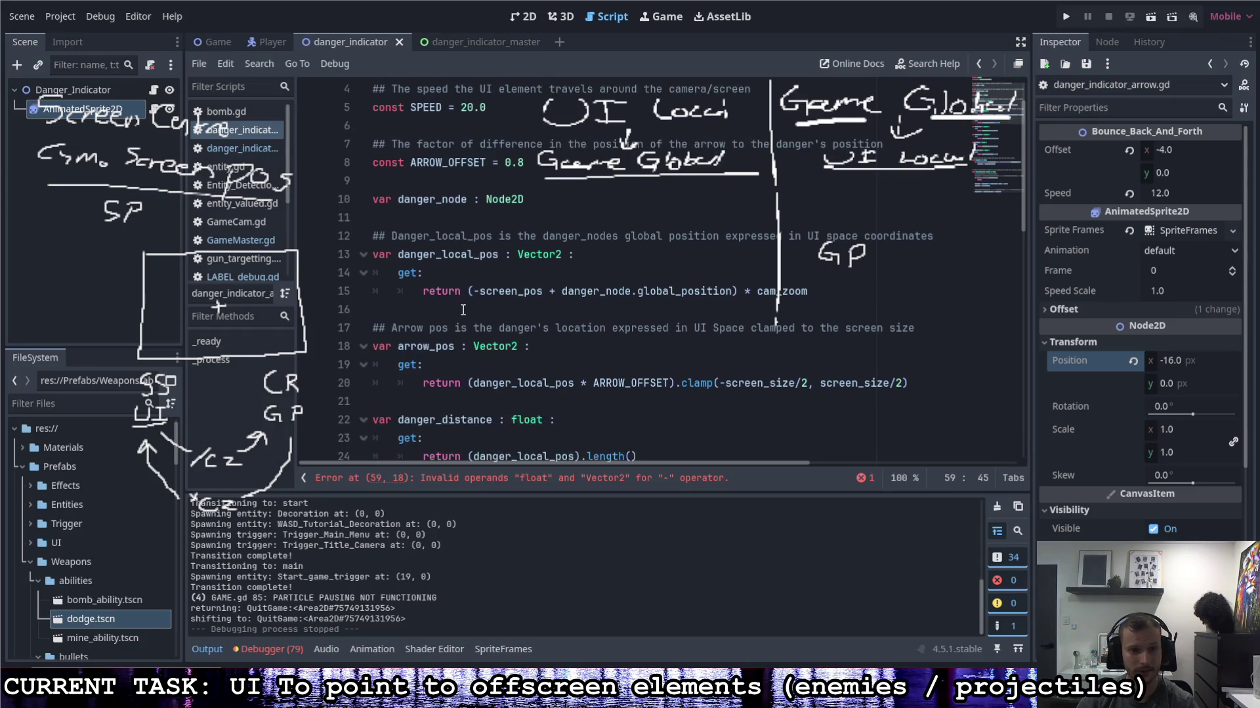
left_click(477, 313)
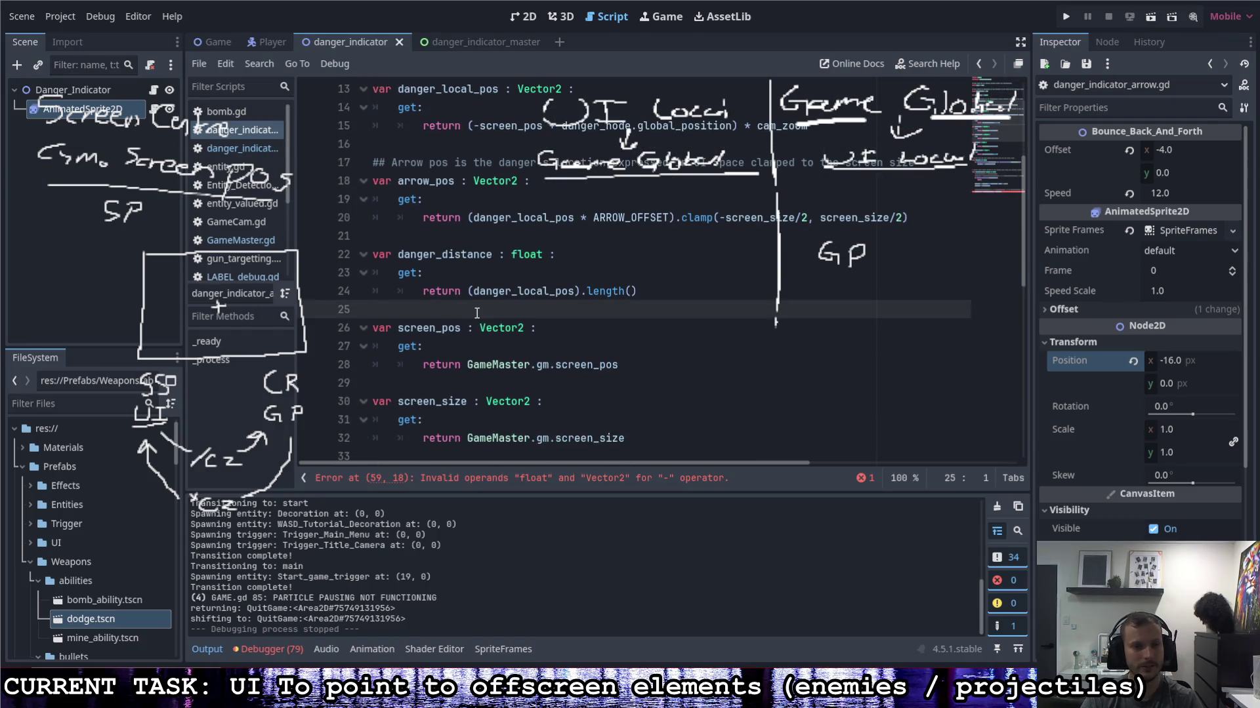
key("Return")
key("Return")
key("Up")
type("var arrow_disa")
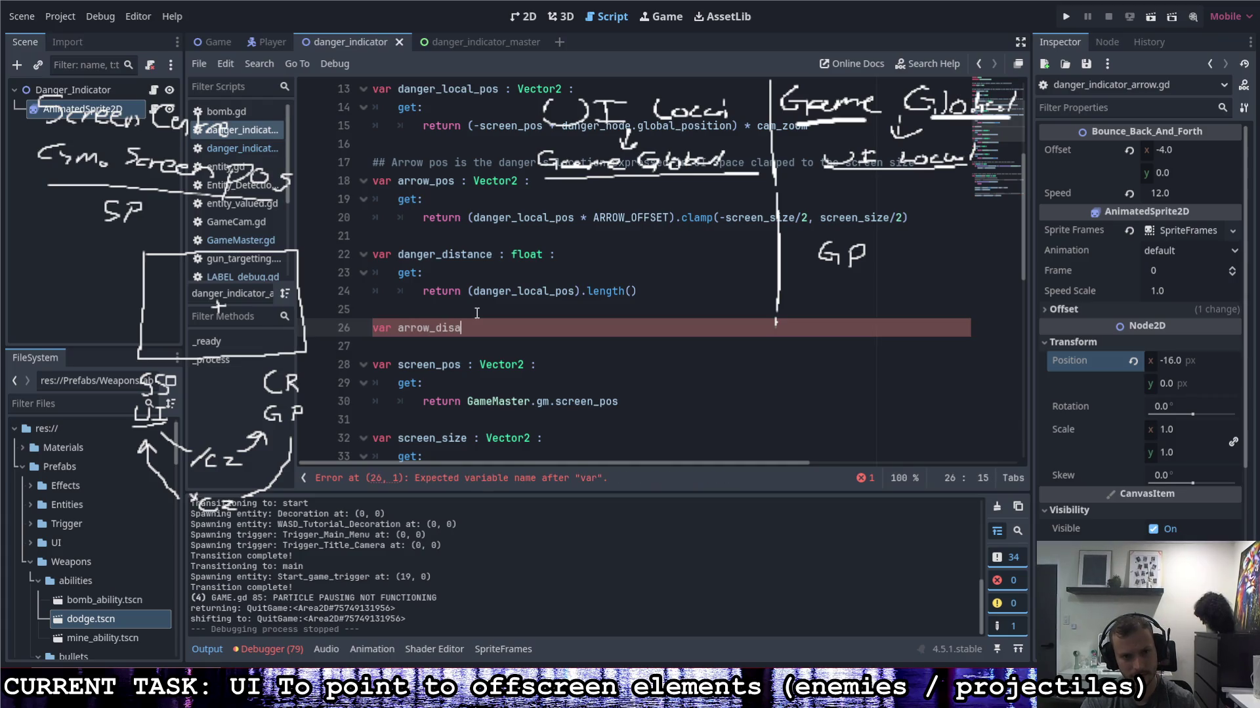
key("BackSpace")
type("tance : ")
type("float ")
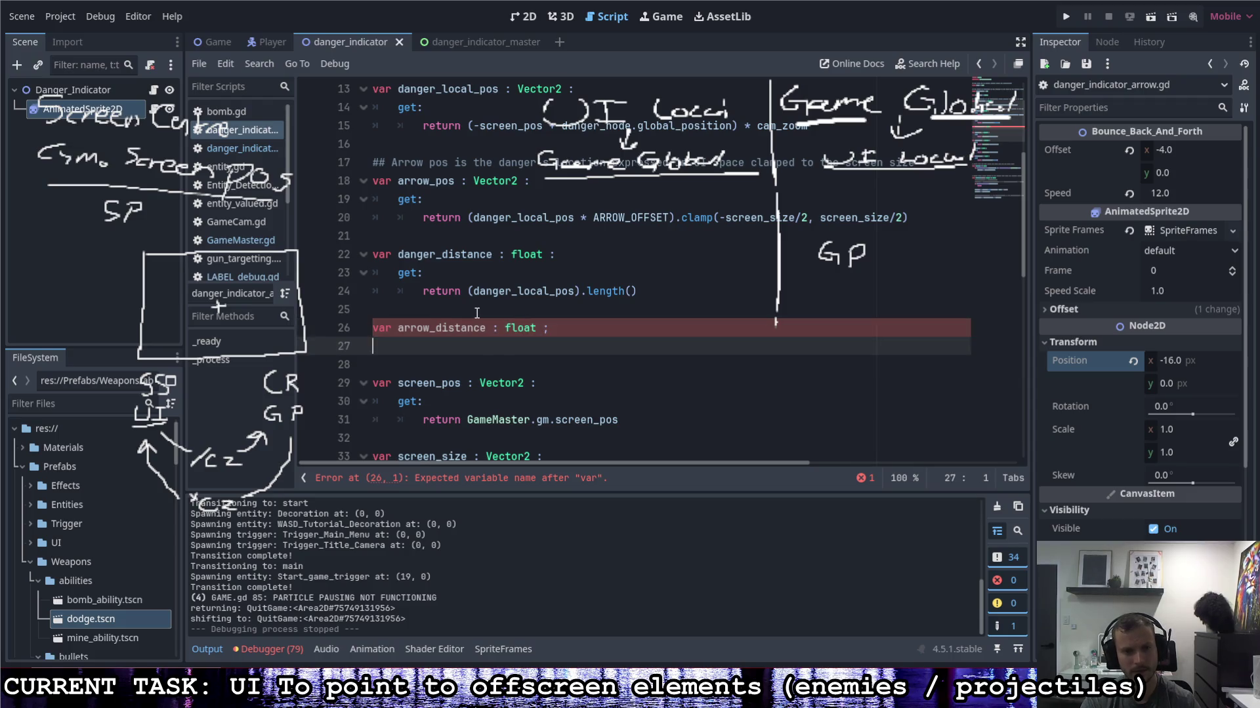
type(":")
key("Return")
type("get:")
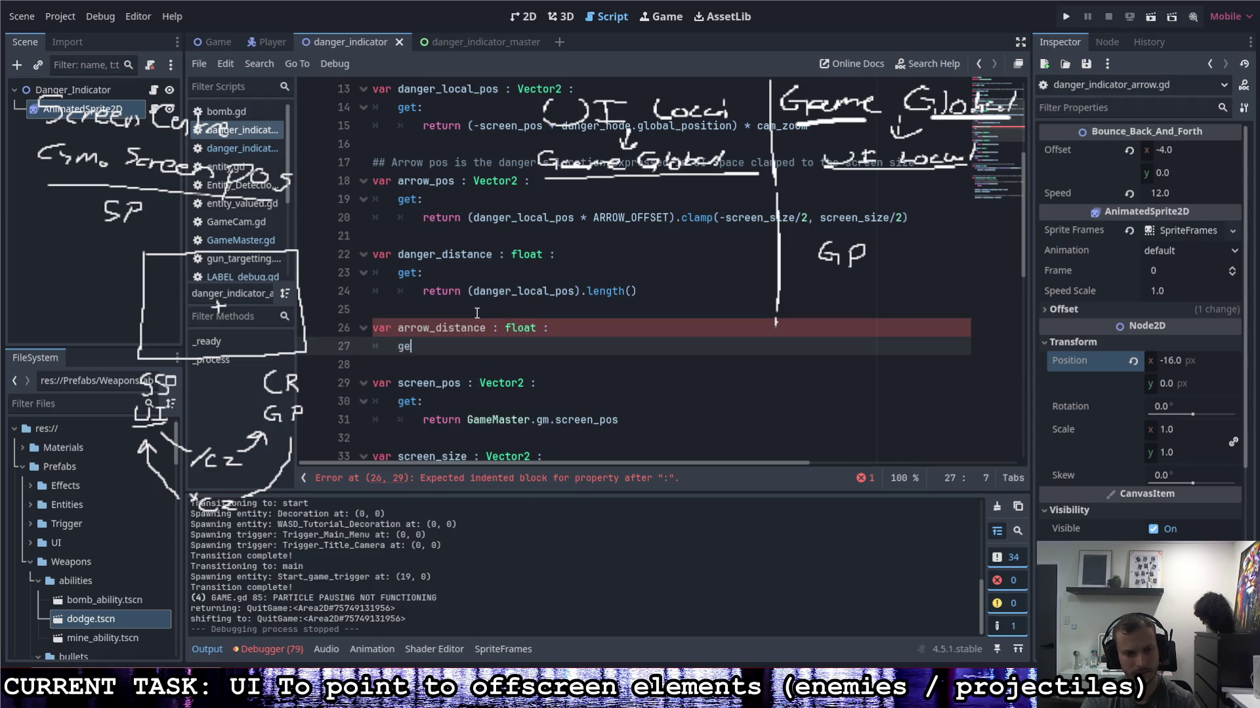
Step: Make the getter return arrow_pos.length(), accepting length() from autocomplete
key("Return")
type("return ")
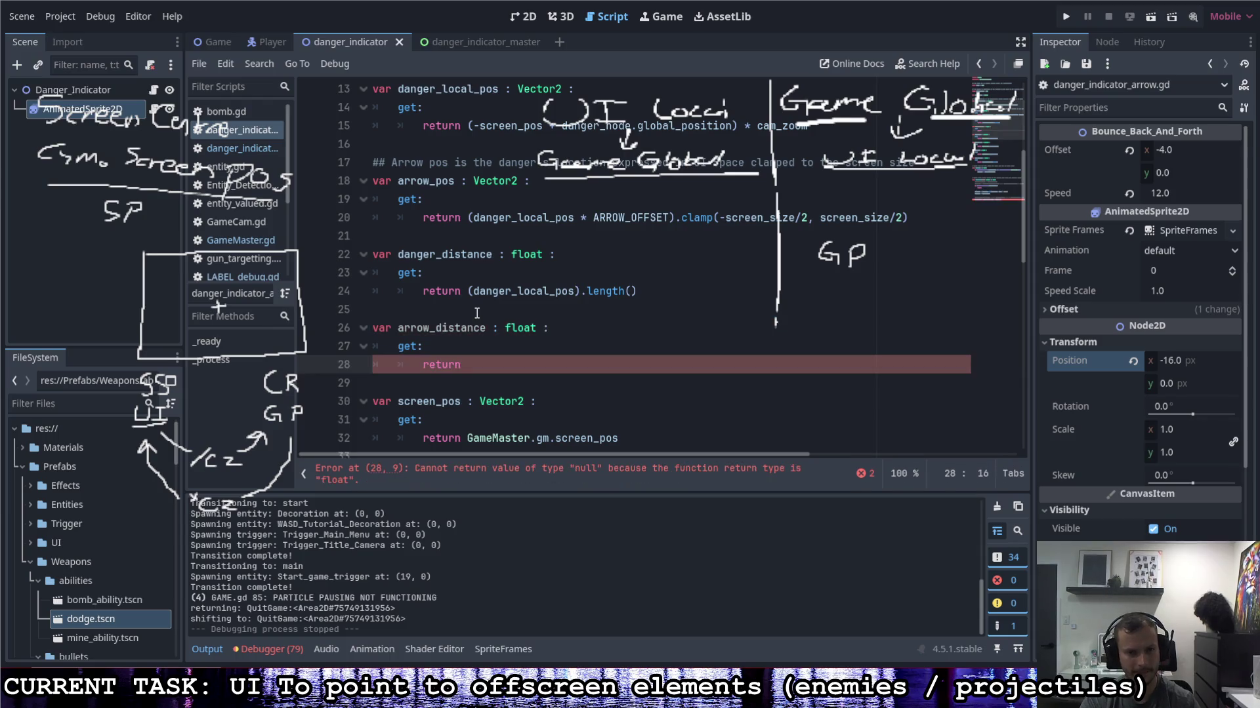
type("arro")
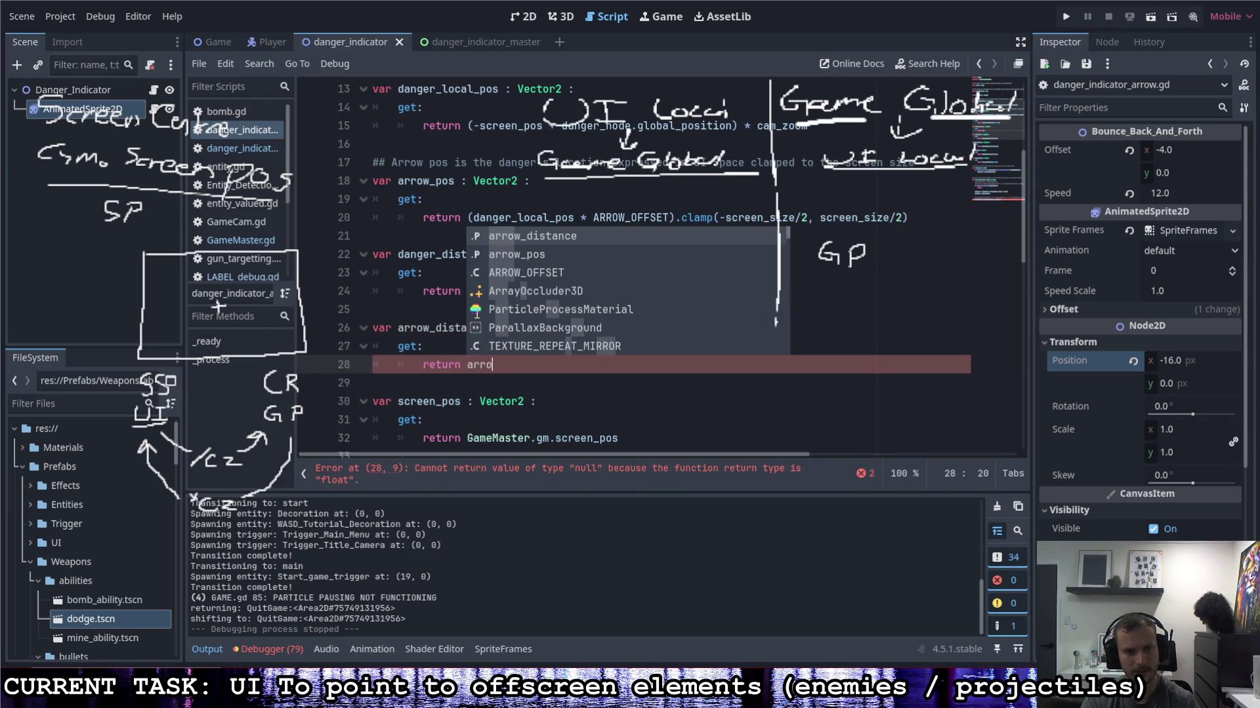
key("Escape")
key("Down")
key("Up")
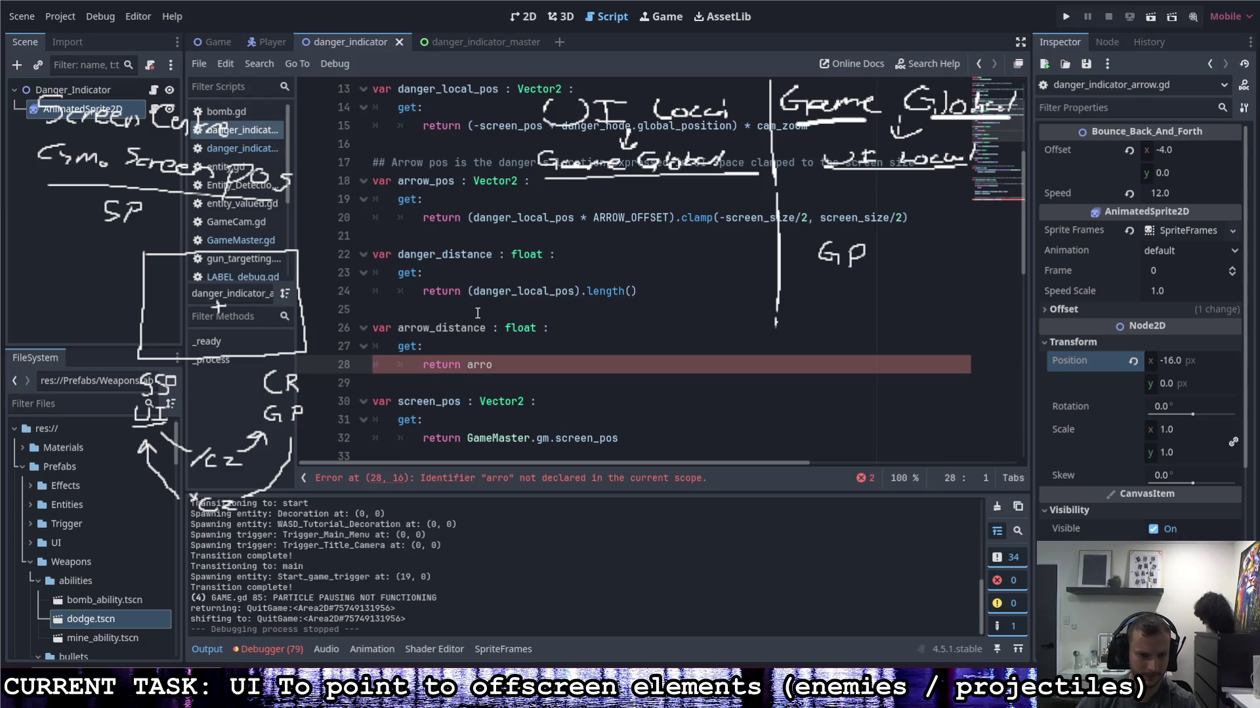
left_click(564, 363)
type("_pos.lengt")
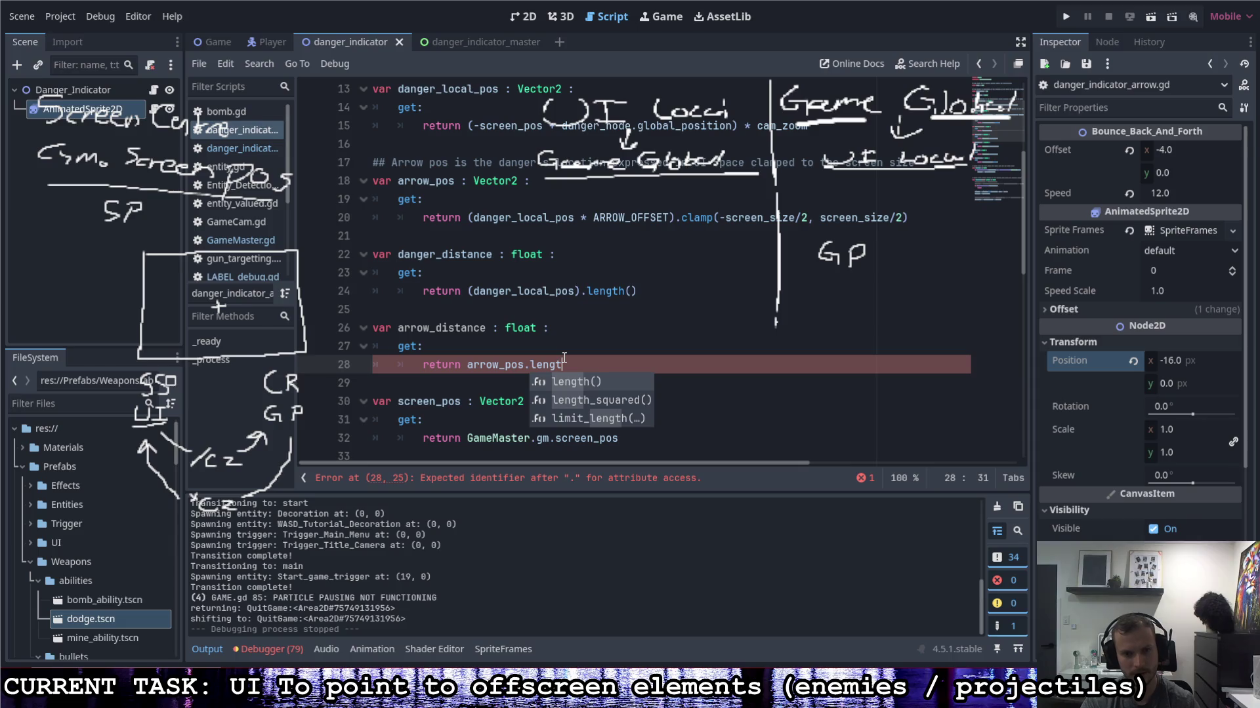
key("Return")
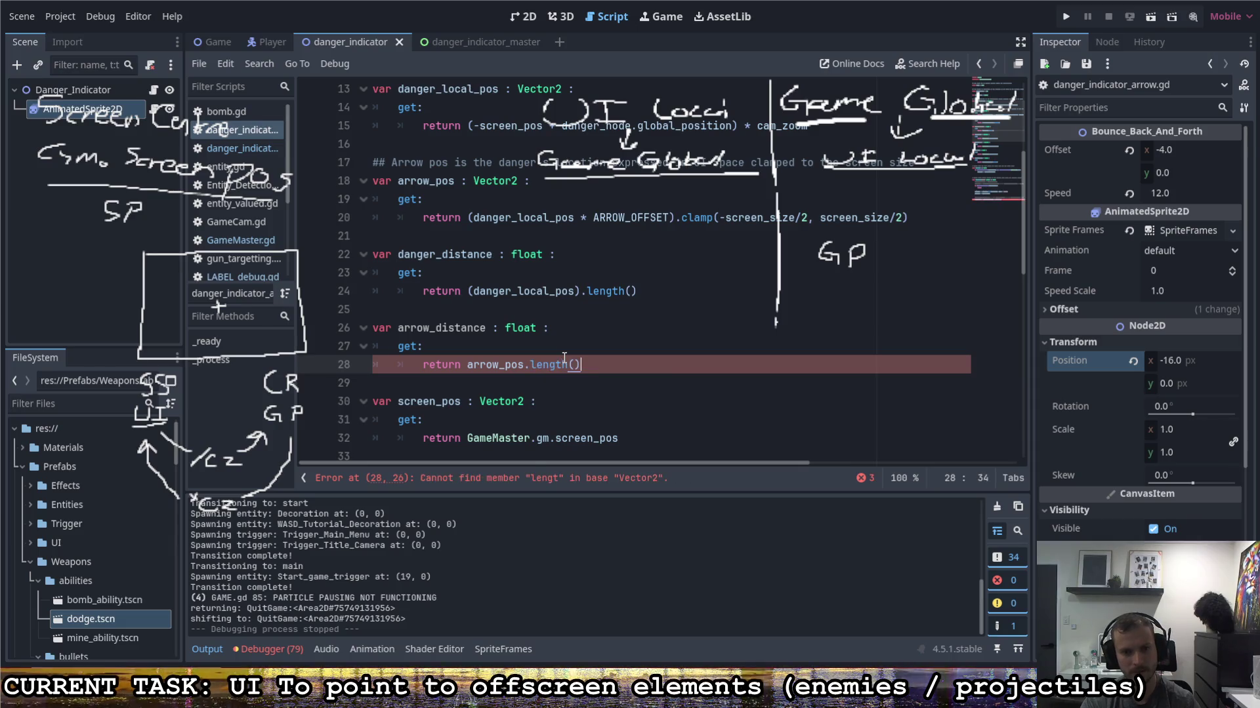
left_click(581, 376)
left_click(603, 367)
scroll(607, 371, "down", 6)
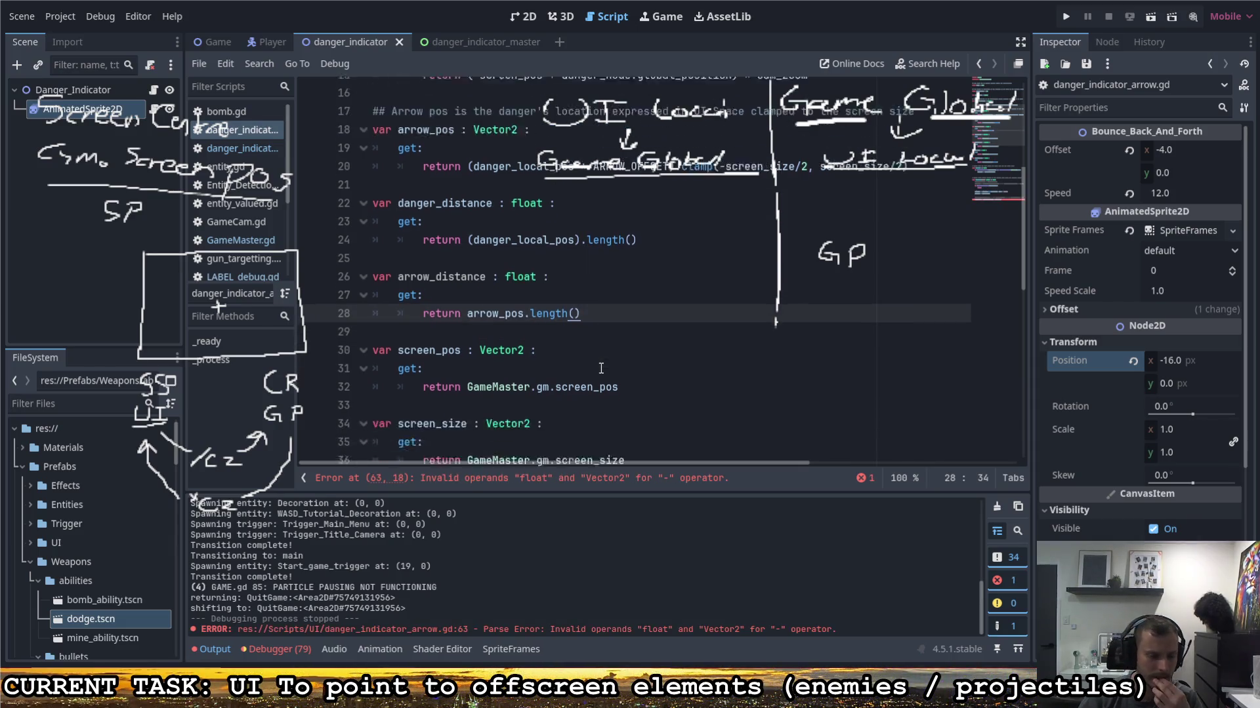
Step: On line 63, change arrow_pos to arrow_distance in the red tint expression
scroll(609, 370, "down", 5)
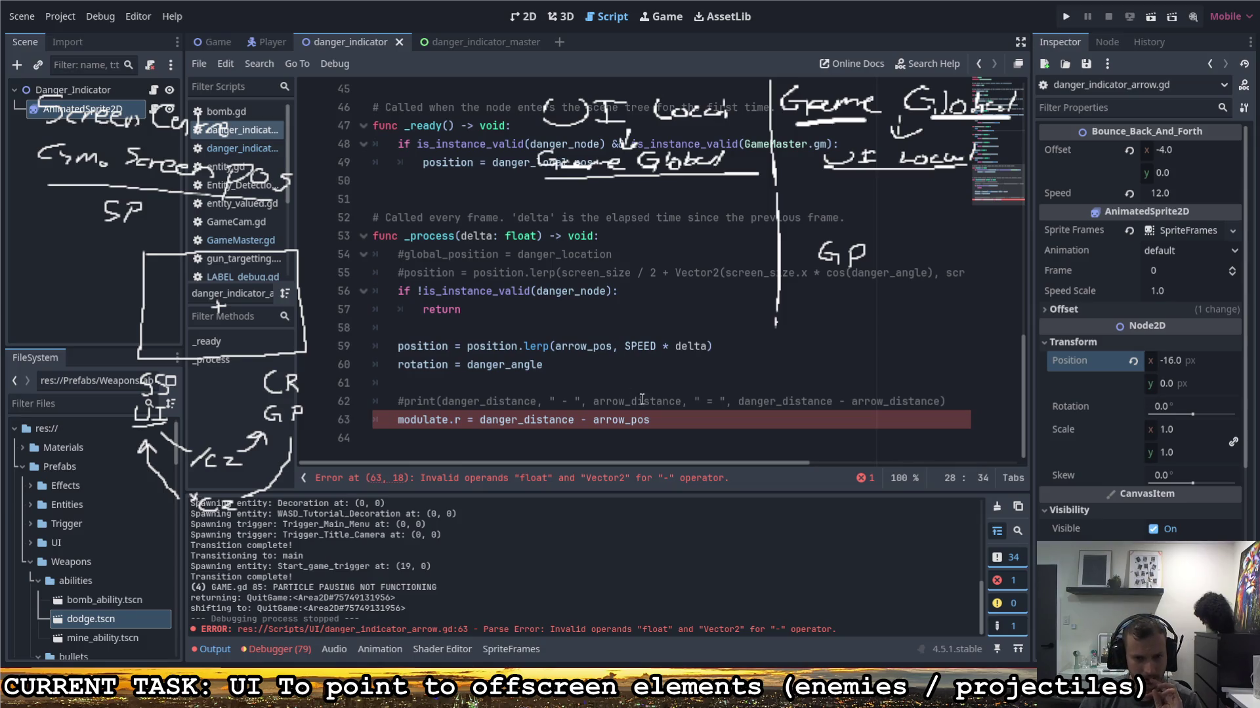
left_click_drag(644, 420, 632, 423)
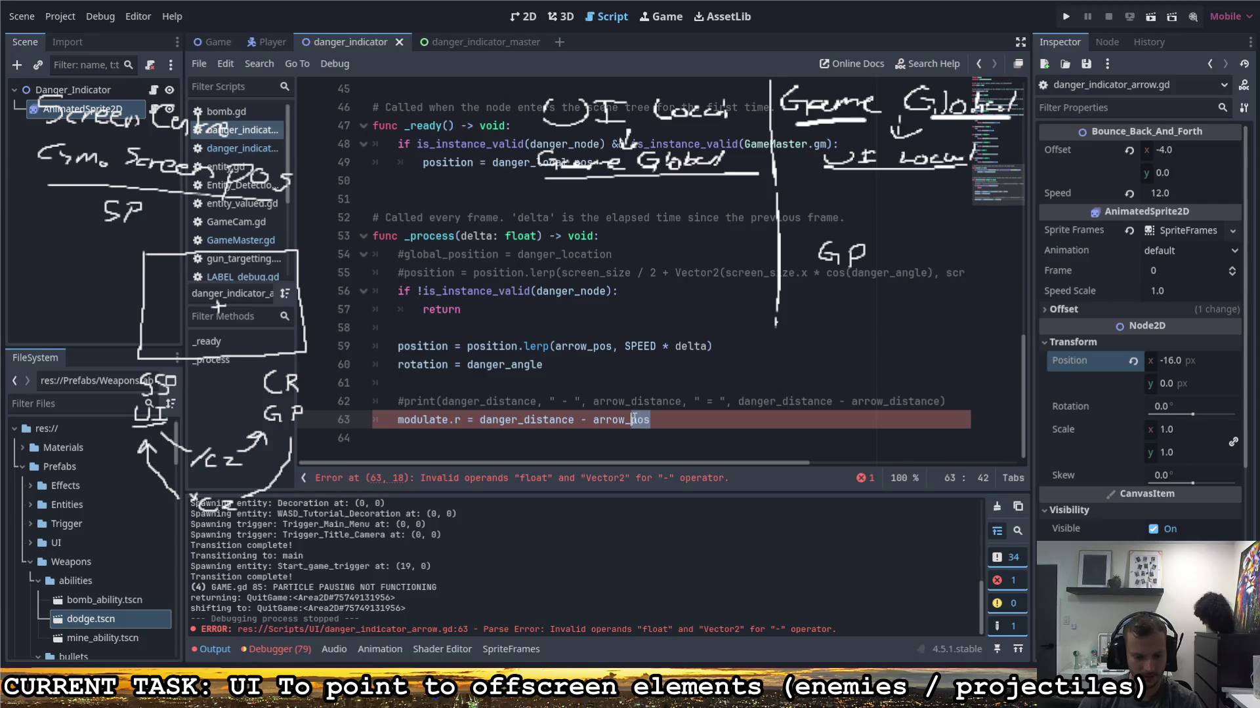
type("distance")
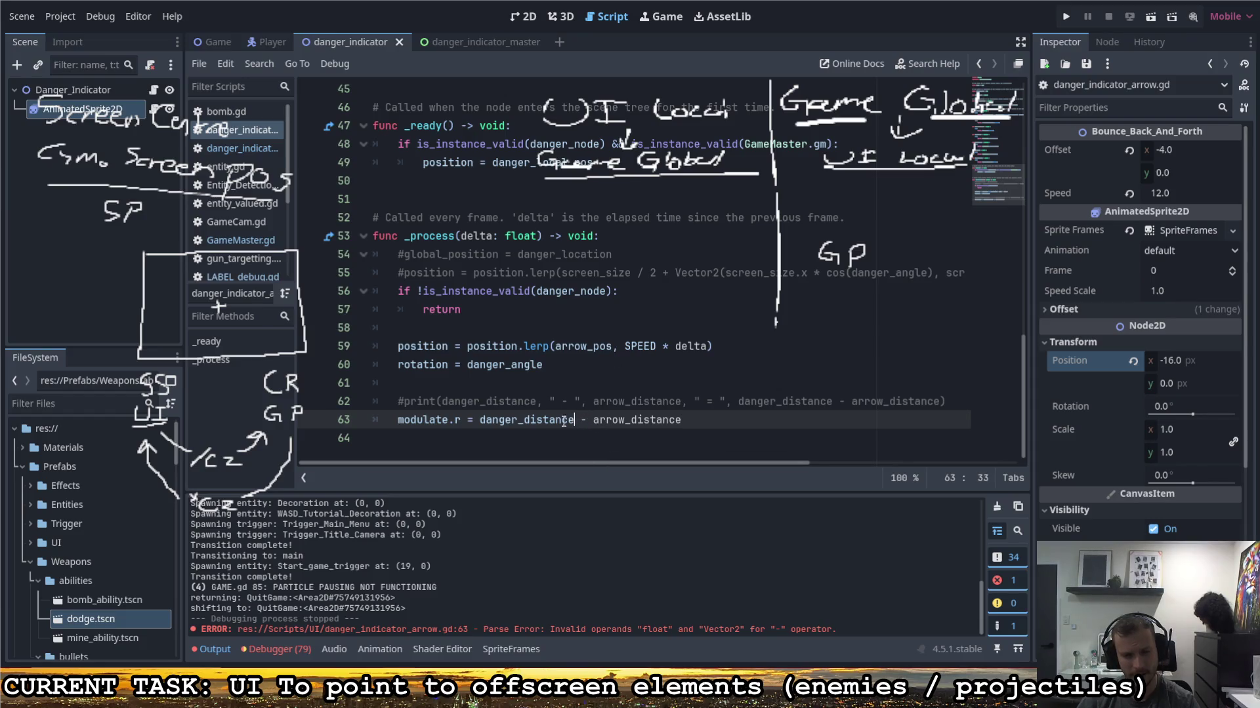
left_click_drag(480, 421, 575, 420)
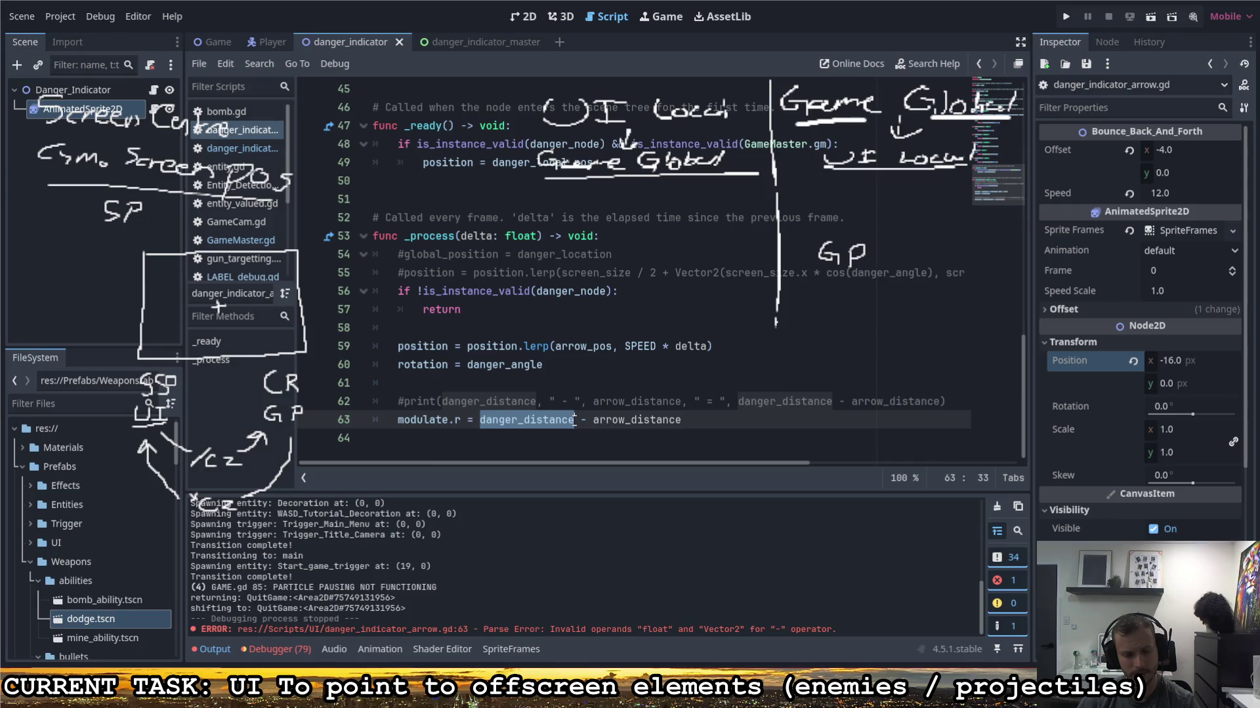
left_click(689, 420)
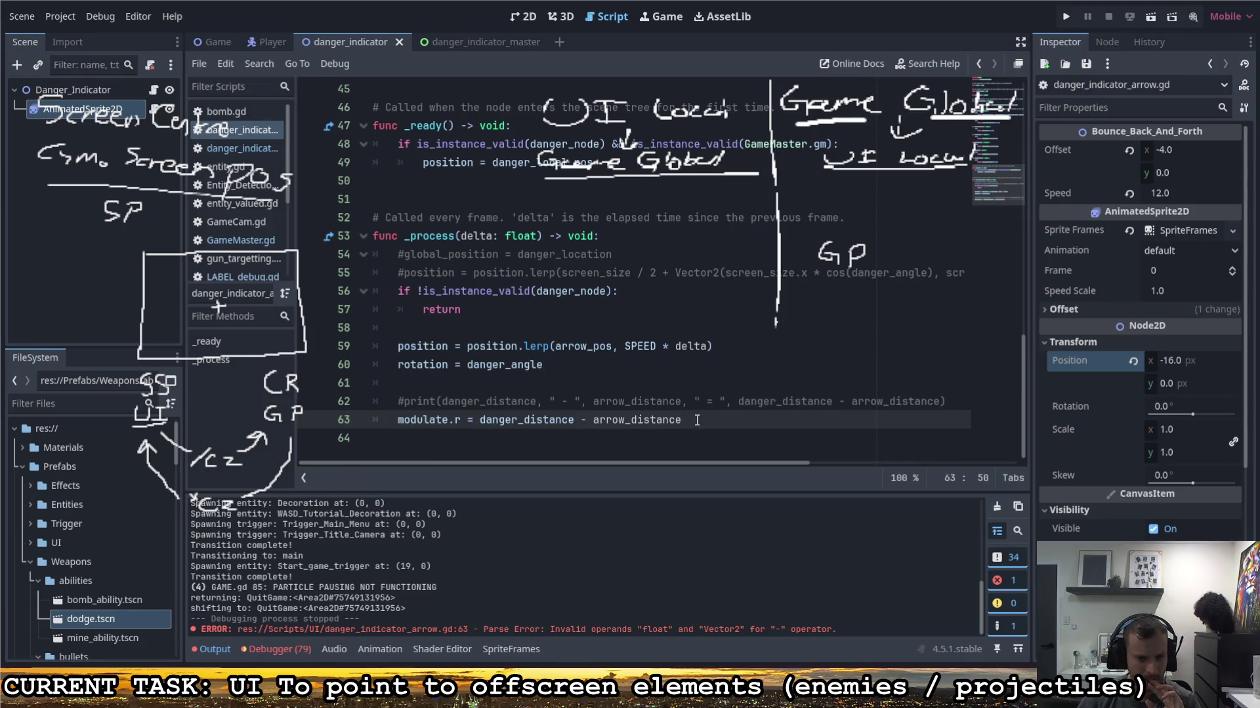
Step: Turn danger_distance into (danger_distance * ARROW_OFFSET) on line 63 and save the script
scroll(674, 403, "up", 15)
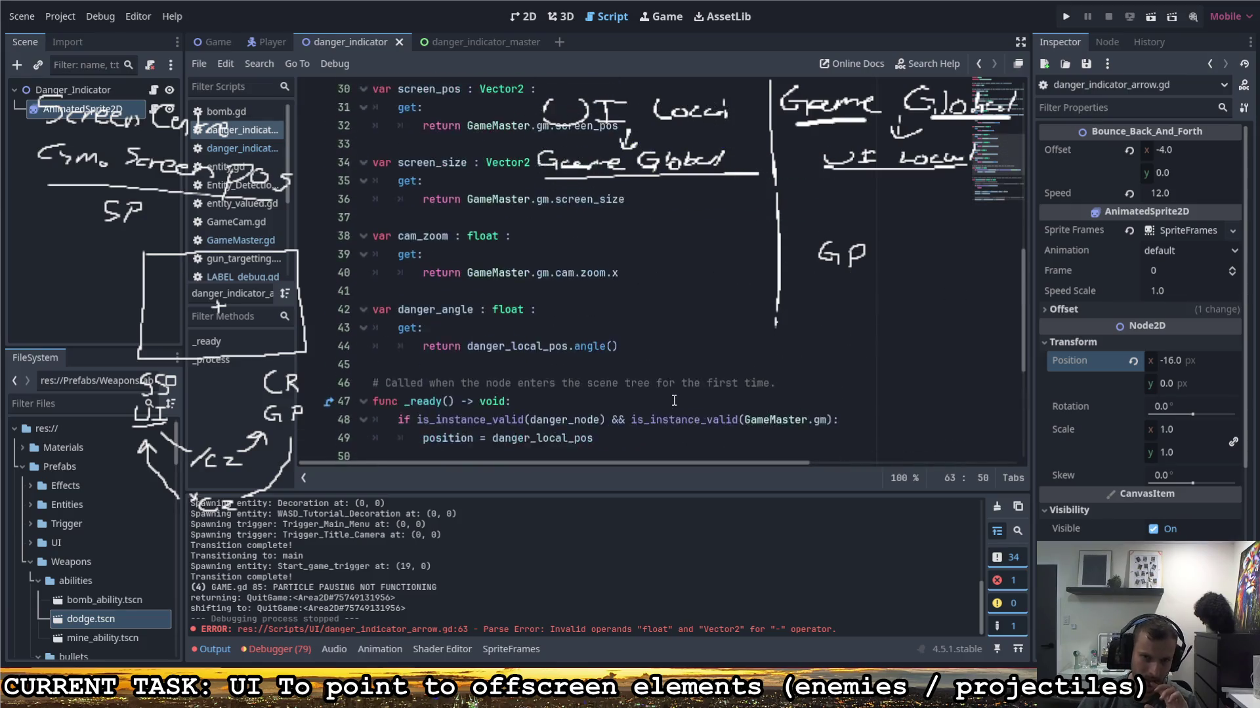
scroll(674, 400, "down", 15)
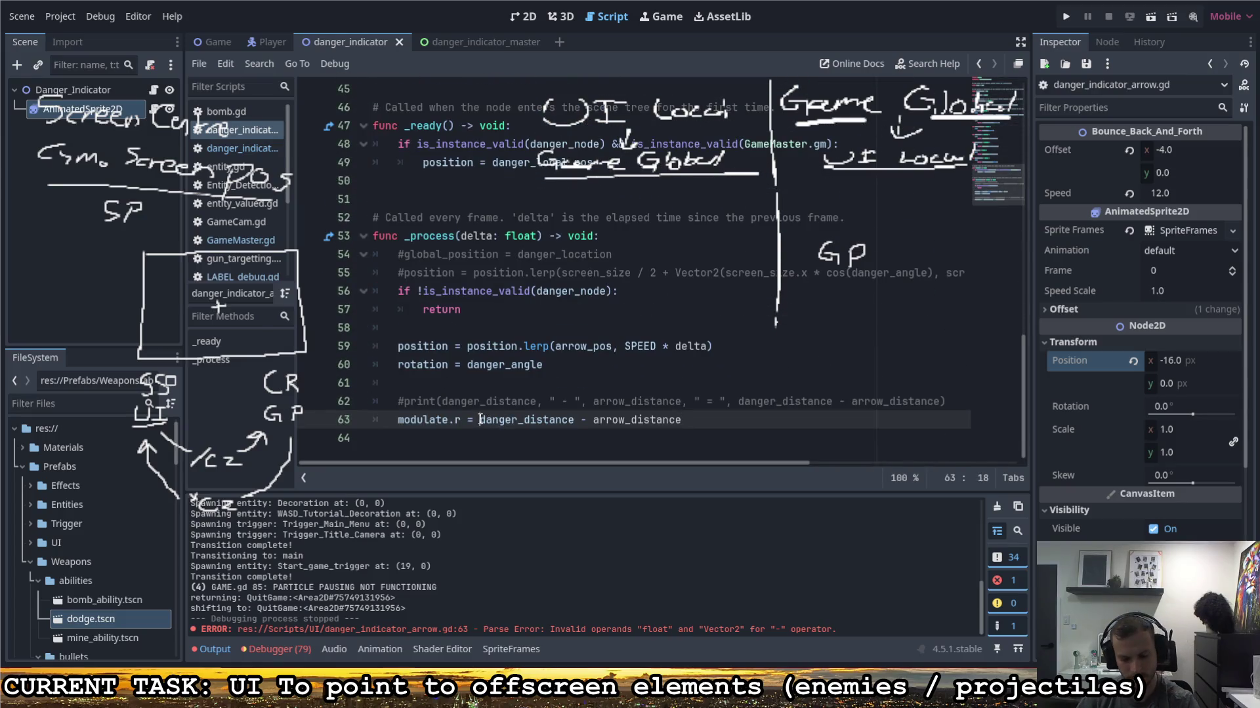
type("(")
key("ctrl+Right")
type(")")
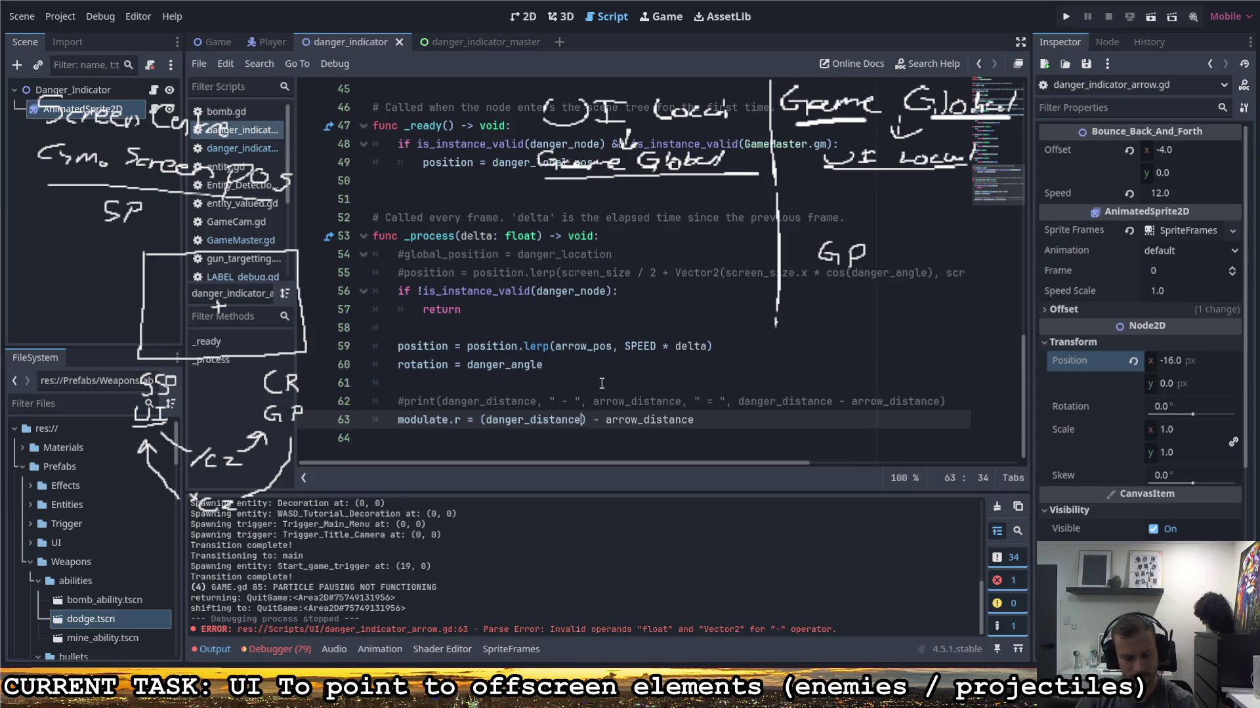
type(" * ARROW")
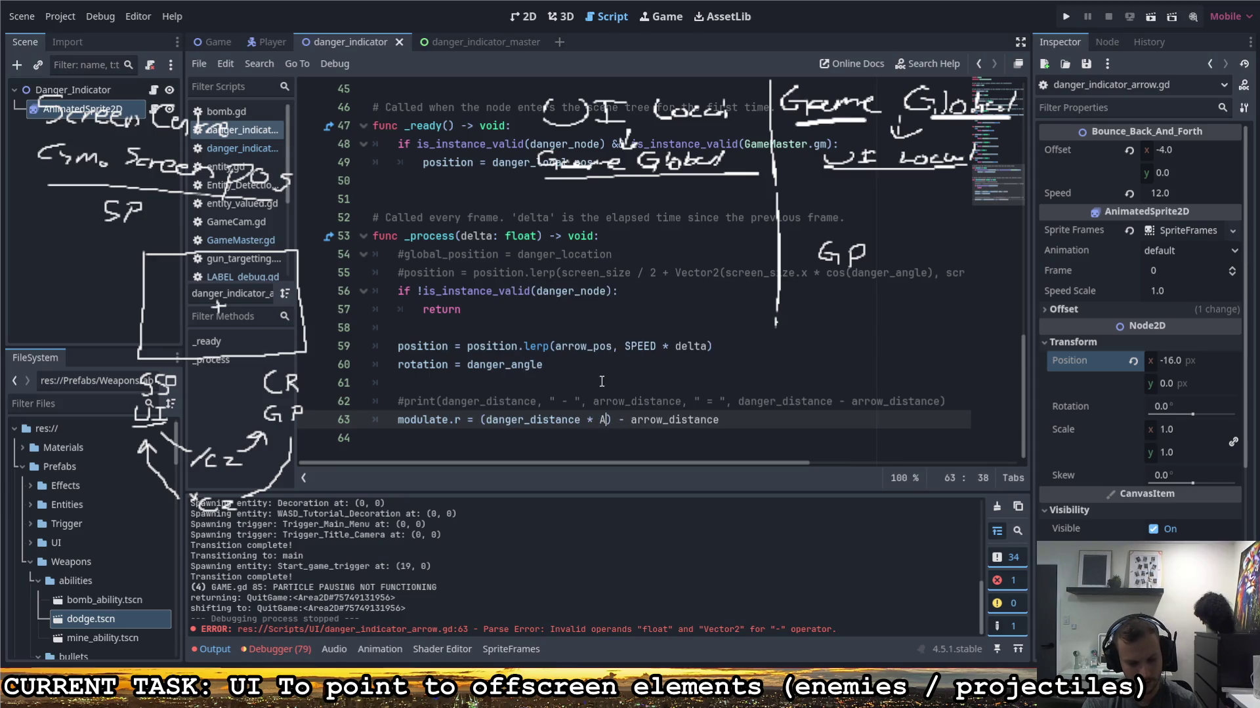
key("Return")
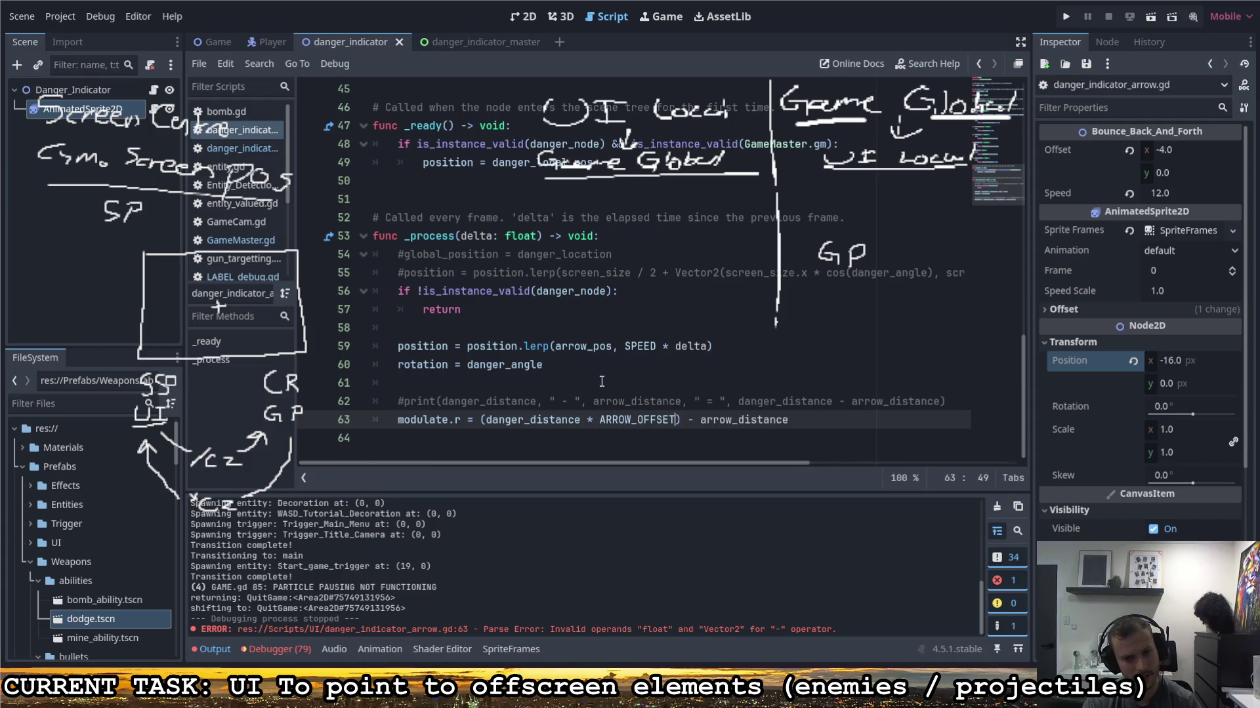
key("ctrl+s")
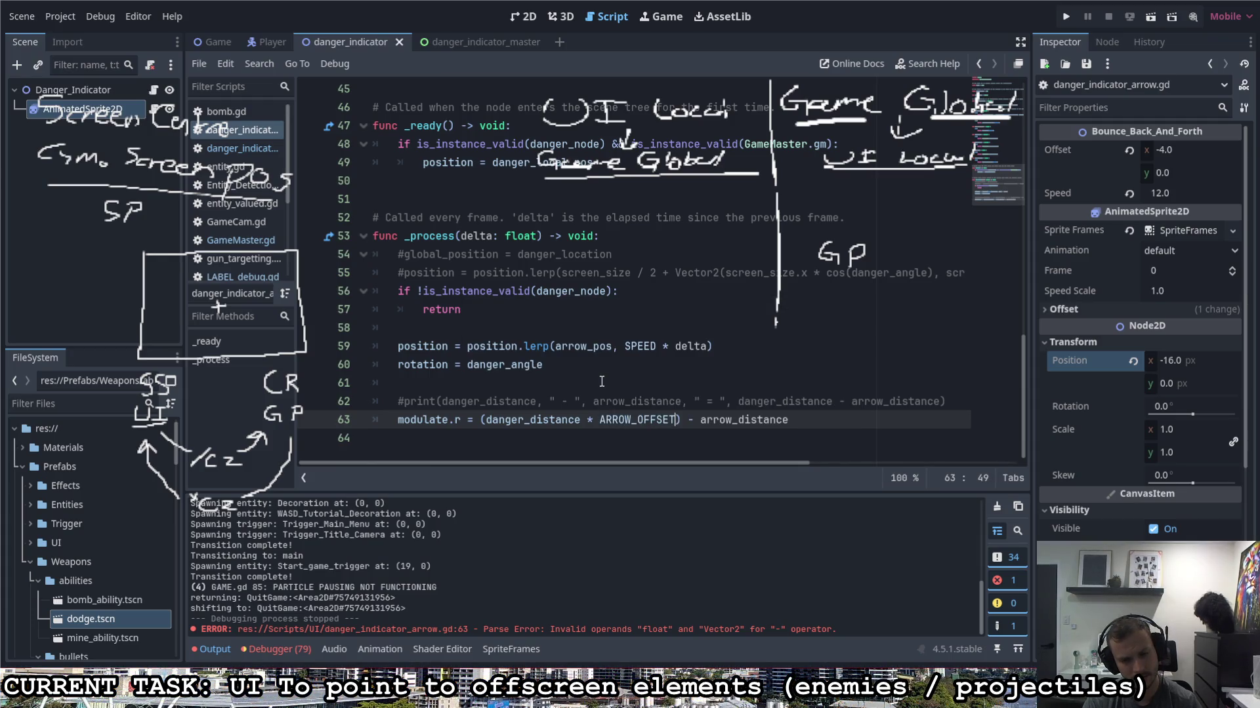
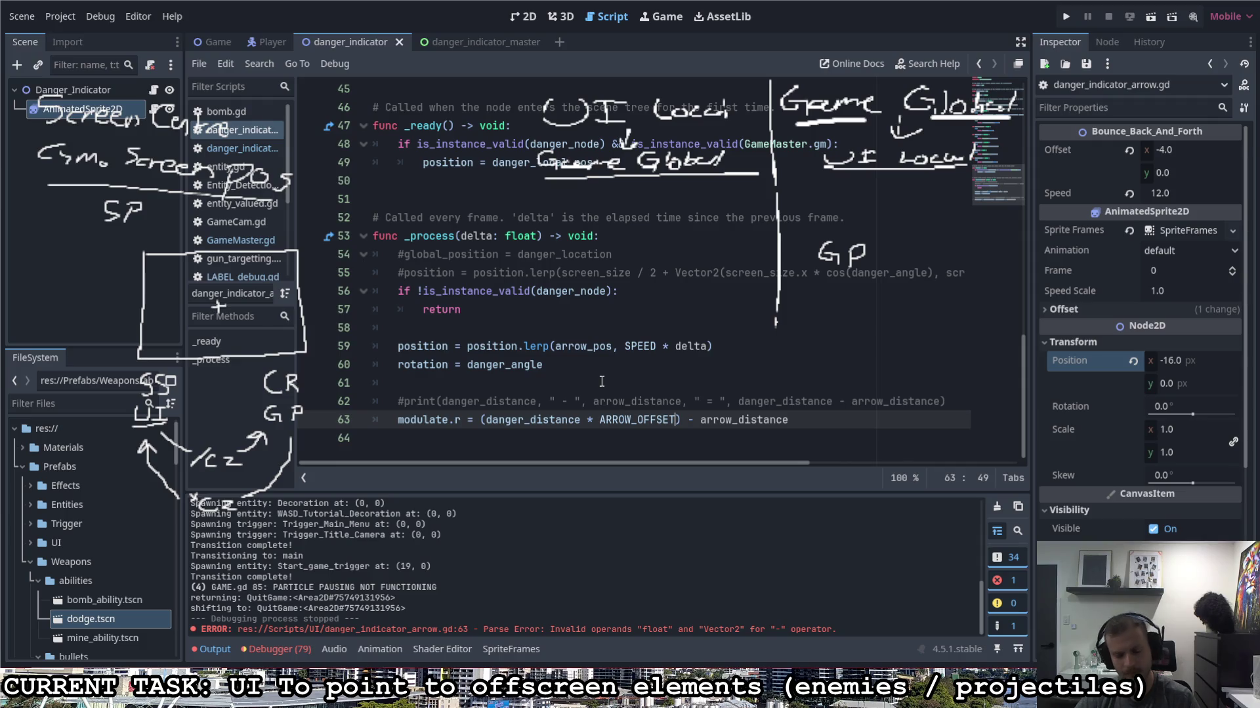
Step: Run the game and fly the ship around the corridor and octagon room past the enemy
key("F5")
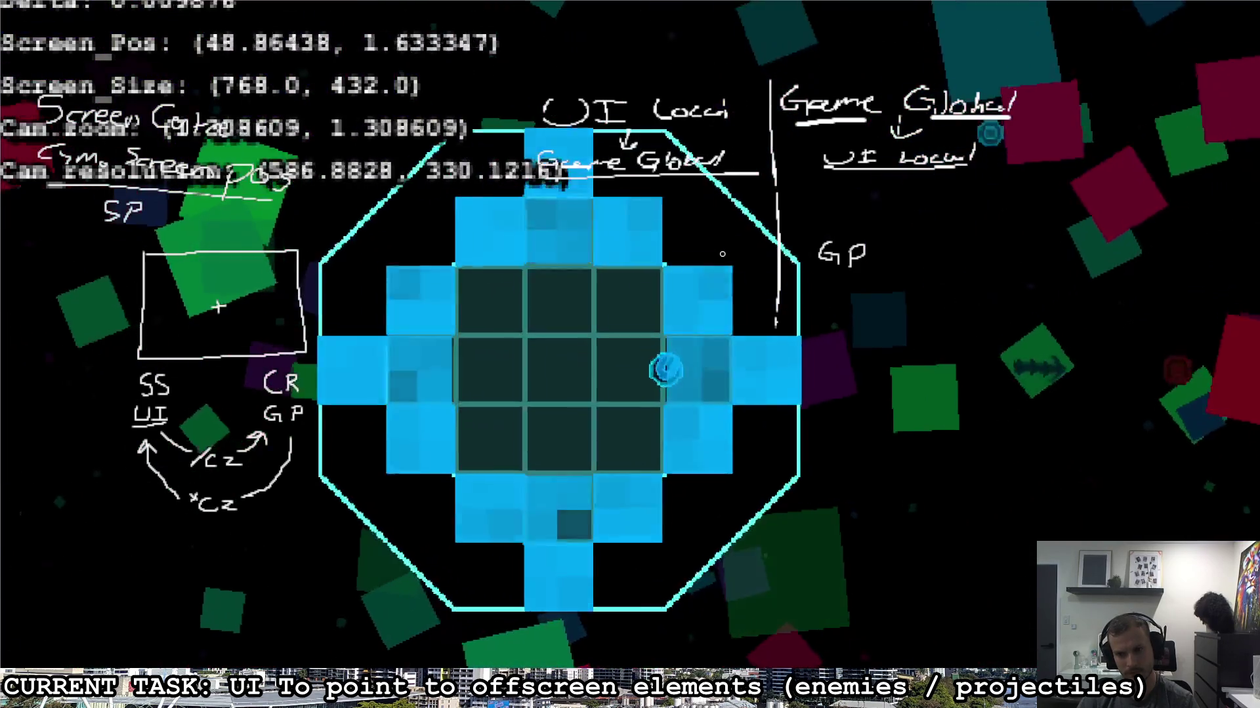
key("d")
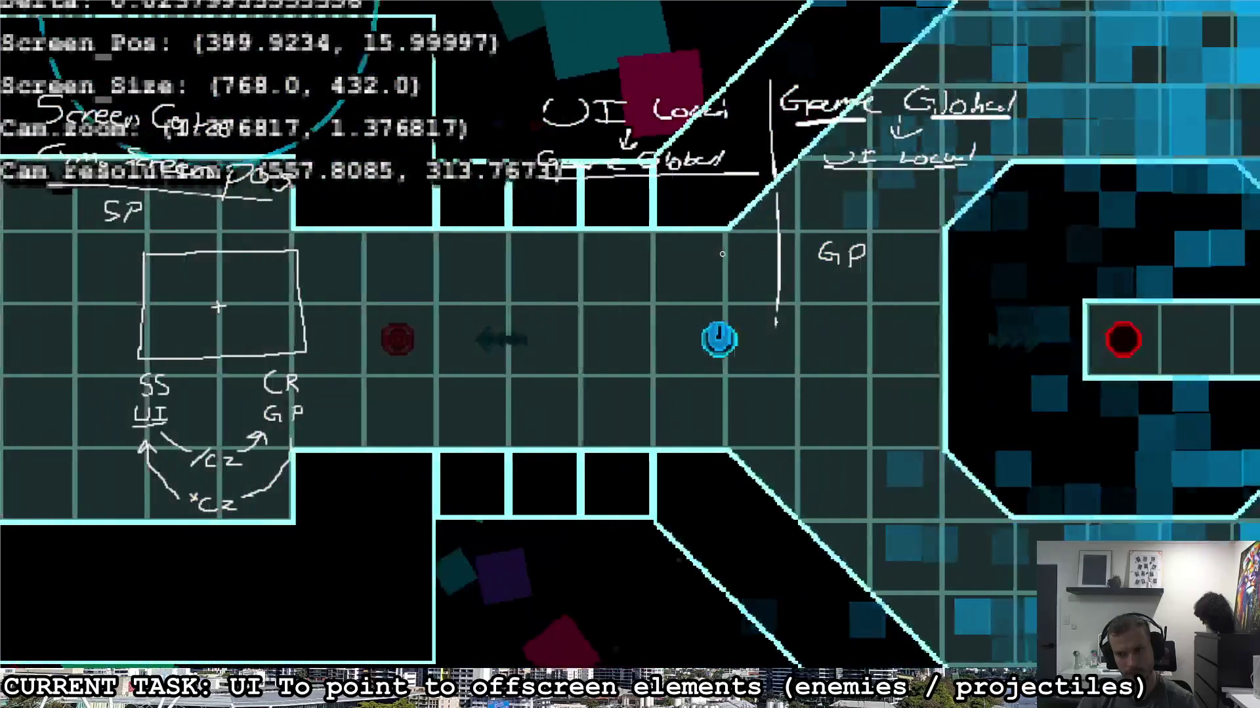
key("s")
key("a")
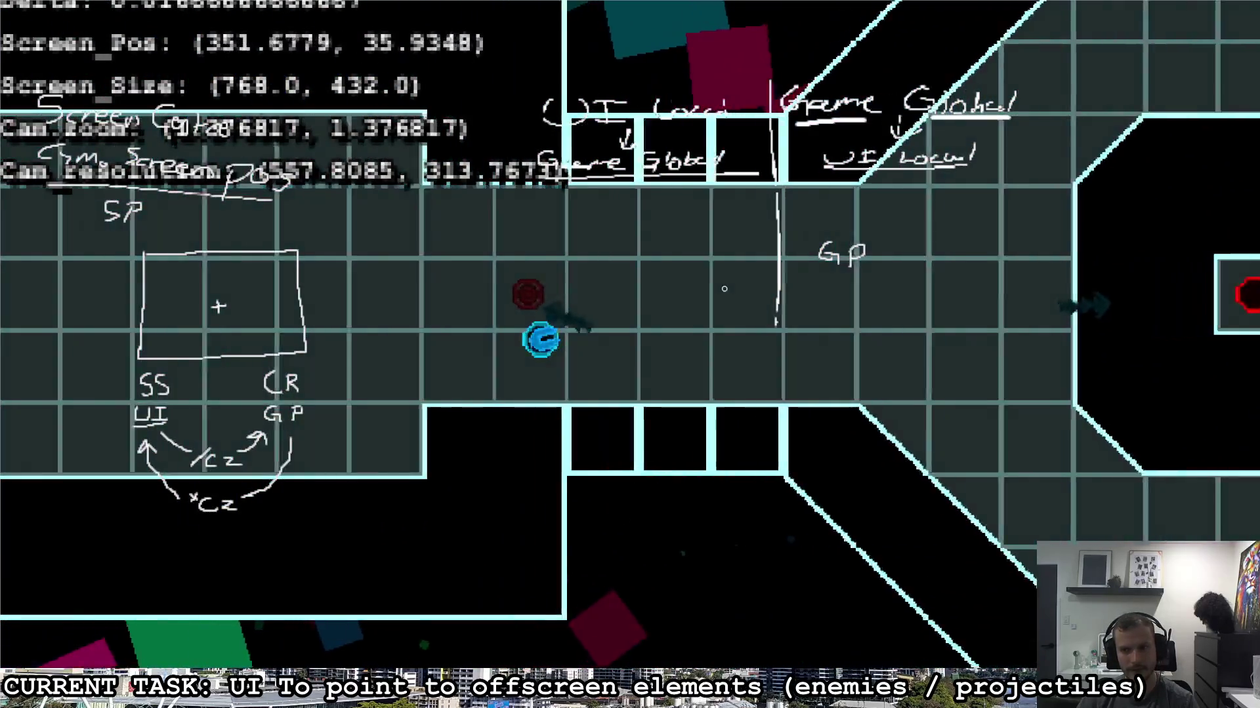
key("d")
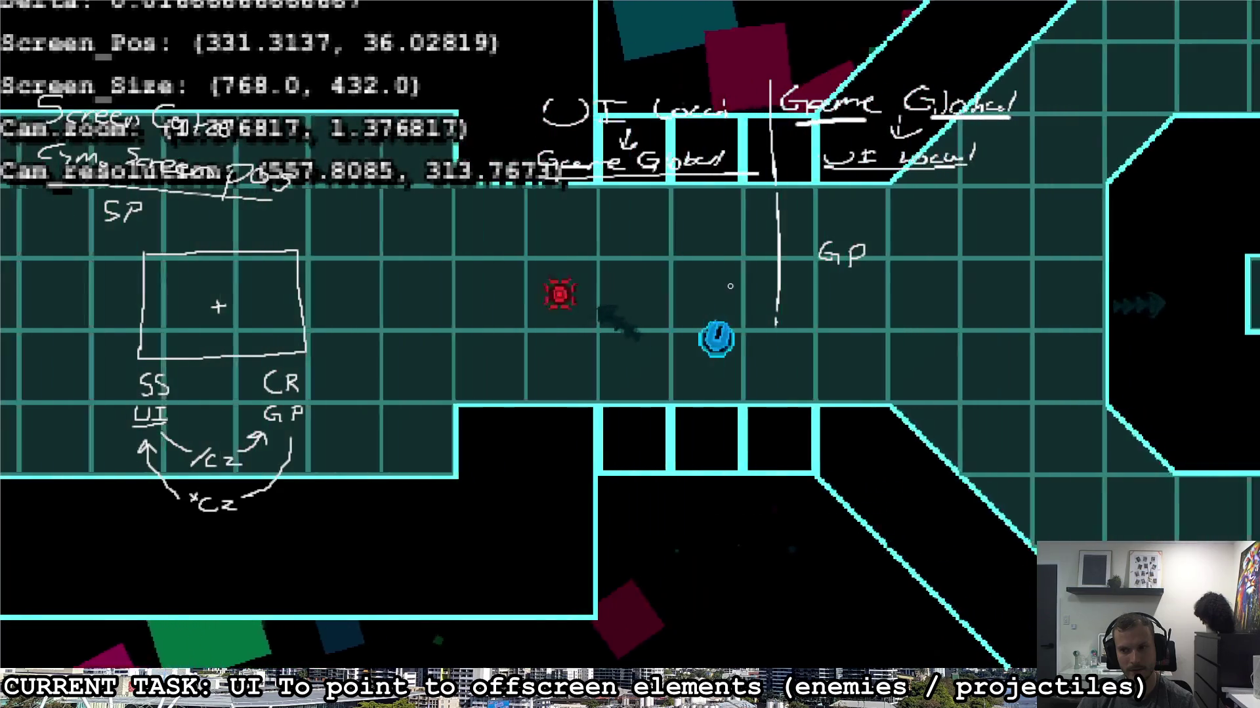
key("a")
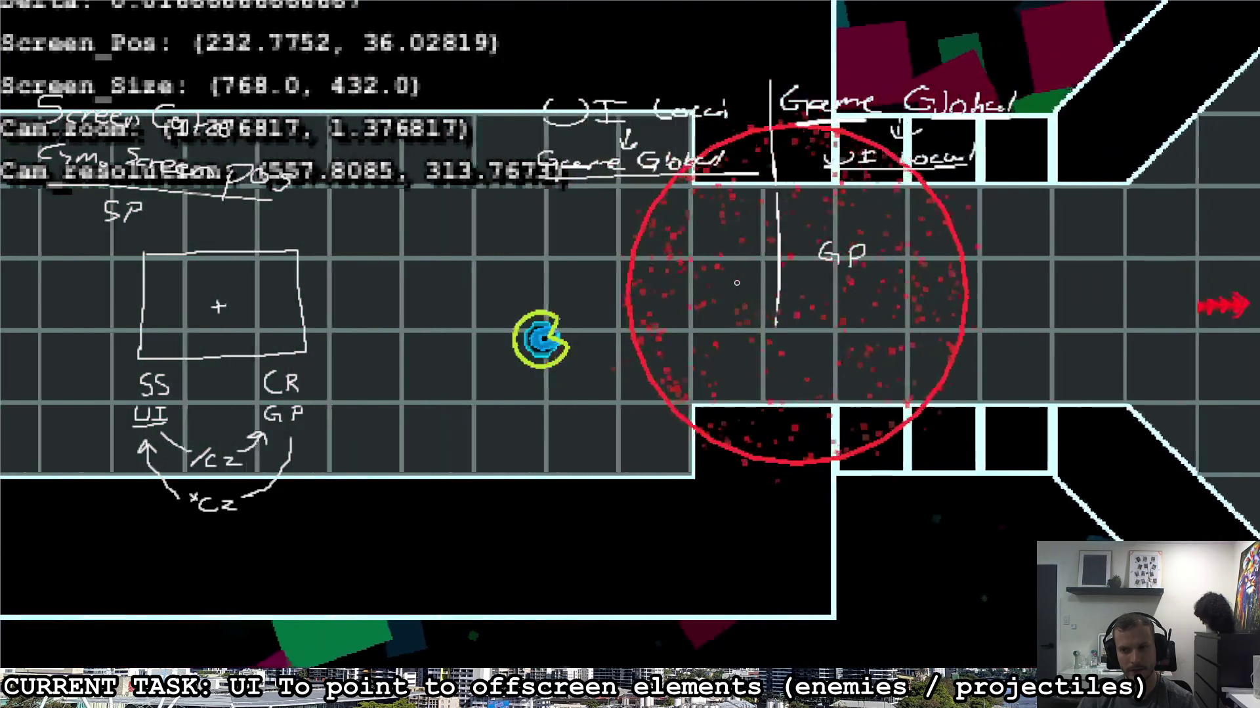
key("d")
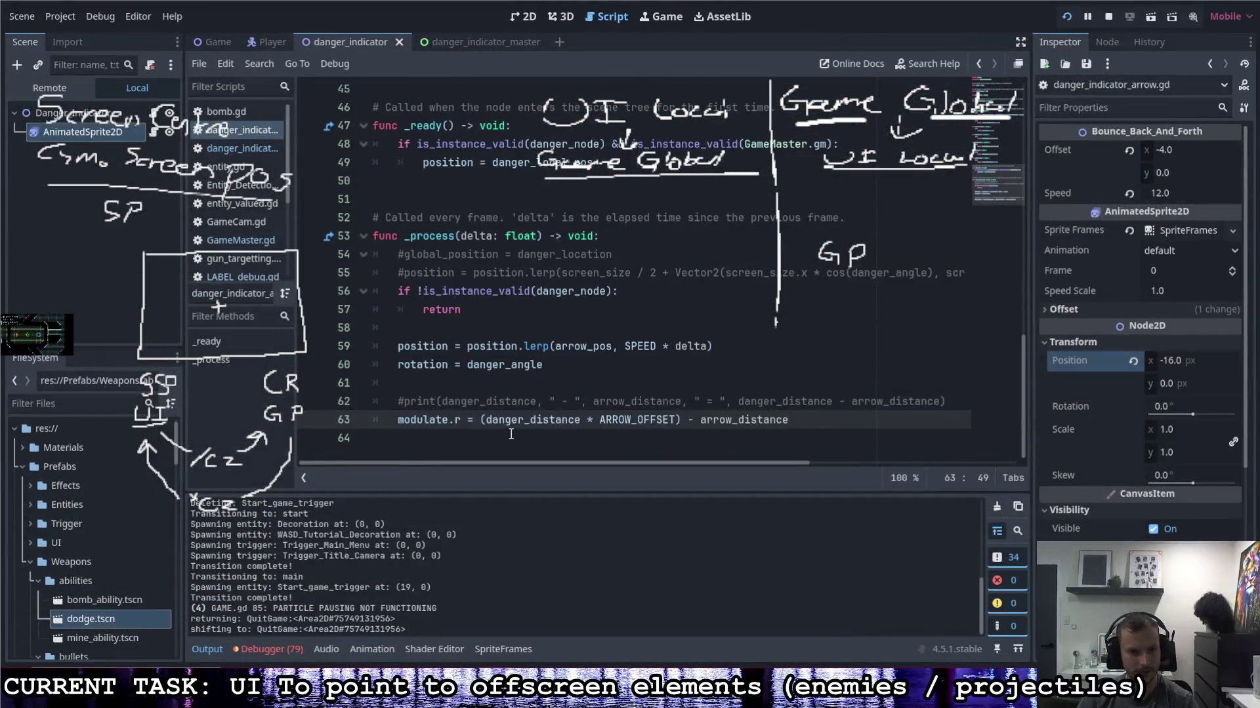
Step: On line 63, strip the ' * ARROW_OFFSET)' multiplier and bracket so modulate.r is danger_distance minus arrow_distance
left_click_drag(683, 419, 582, 420)
key("BackSpace")
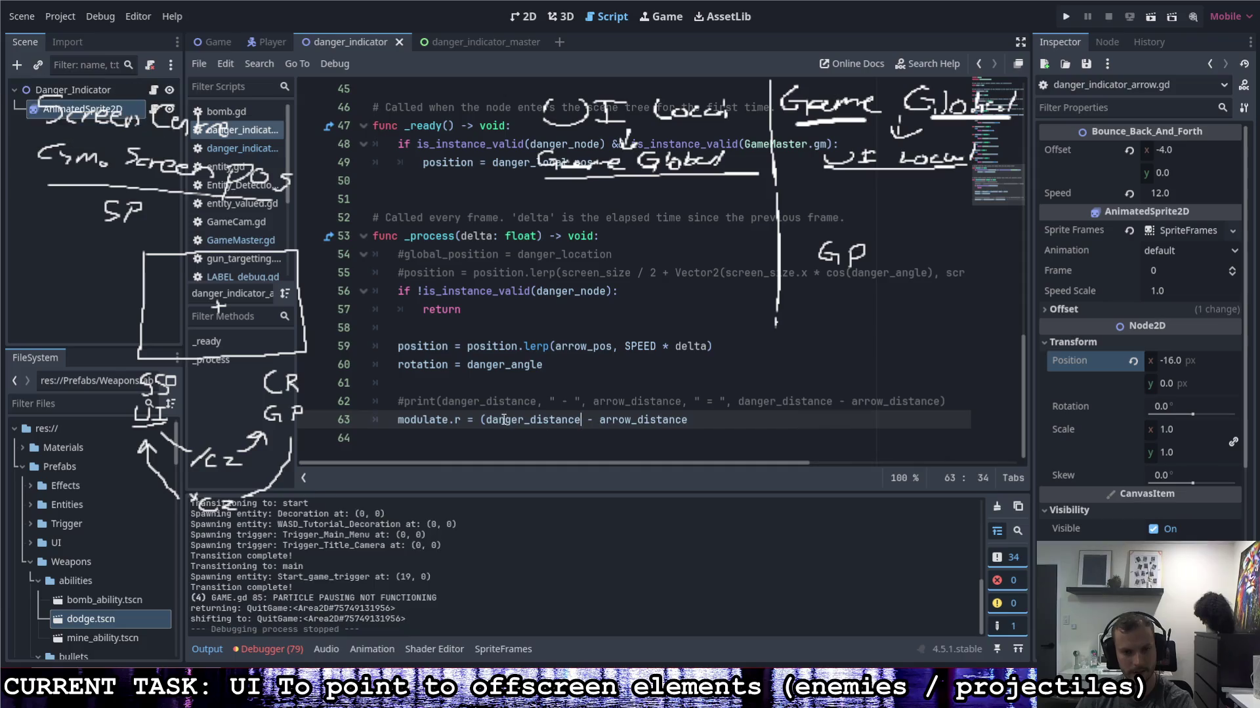
key("BackSpace")
left_click(675, 420)
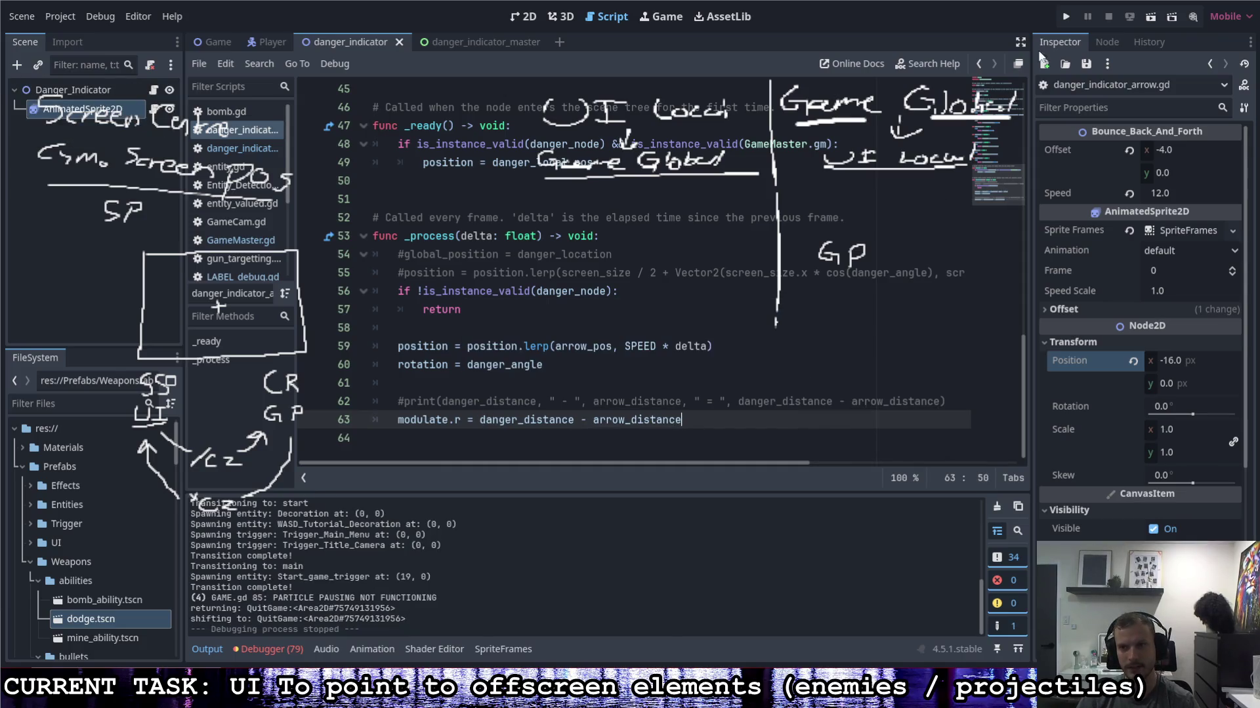
Step: Run the project and fly the ship back and forth past the enemy to watch the red arrow respond
left_click(1066, 17)
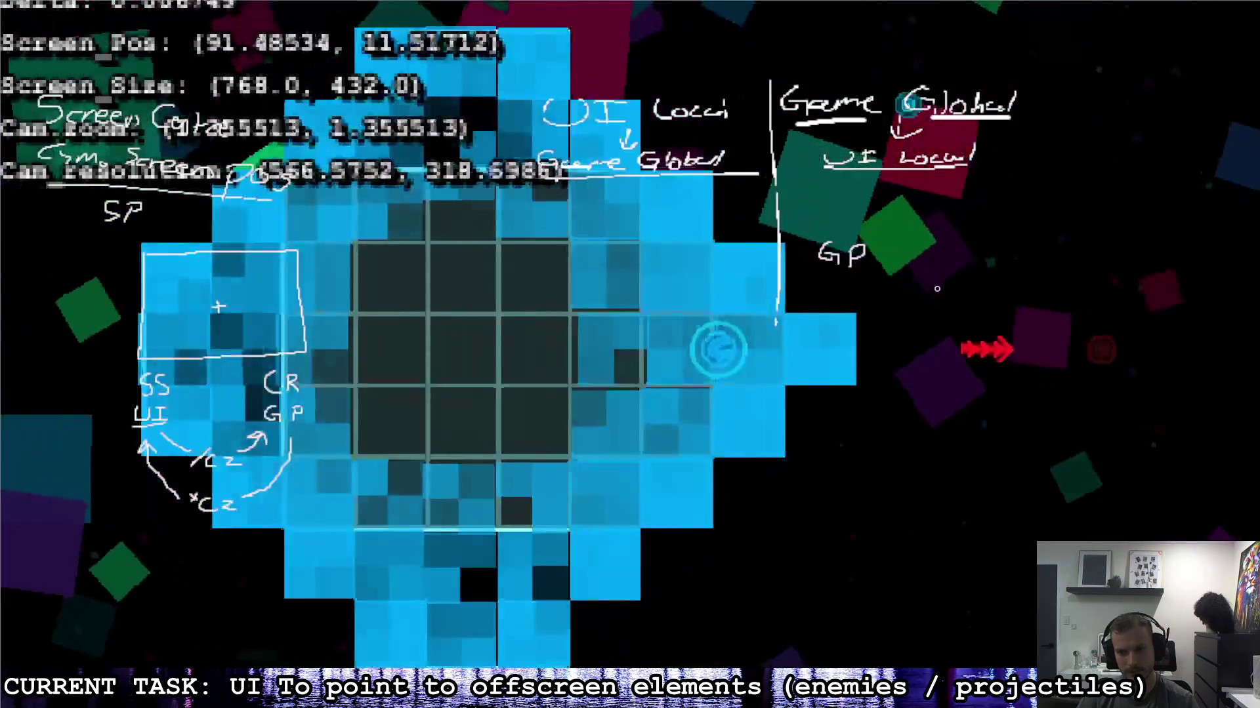
key("d")
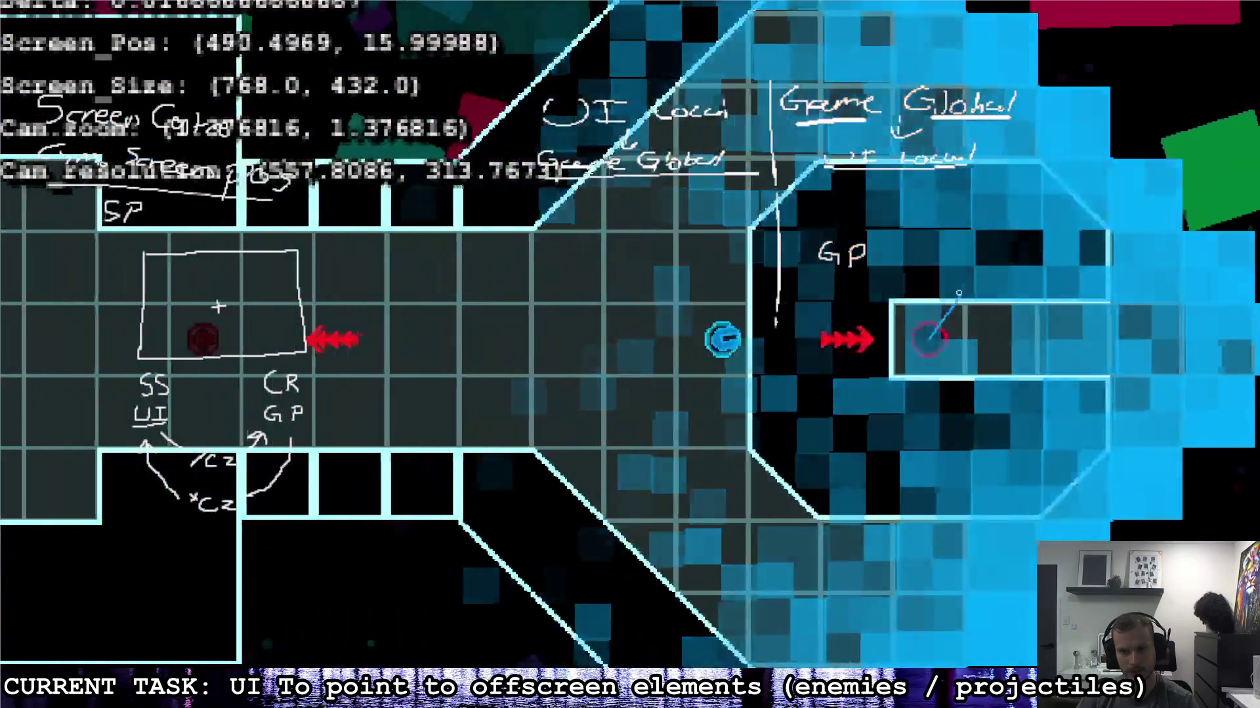
key("a")
key("d")
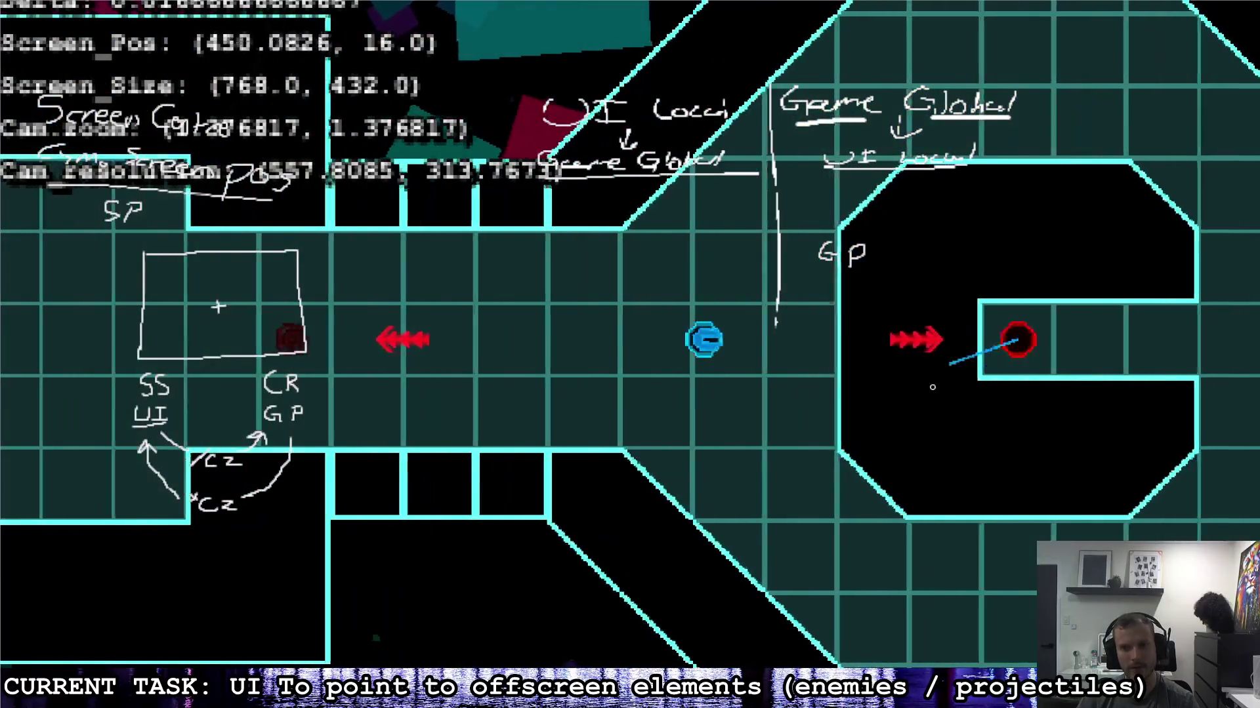
key("d")
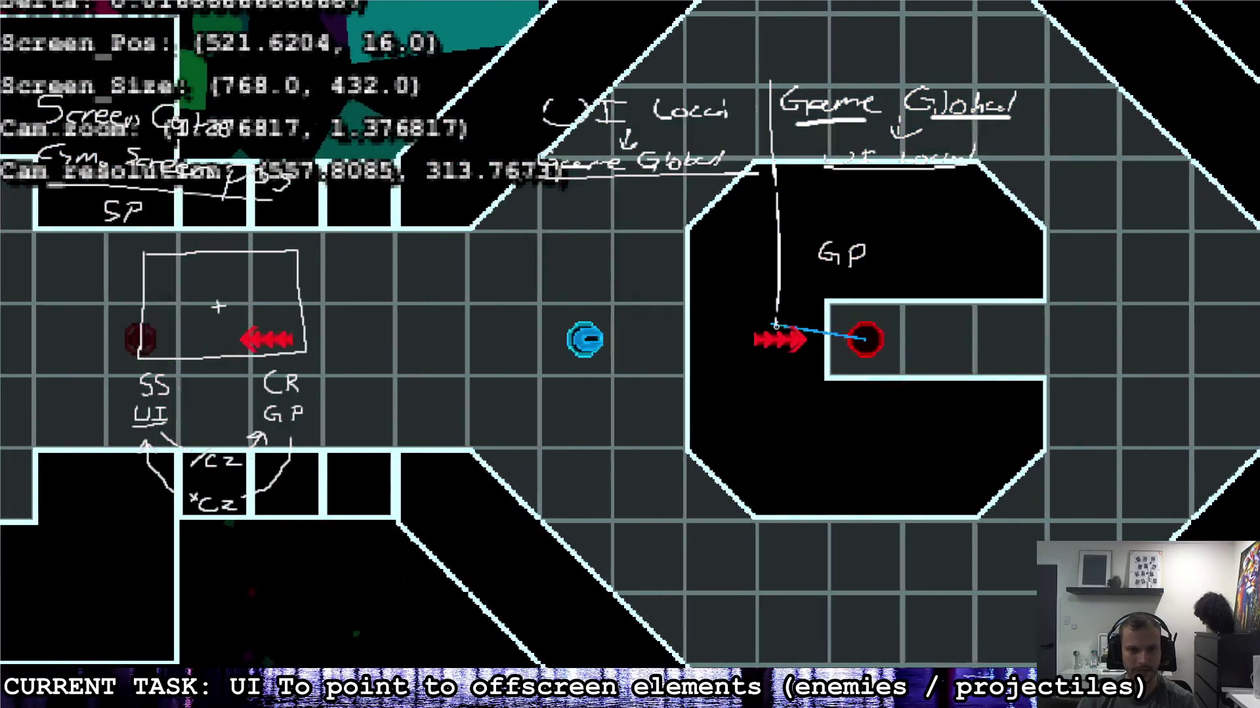
key("a")
key("d")
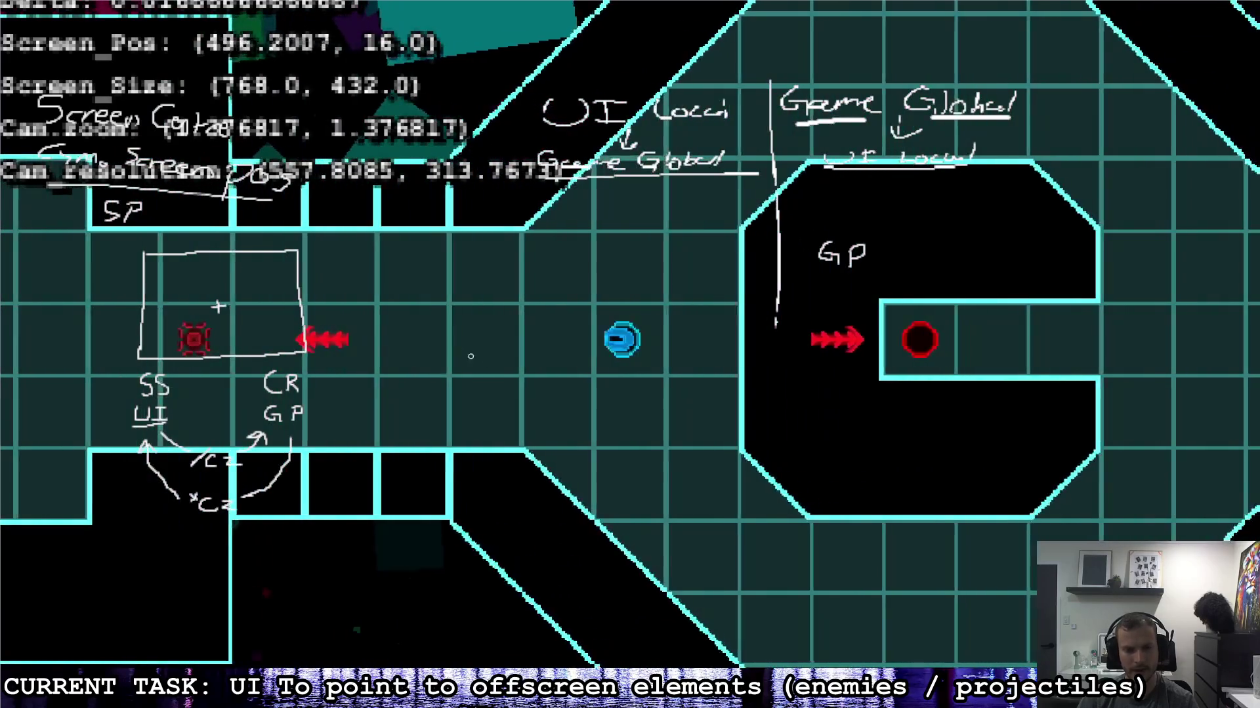
key("a")
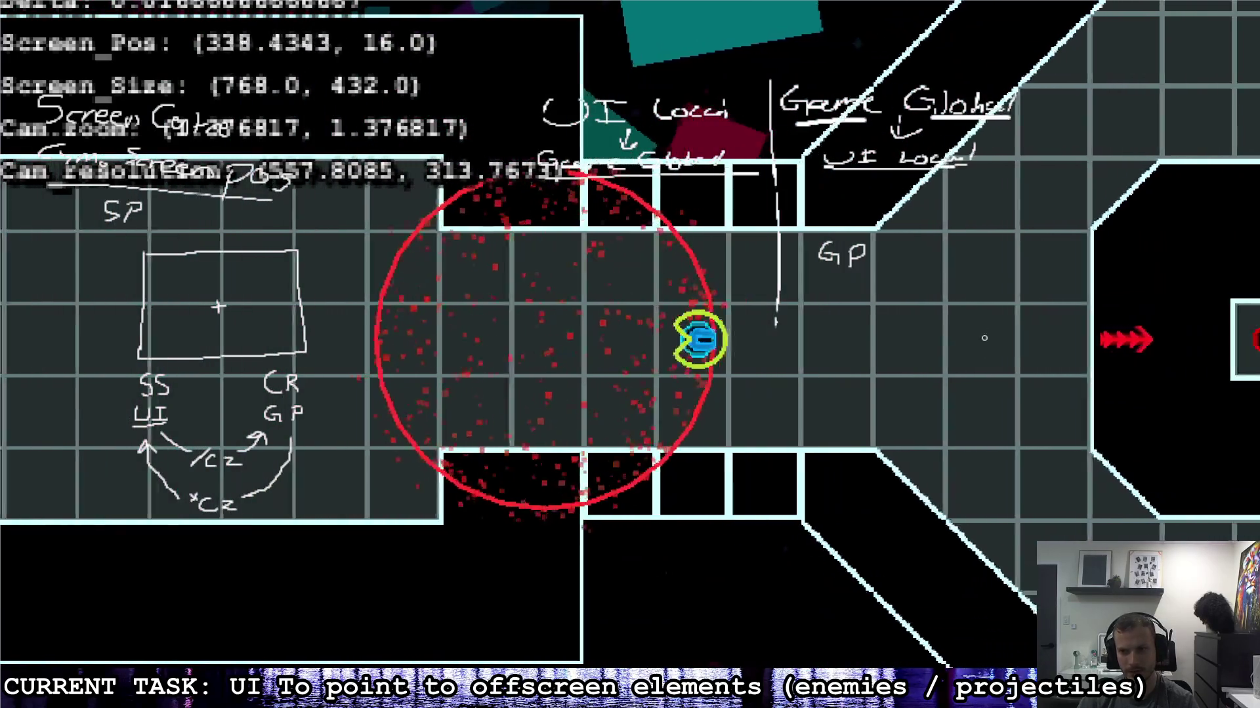
key("d")
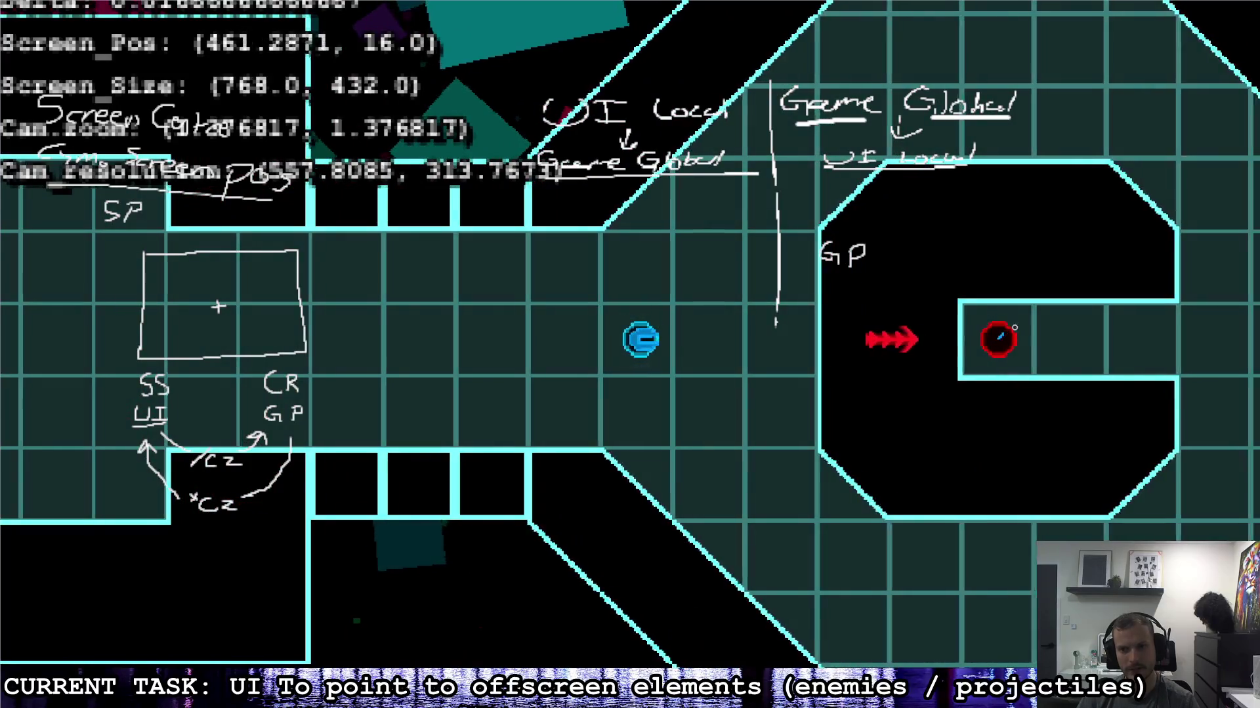
key("d")
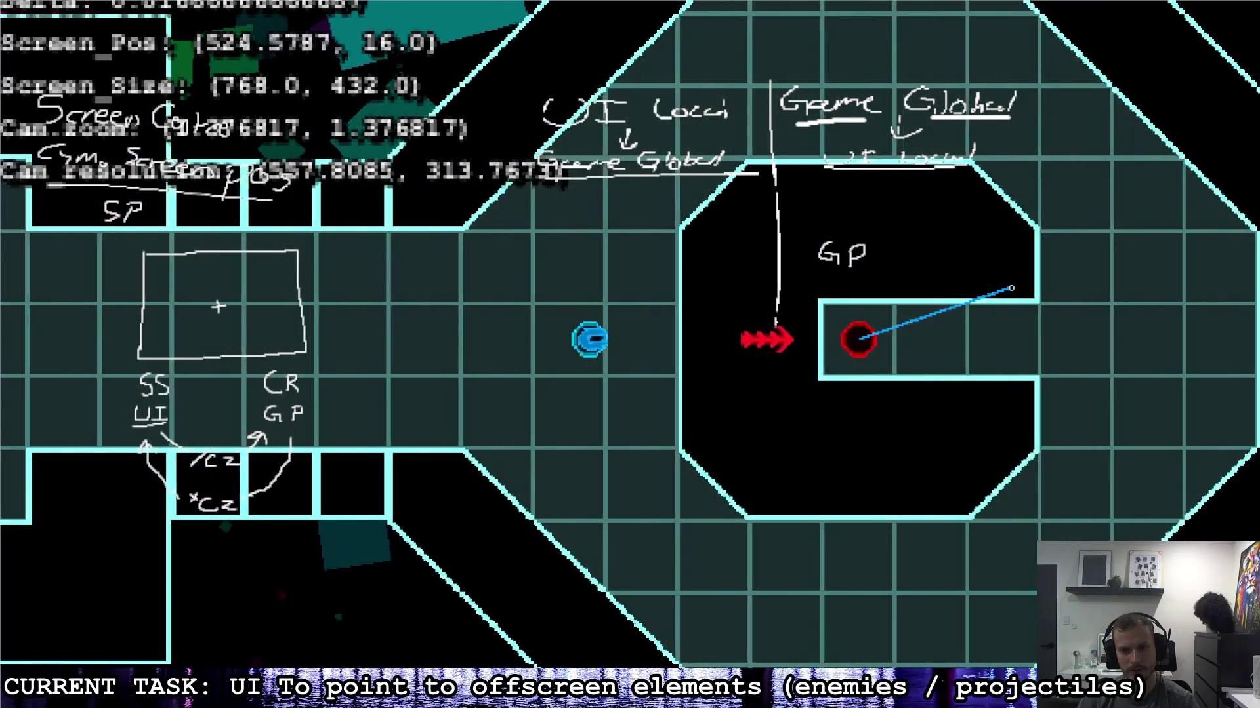
key("a")
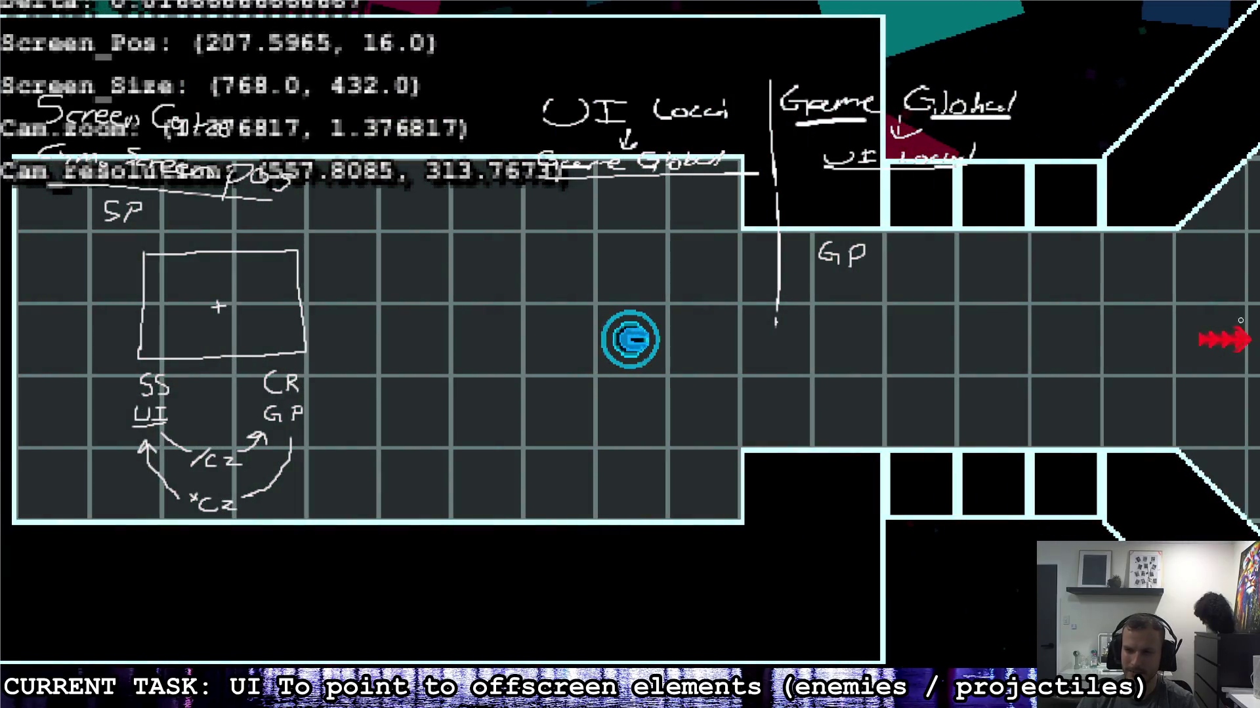
key("s")
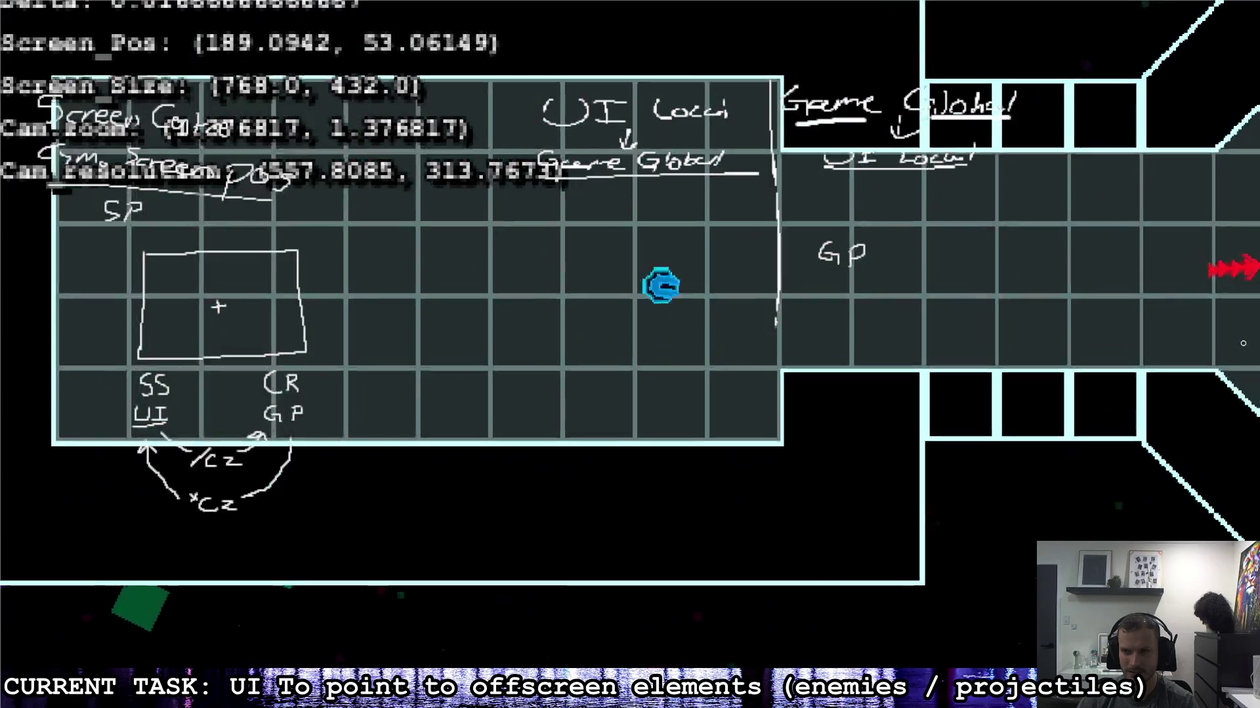
key("d")
key("w")
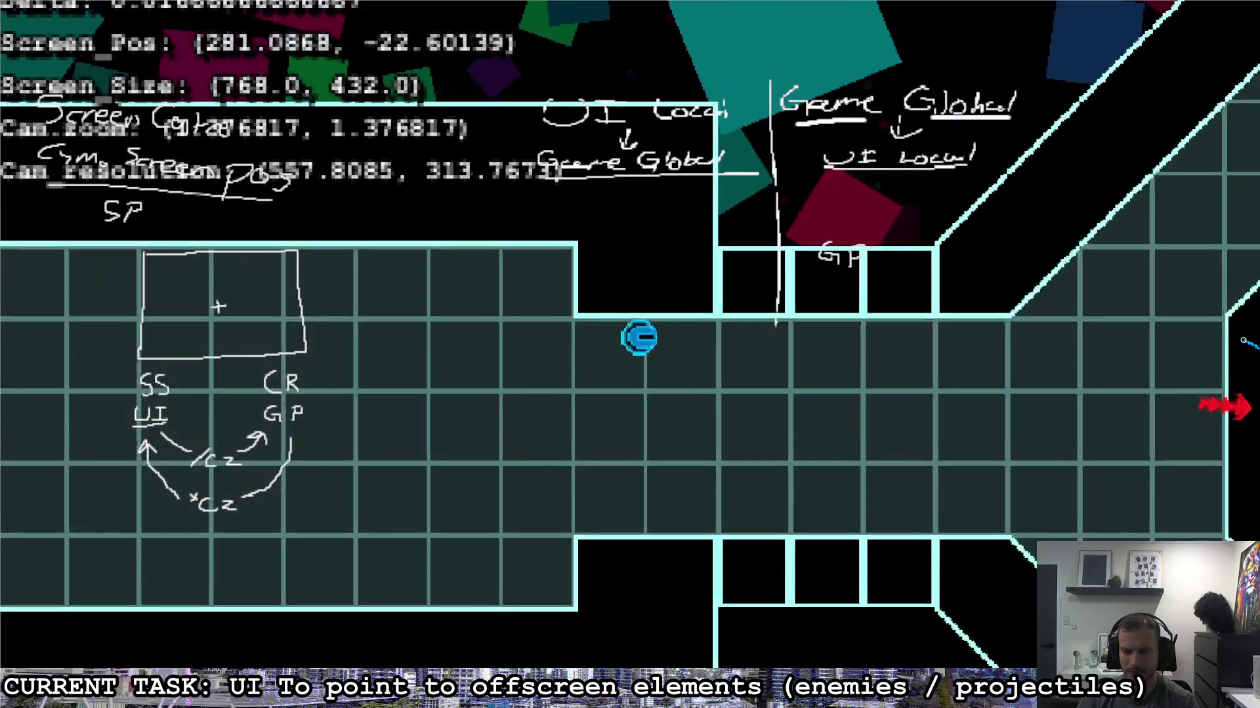
key("d")
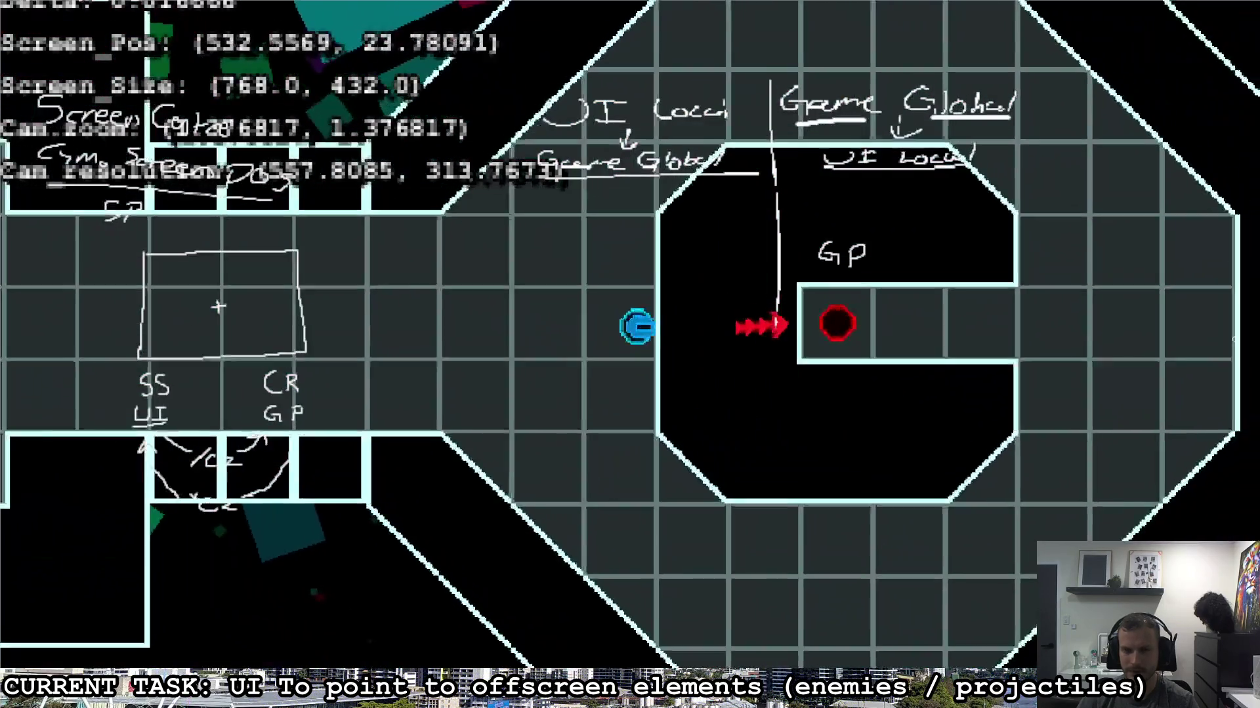
key("a")
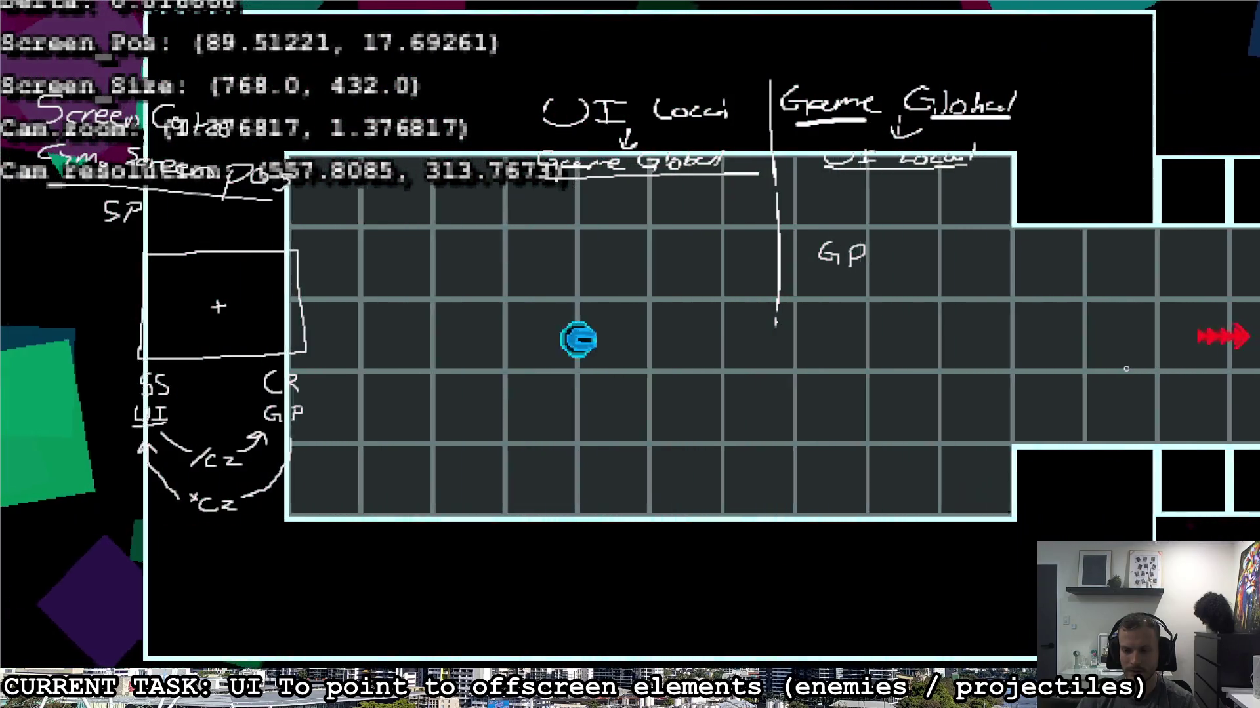
key("d")
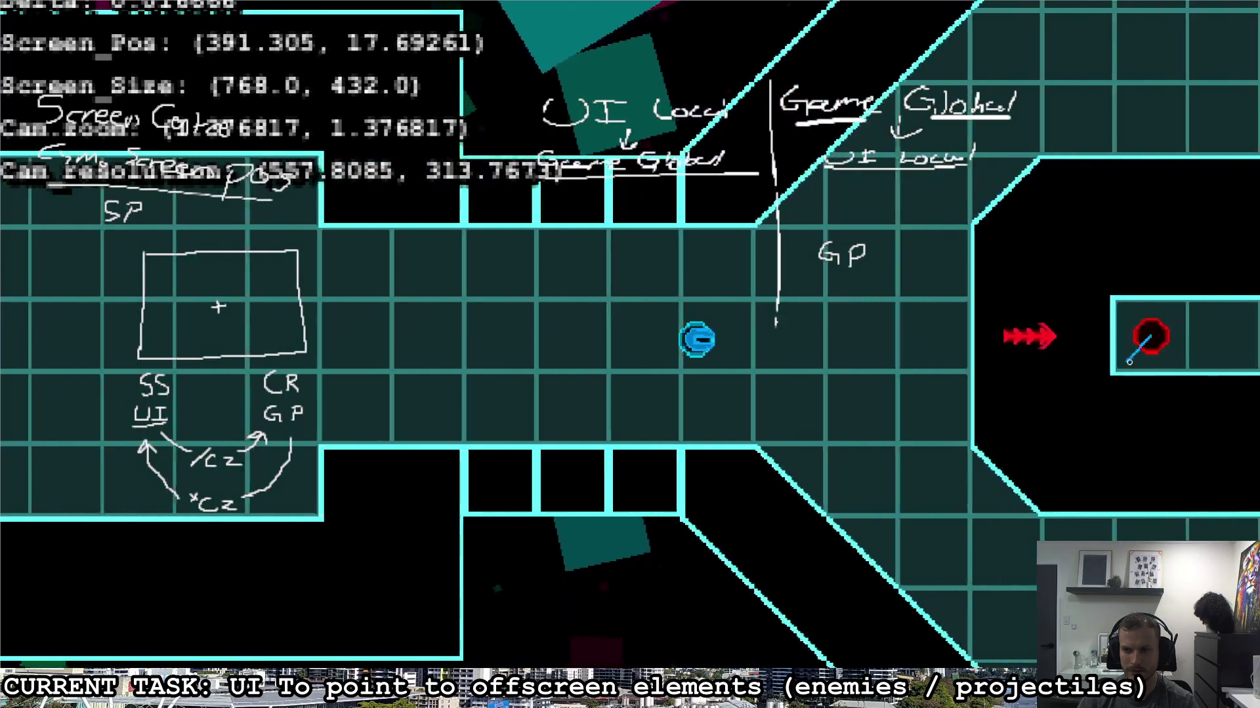
key("a")
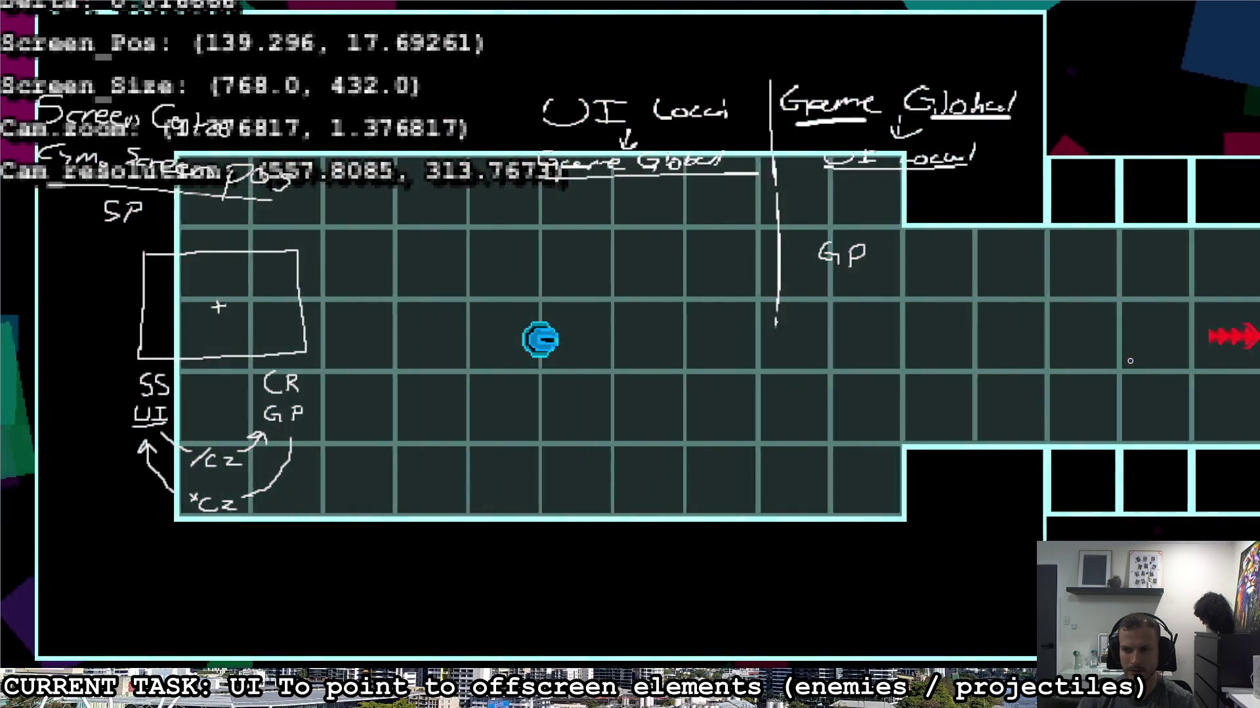
key("d")
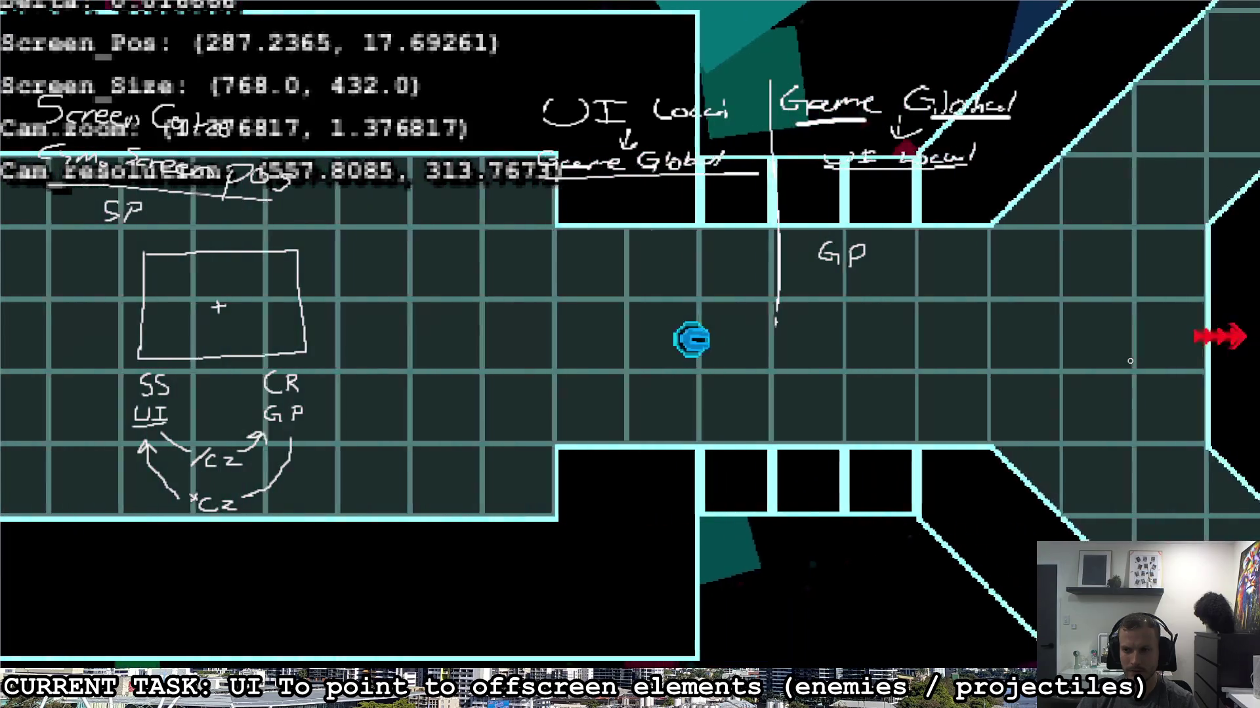
key("d")
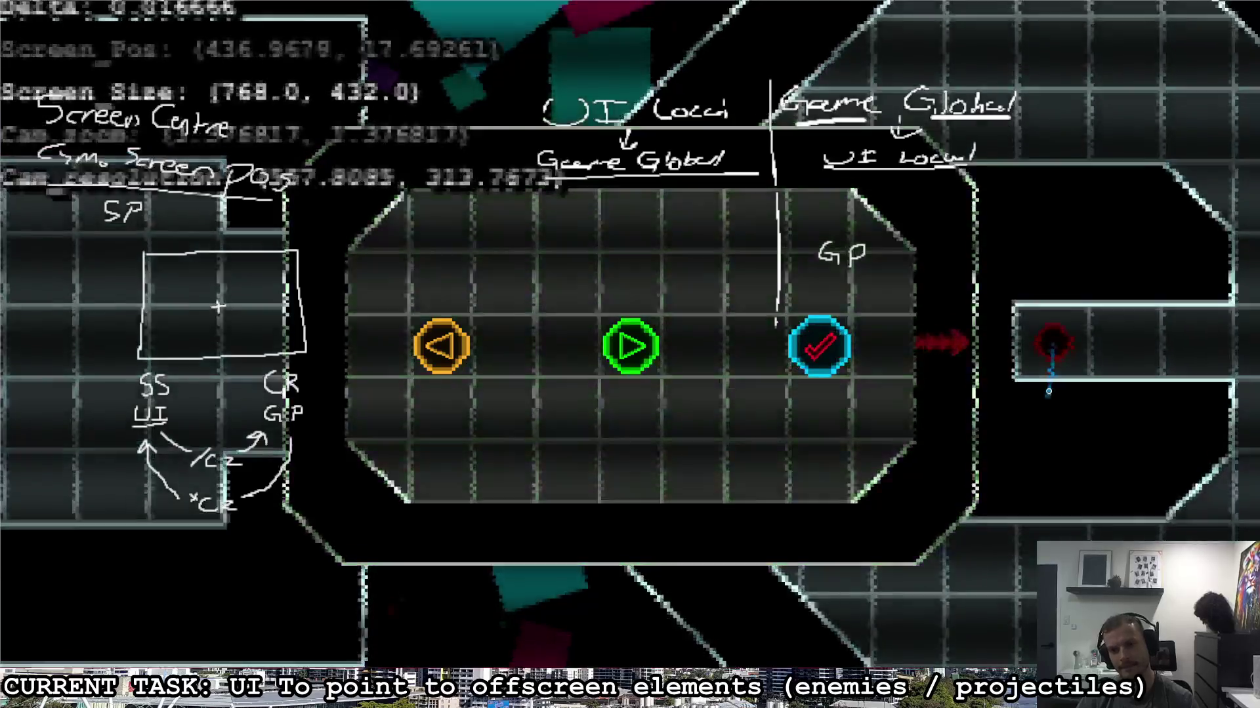
key("alt+Tab")
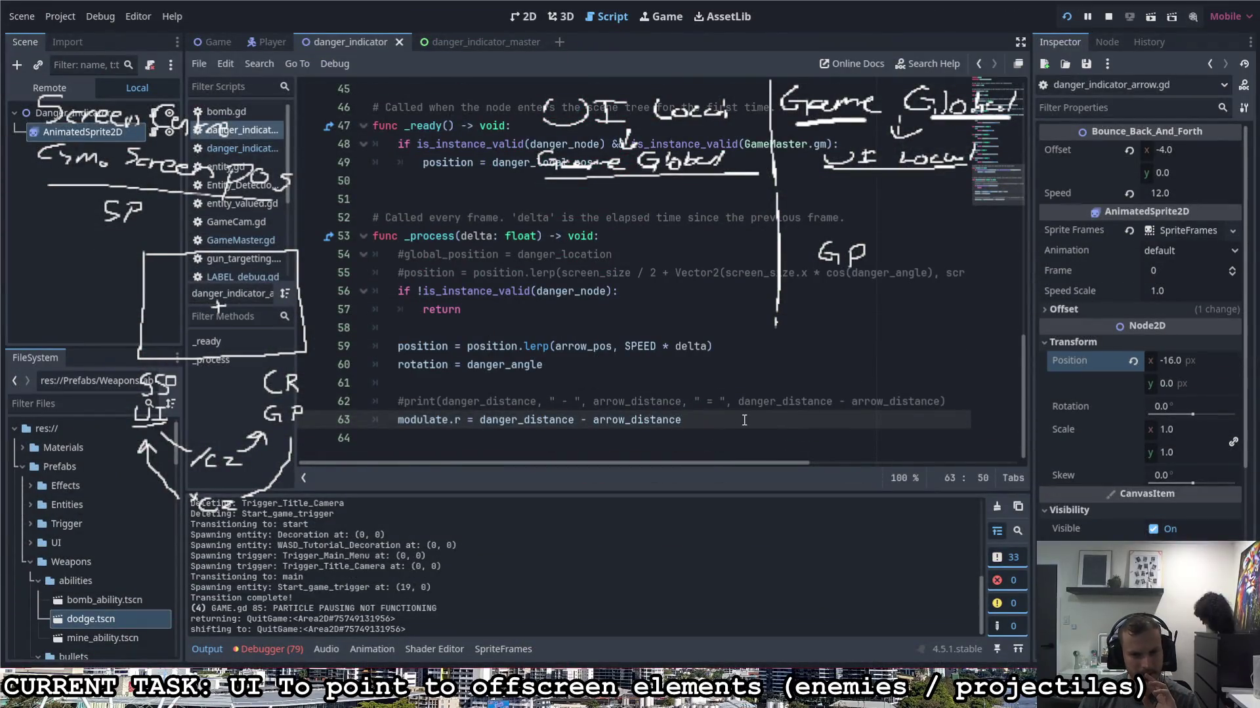
Step: Stop the game and delete the danger_distance and arrow_distance getters on lines 22–28
key("F8")
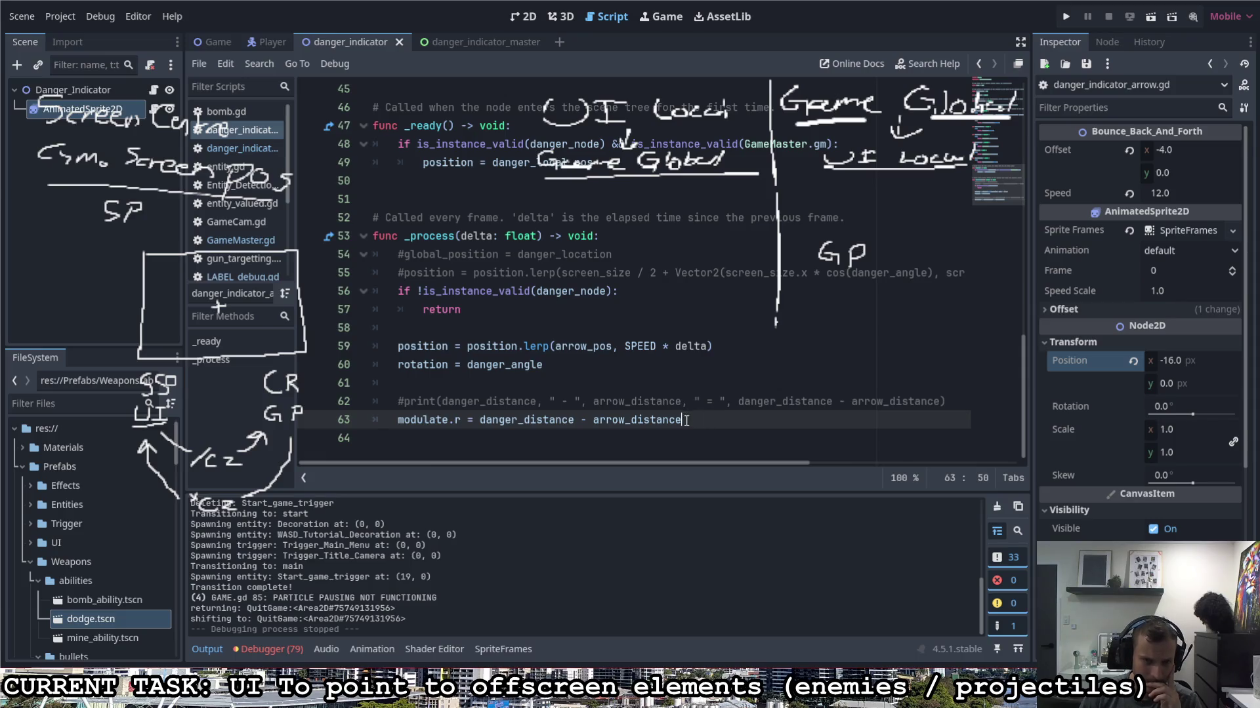
scroll(686, 419, "up", 15)
scroll(679, 423, "down", 5)
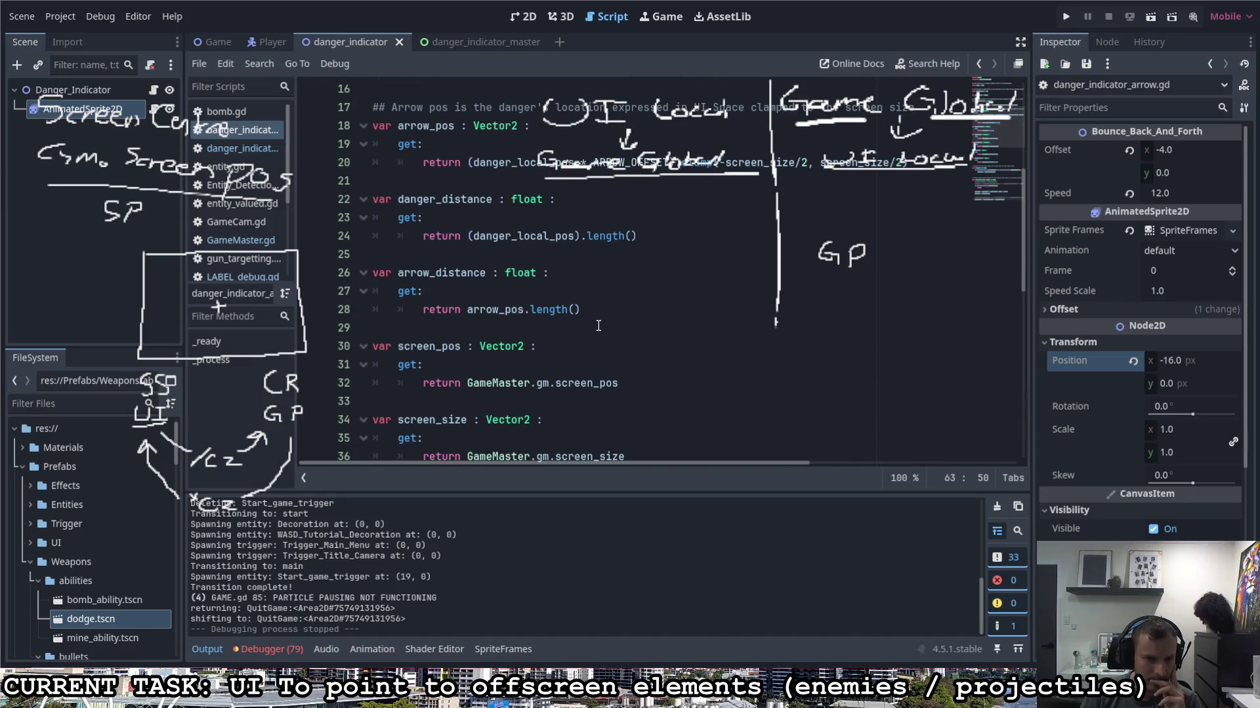
left_click(606, 315)
key("shift+Up")
key("shift+Up")
key("shift+Up")
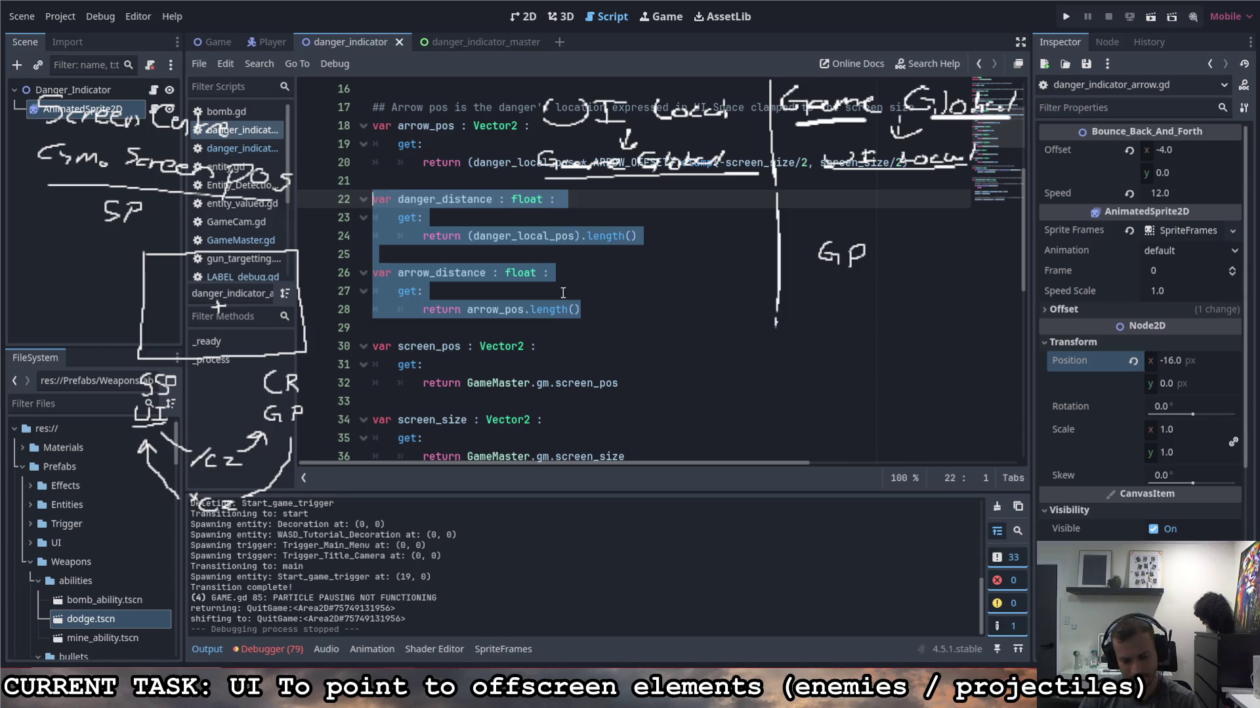
key("BackSpace")
key("BackSpace")
key("BackSpace")
scroll(598, 405, "down", 5)
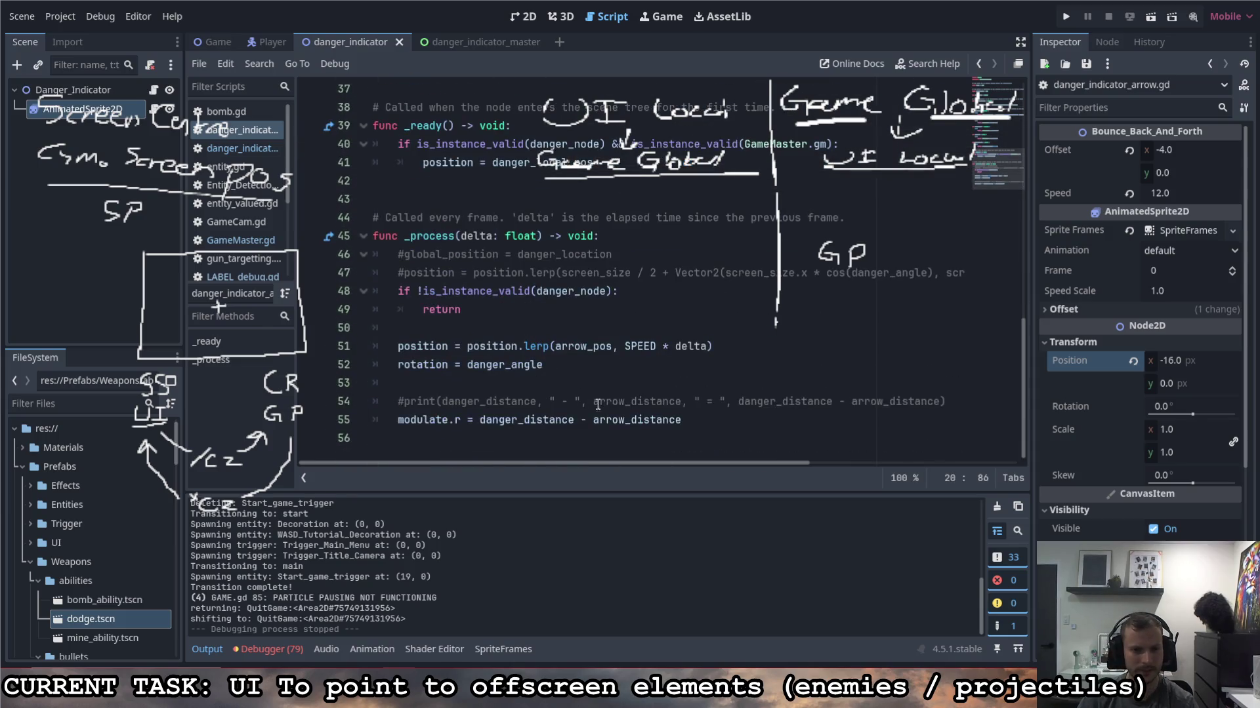
Step: Change line 55 to modulate.r = visibility_factor
left_click_drag(682, 420, 481, 423)
key("BackSpace")
scroll(561, 425, "up", 5)
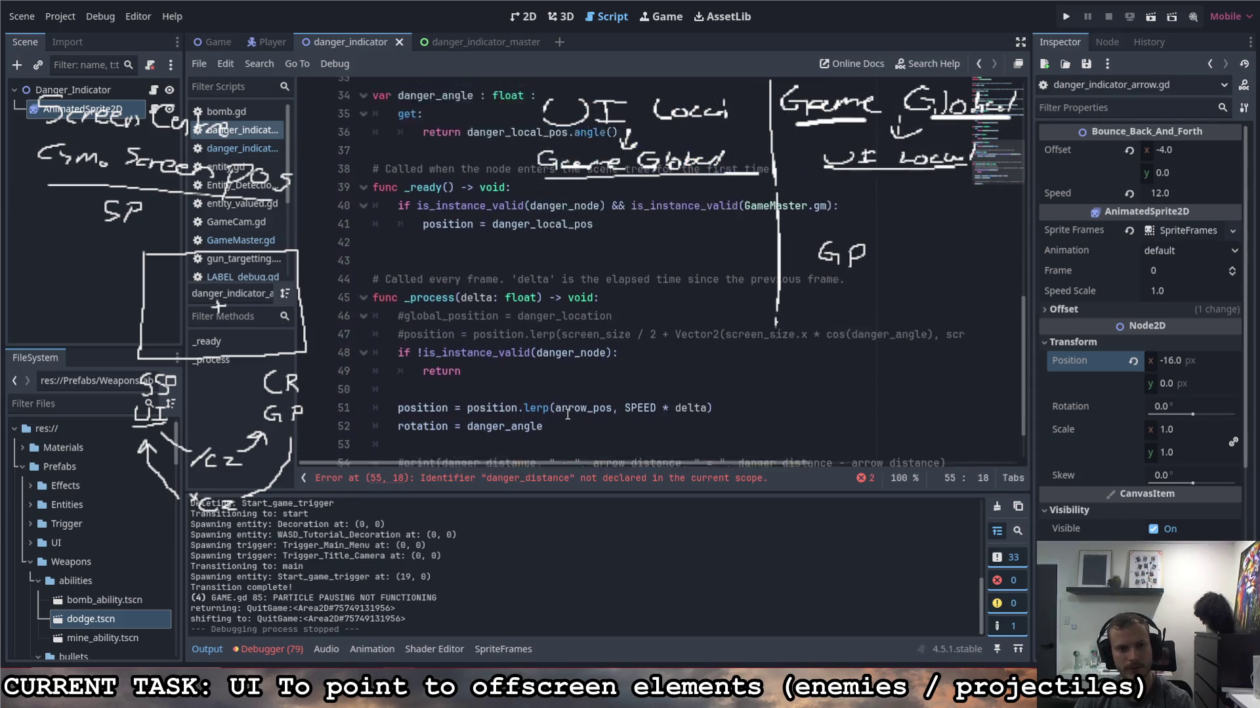
scroll(560, 425, "down", 5)
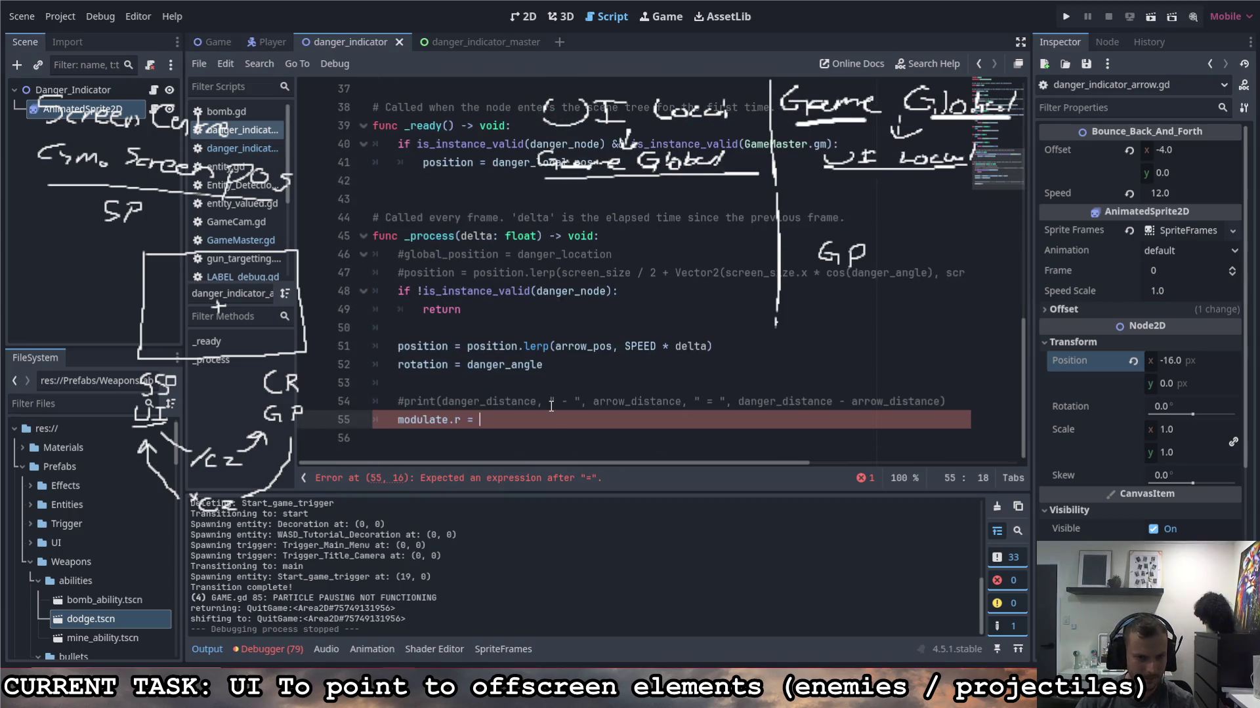
type("visi")
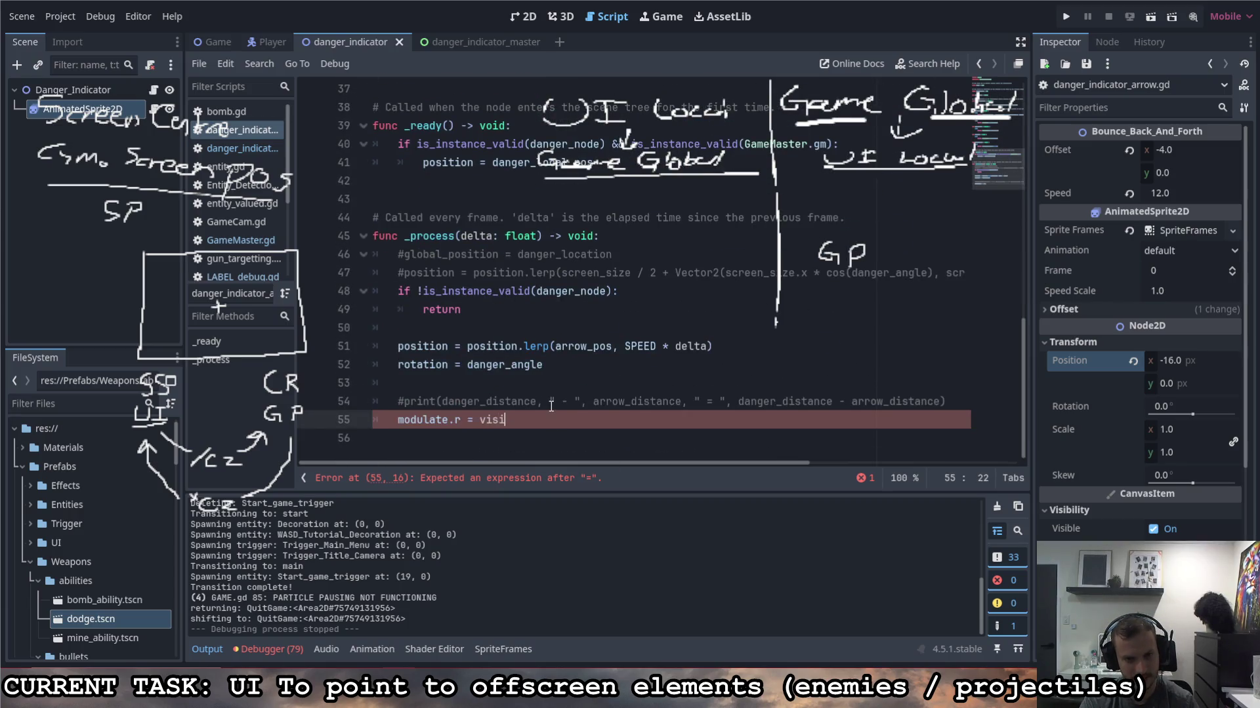
type("bility_factor")
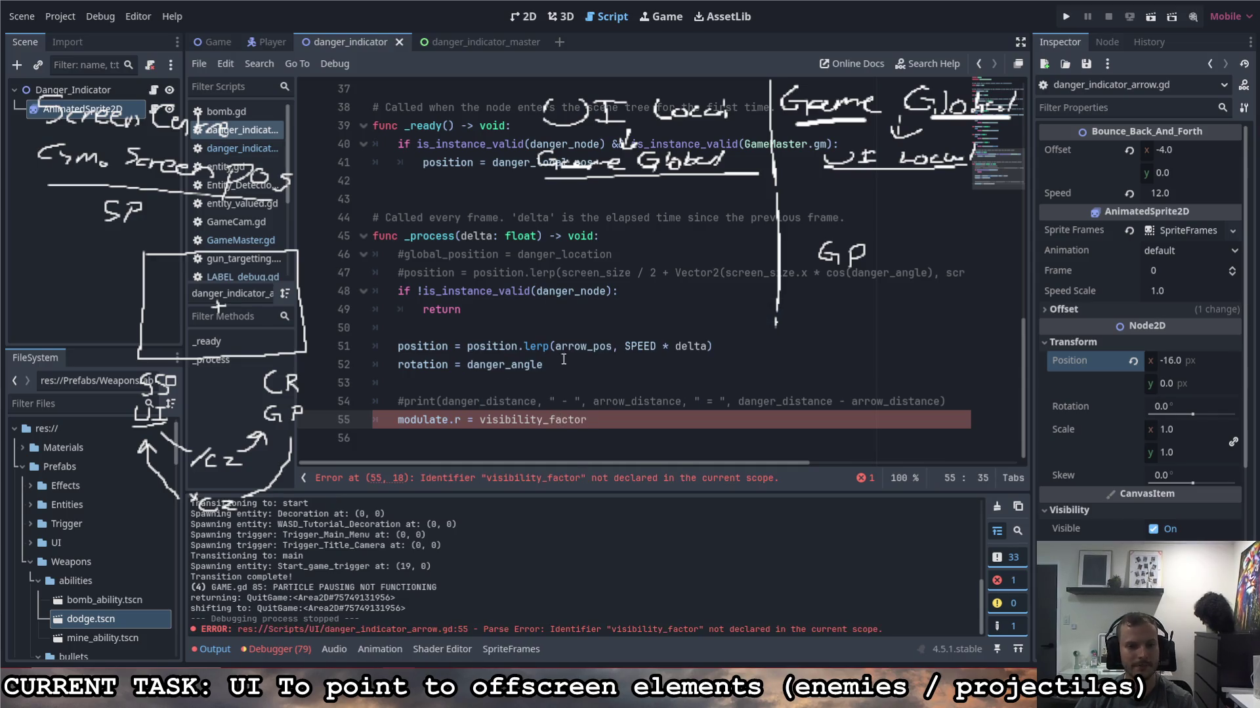
scroll(563, 360, "up", 10)
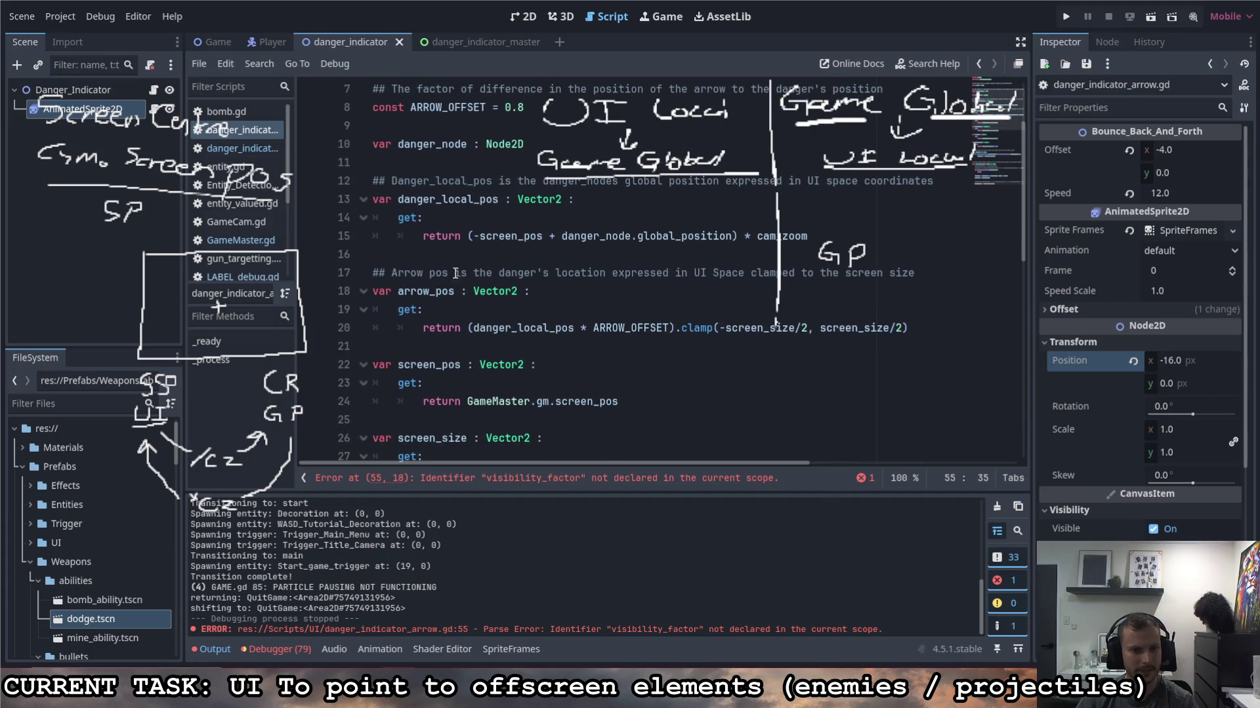
scroll(455, 292, "down", 1)
Step: Below arrow_pos, add 'var visibility_factor : float :' with a get: block returning 0.0
left_click(442, 287)
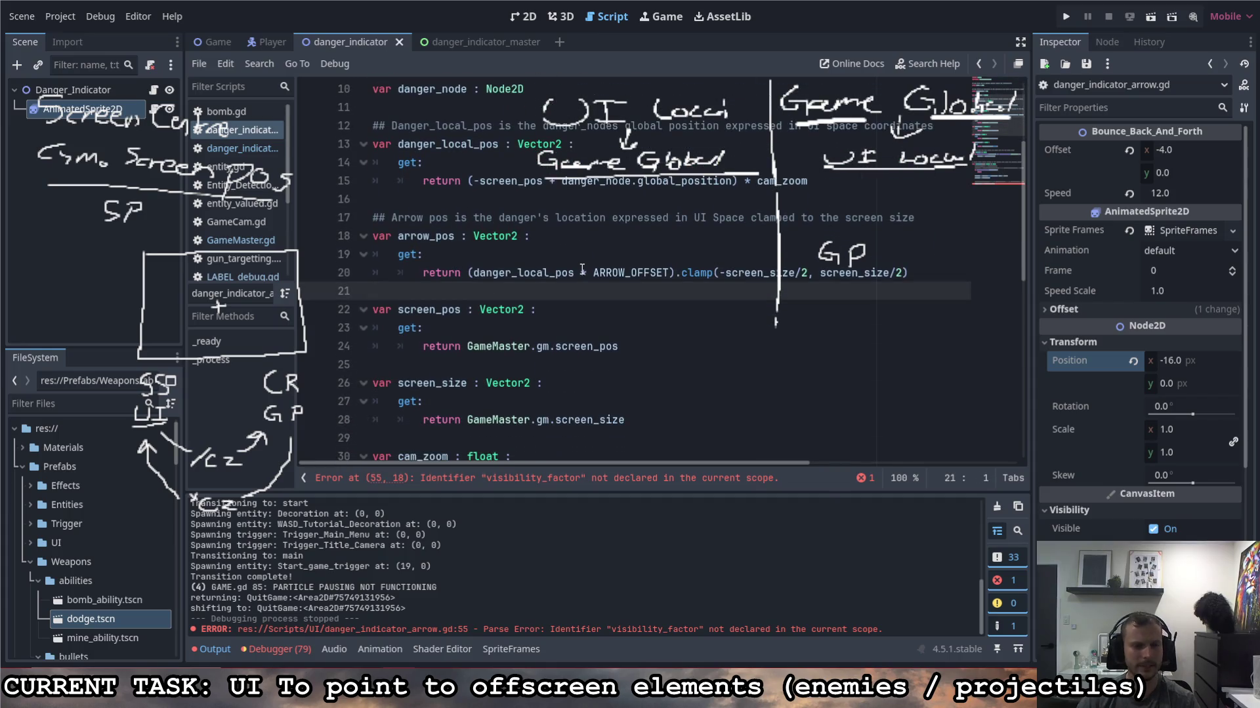
key("Return")
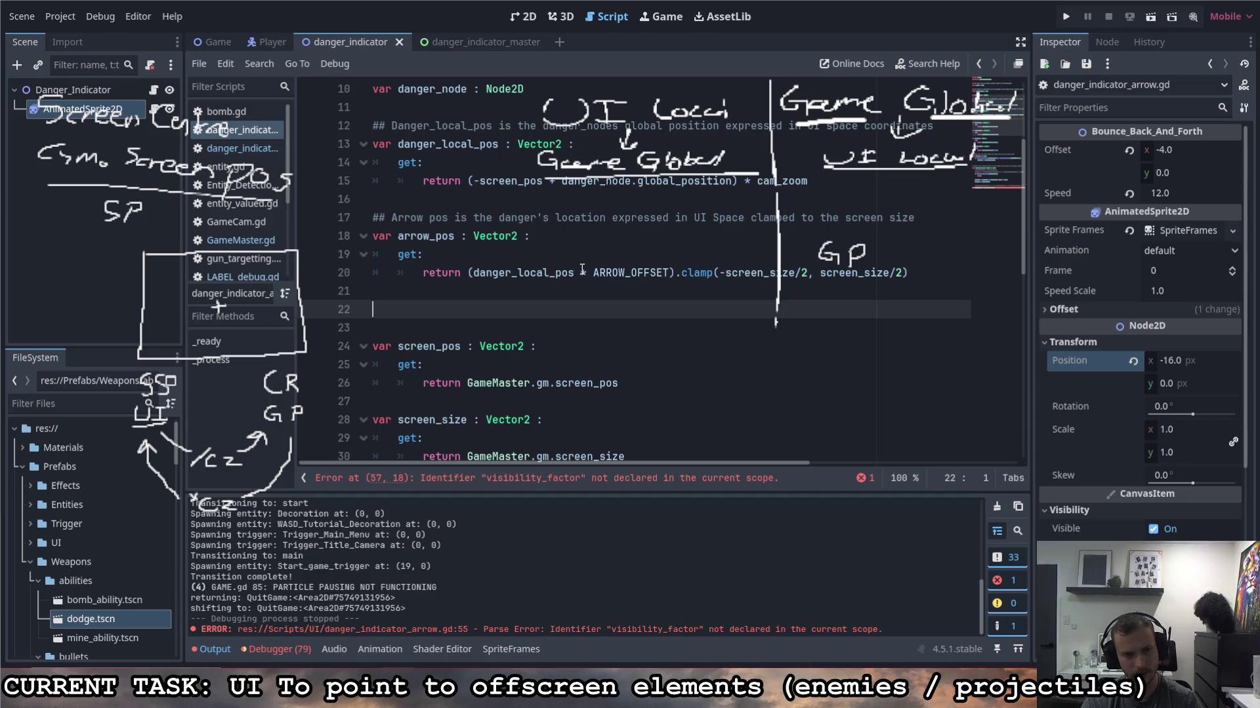
type("var visibility_")
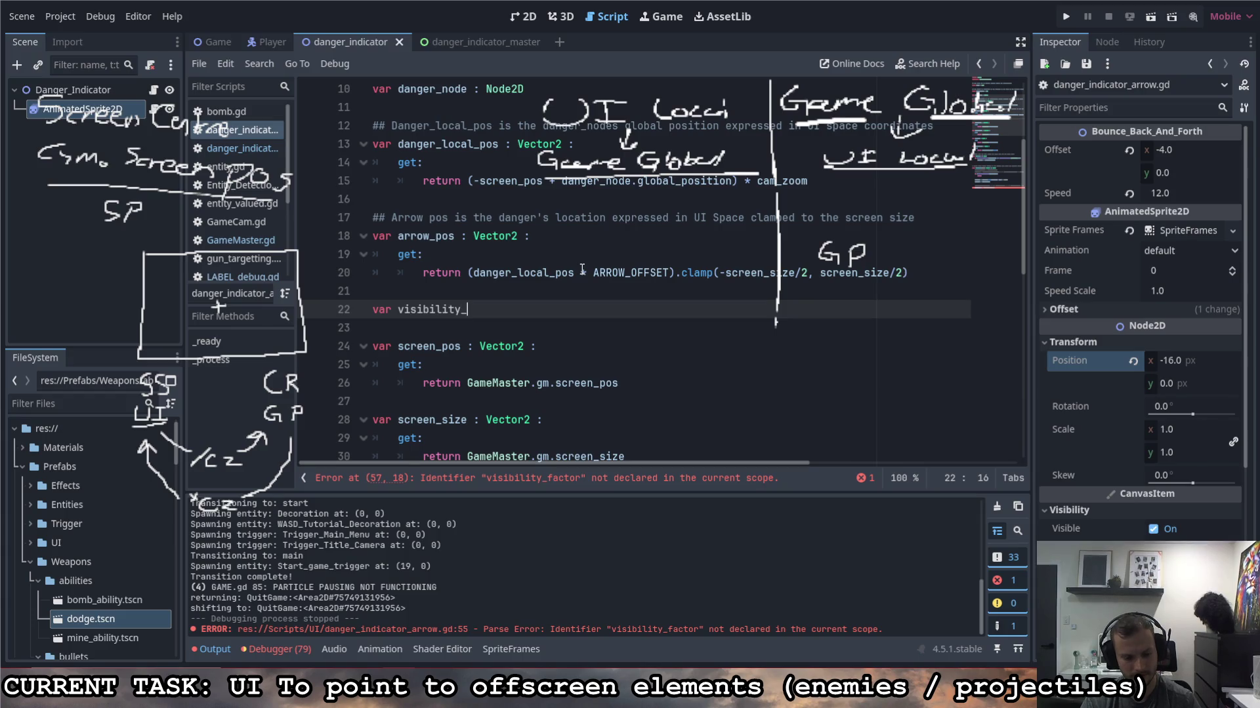
type("factor : ")
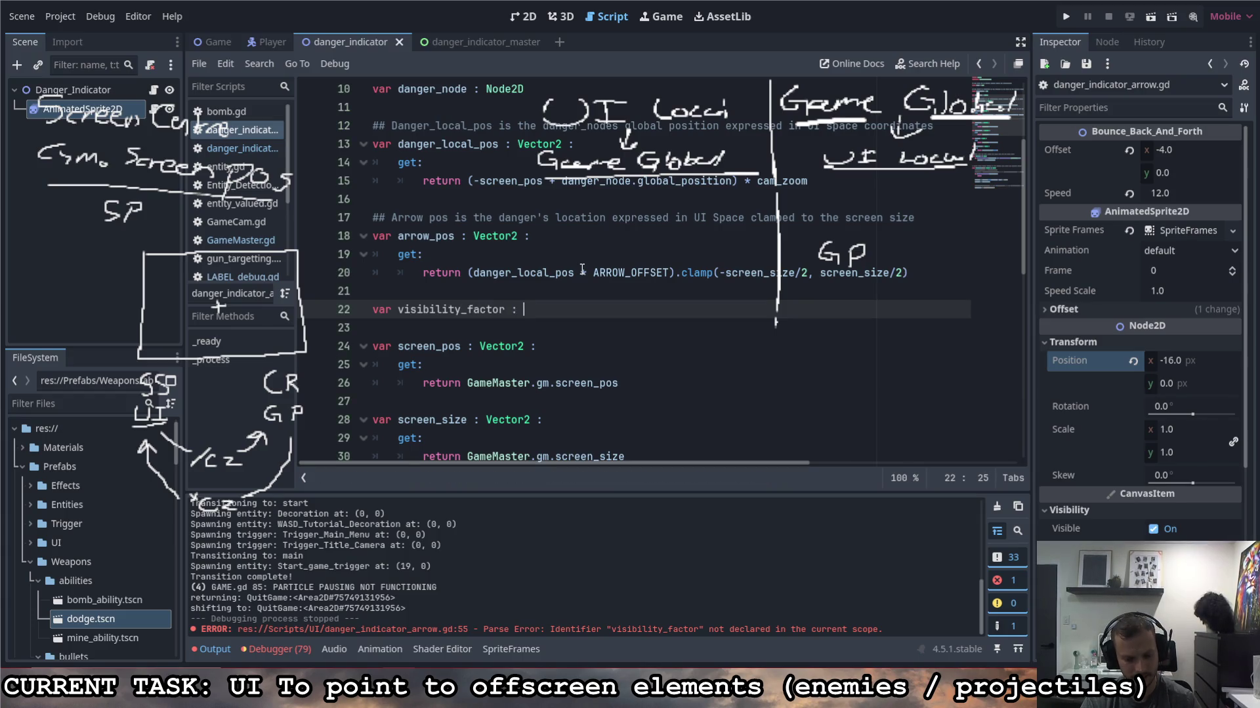
type("float :")
key("Return")
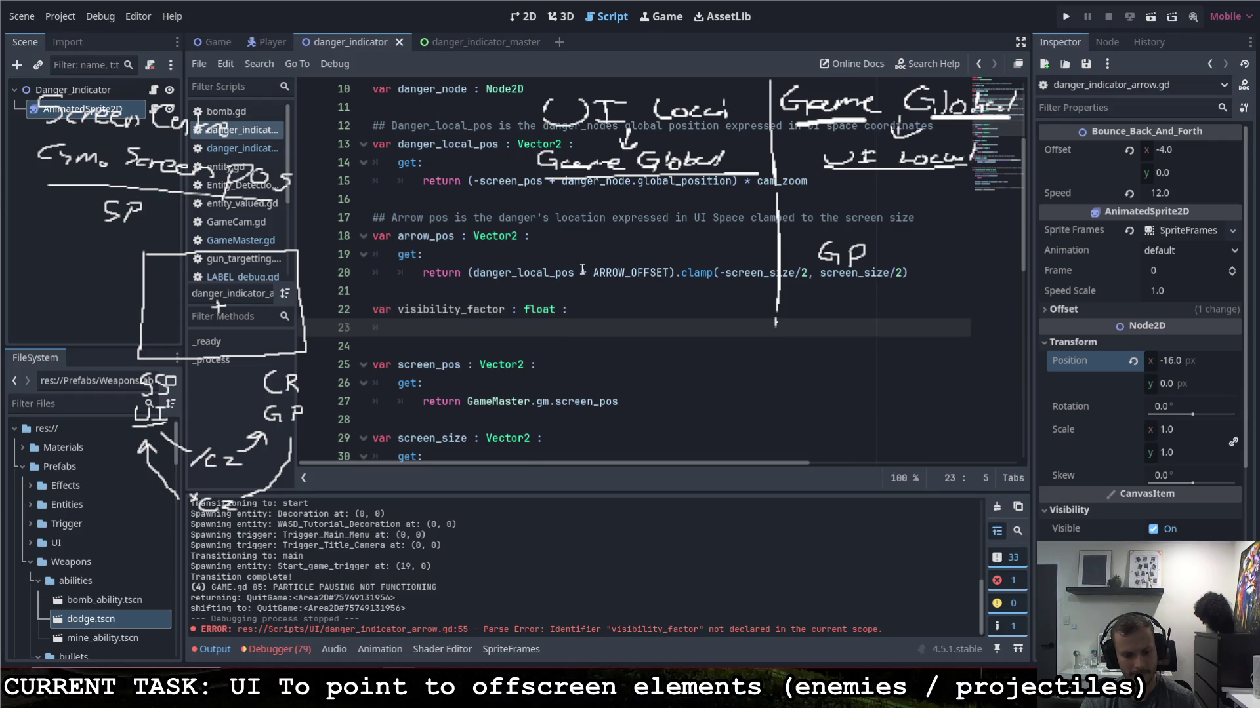
type("get:")
key("Return")
type("re")
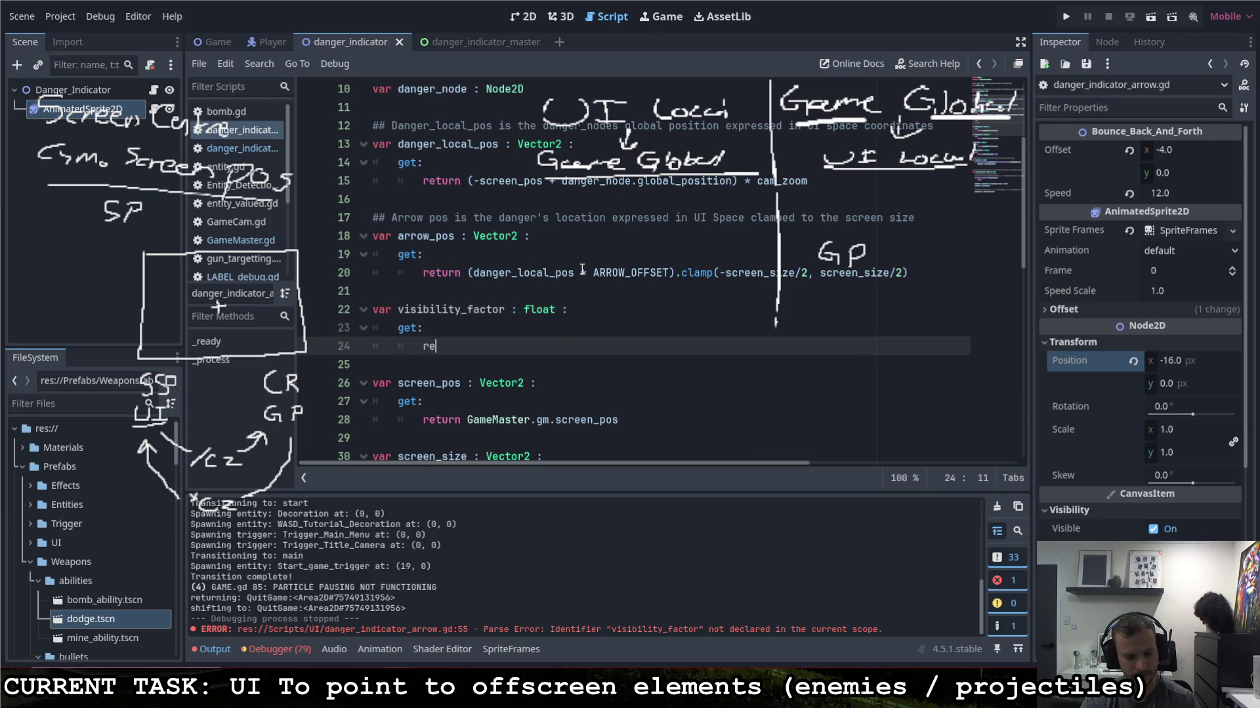
type("turn 0.0")
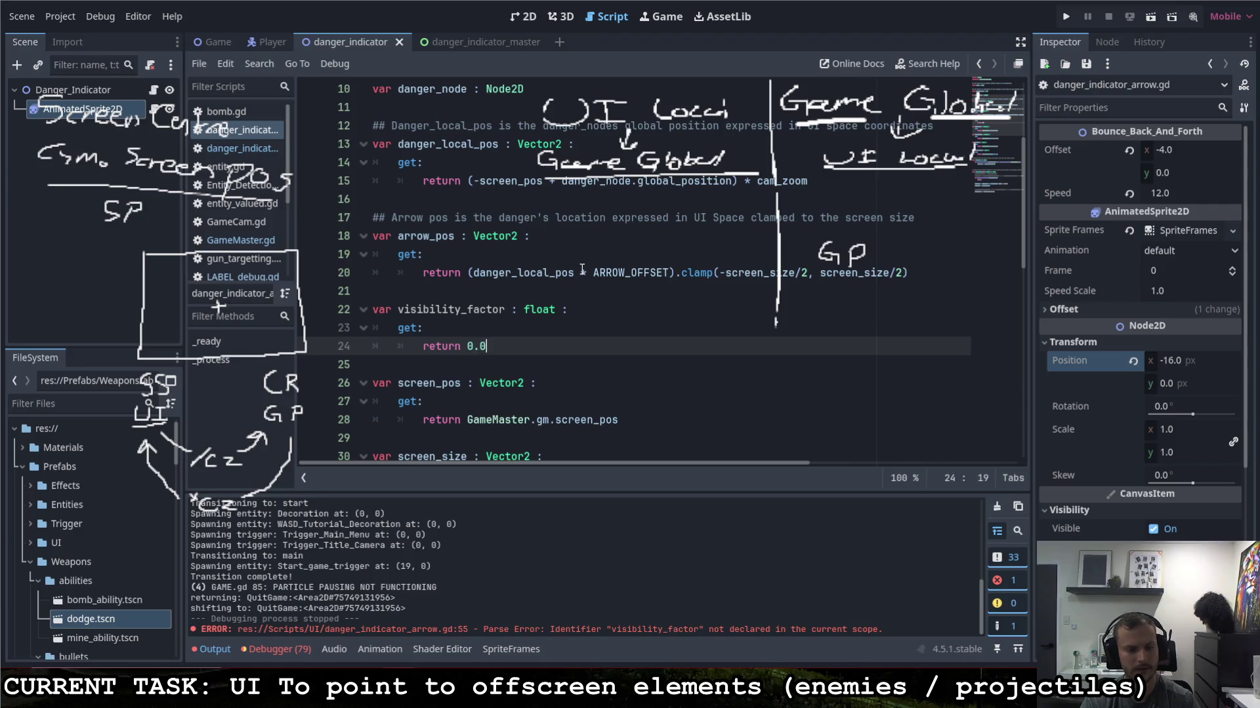
Step: Insert an empty line in the getter and change its return value to 1.0
key("ctrl+shift+Return")
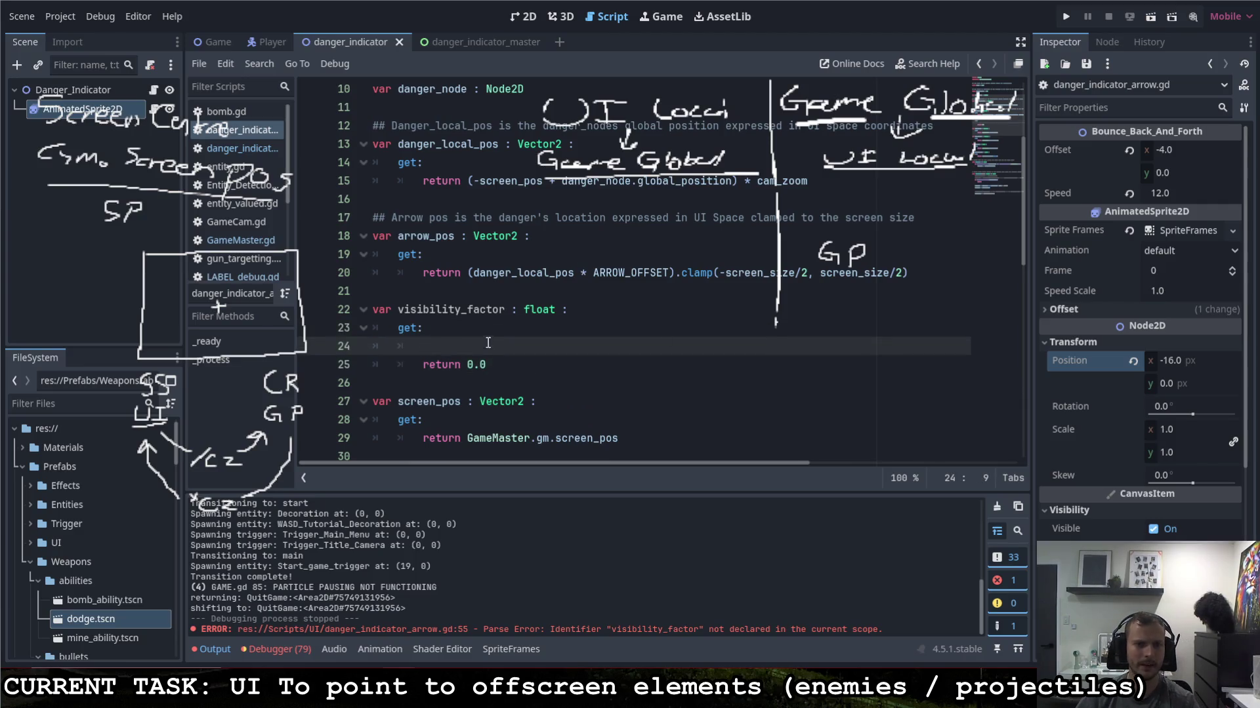
left_click_drag(486, 365, 467, 364)
type("1.0")
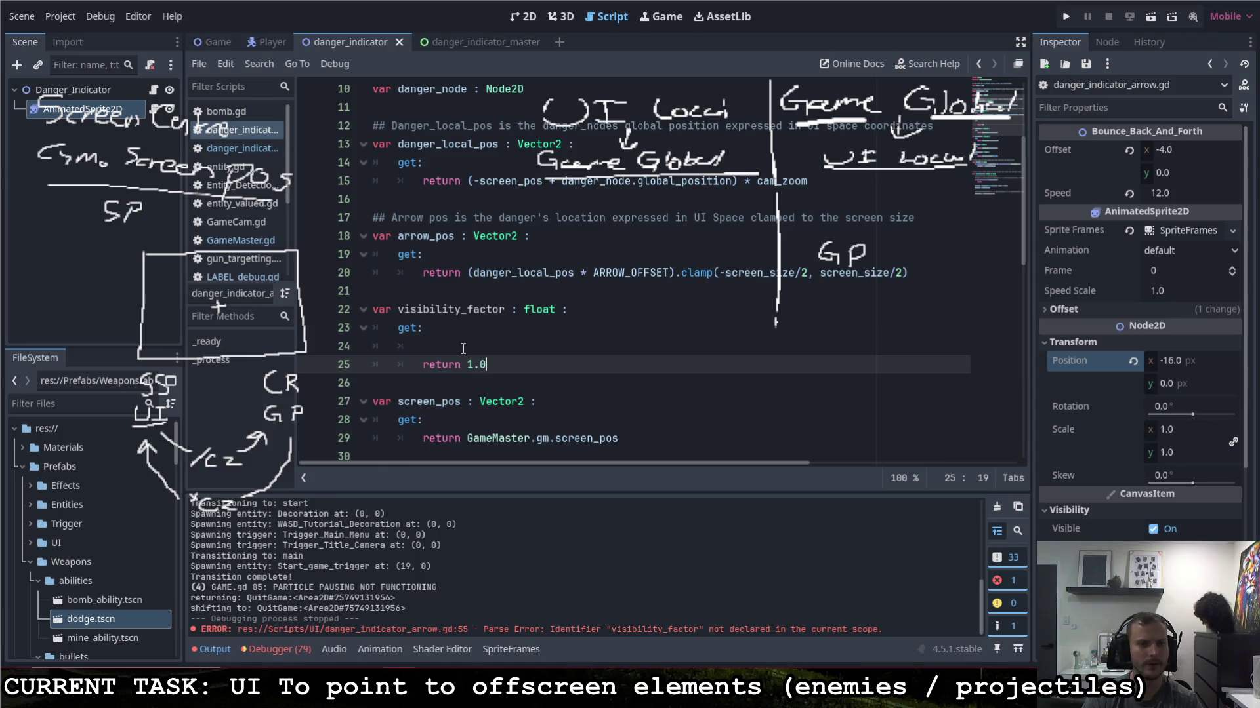
left_click(464, 344)
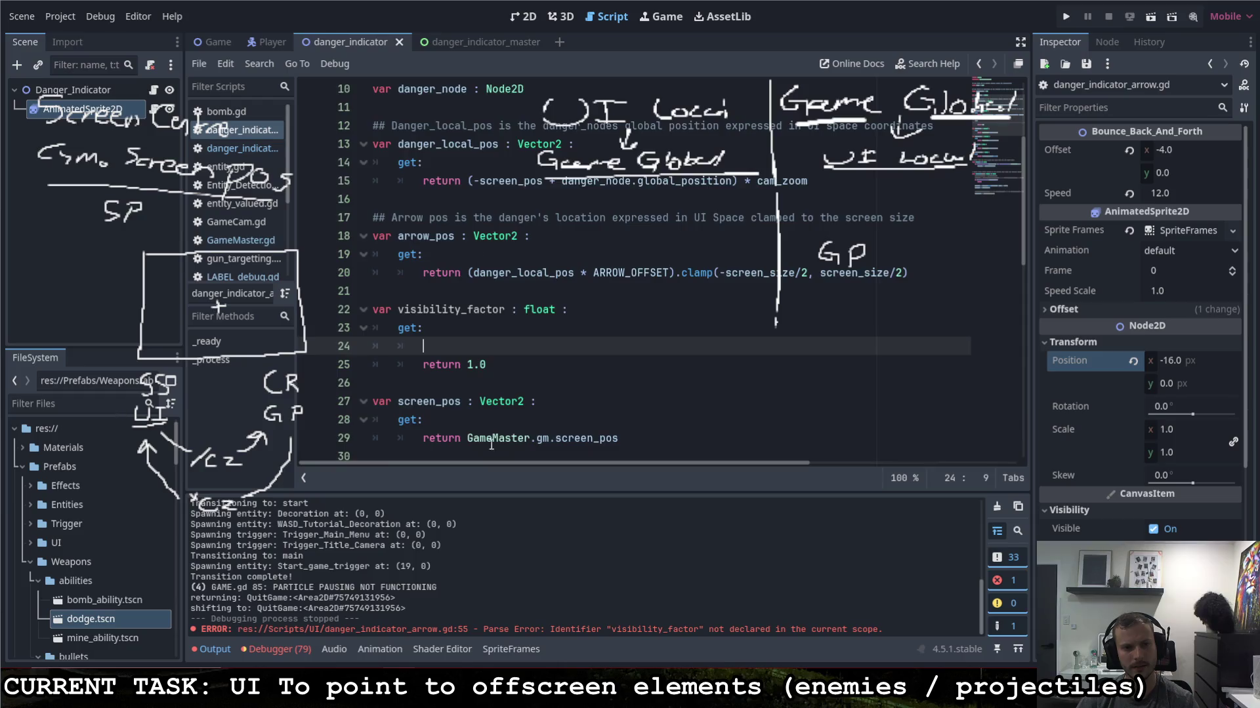
scroll(492, 368, "down", 10)
scroll(591, 407, "up", 13)
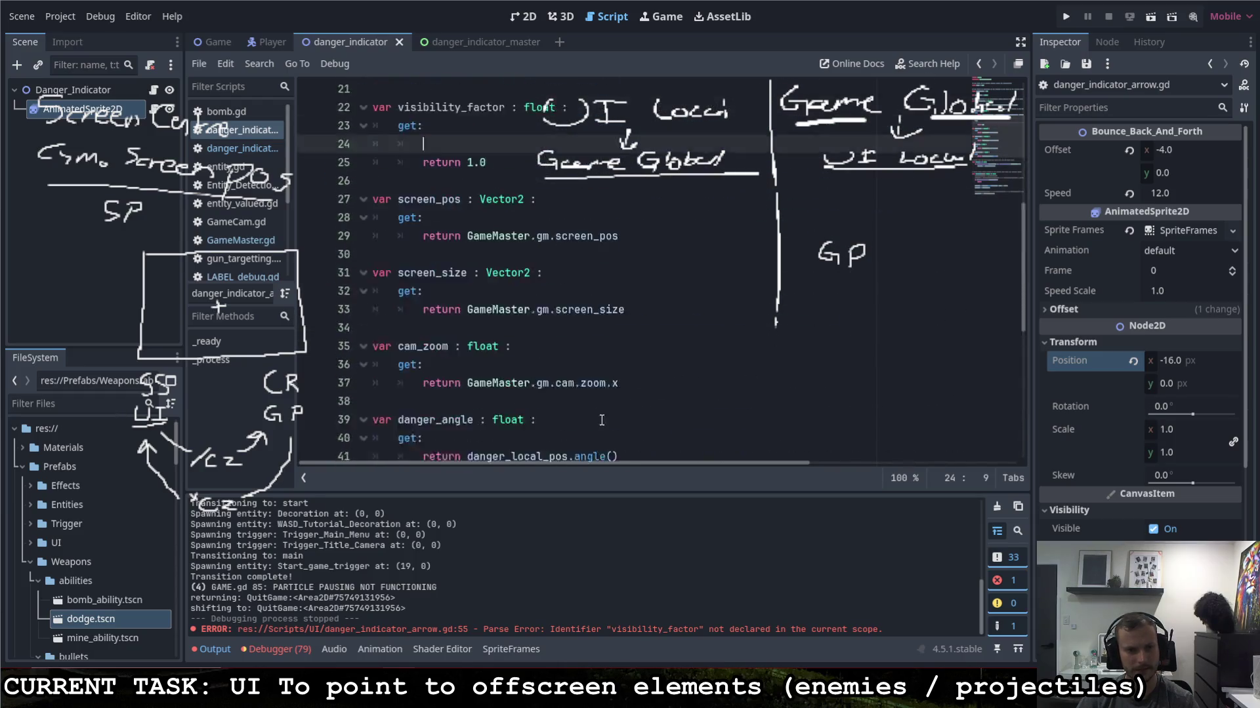
scroll(499, 394, "down", 5)
scroll(482, 388, "up", 3)
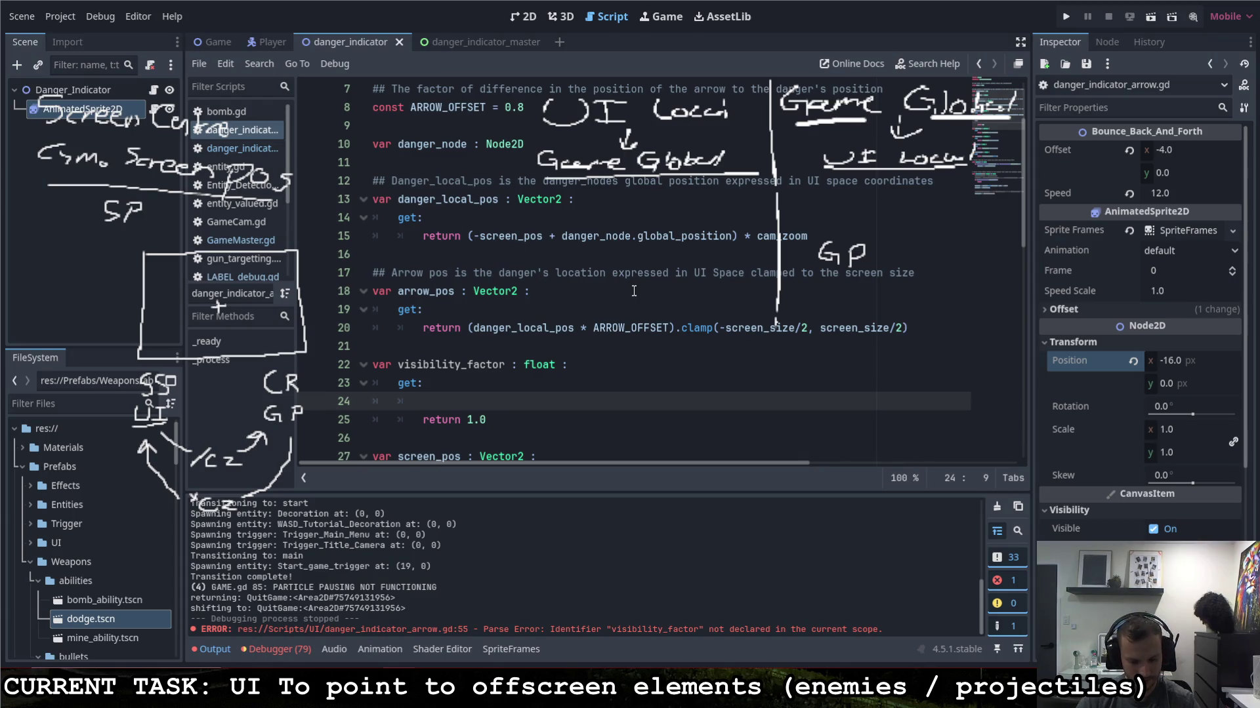
Step: Add 'var ss = screen_size/2' above return 1.0, trying and then deleting an arrow_pos line
type("arrow")
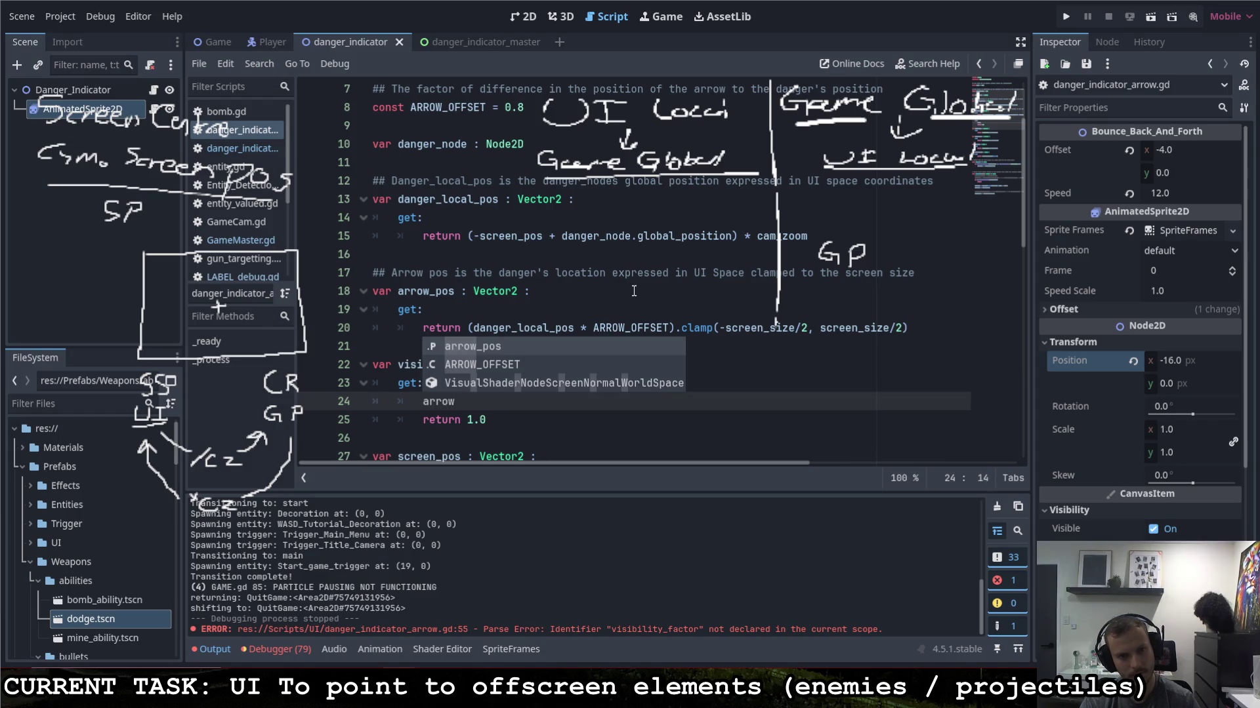
key("Return")
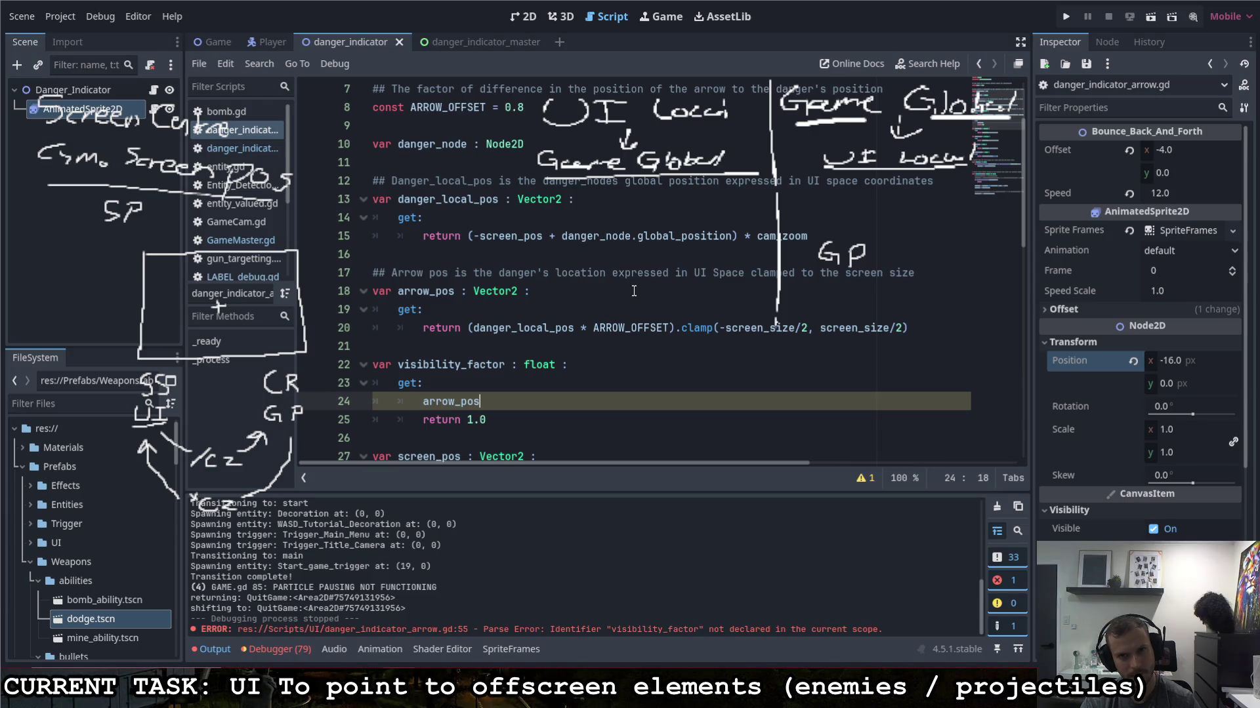
key("BackSpace")
key("BackSpace")
key("BackSpace")
key("BackSpace")
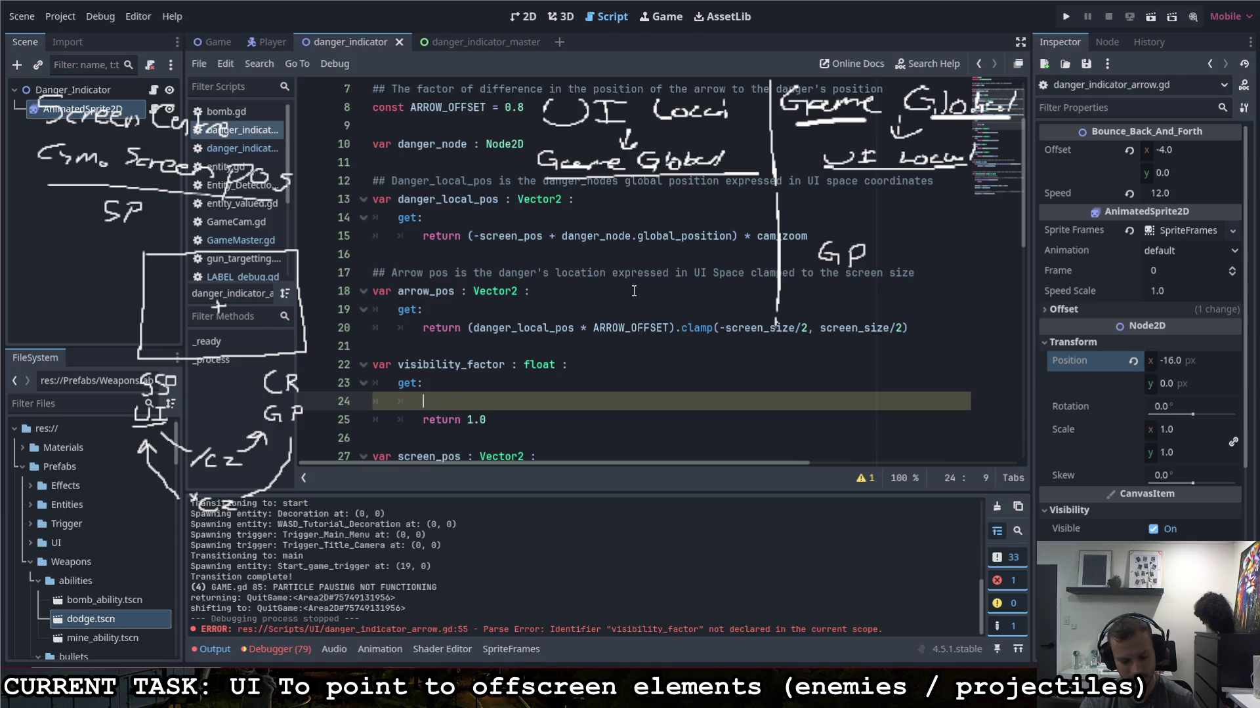
type("screen_size/2")
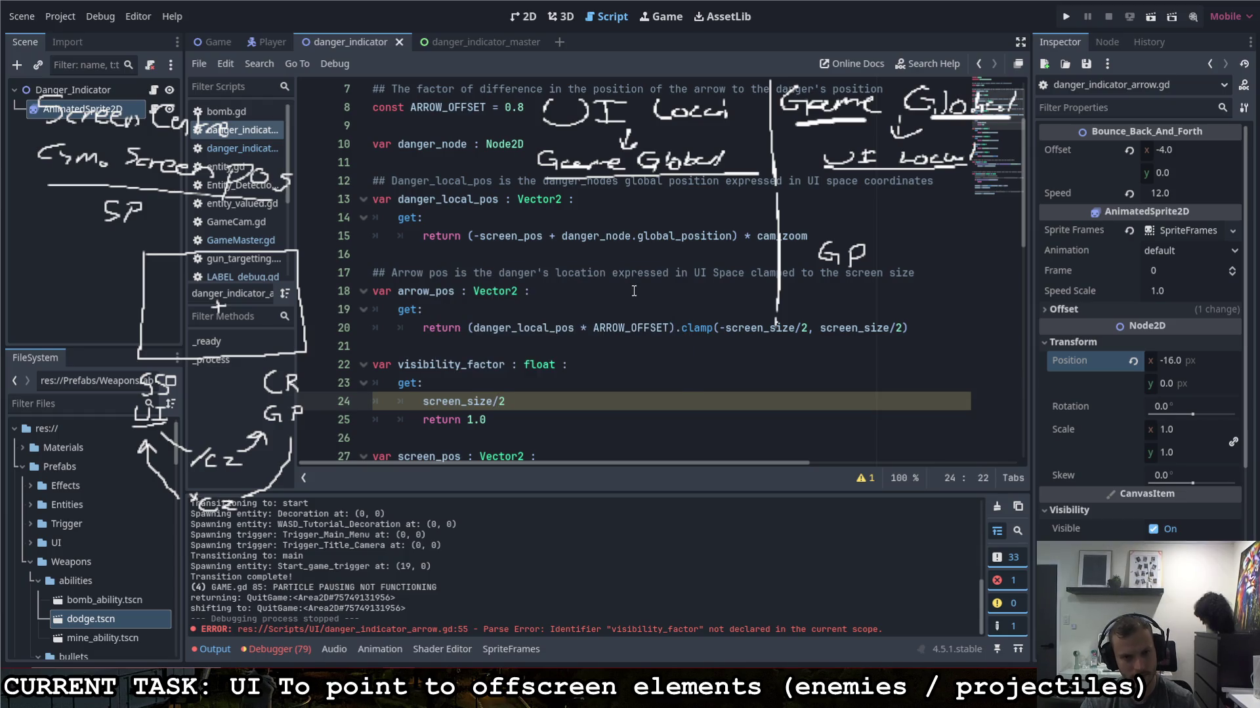
key("Left")
key("Left")
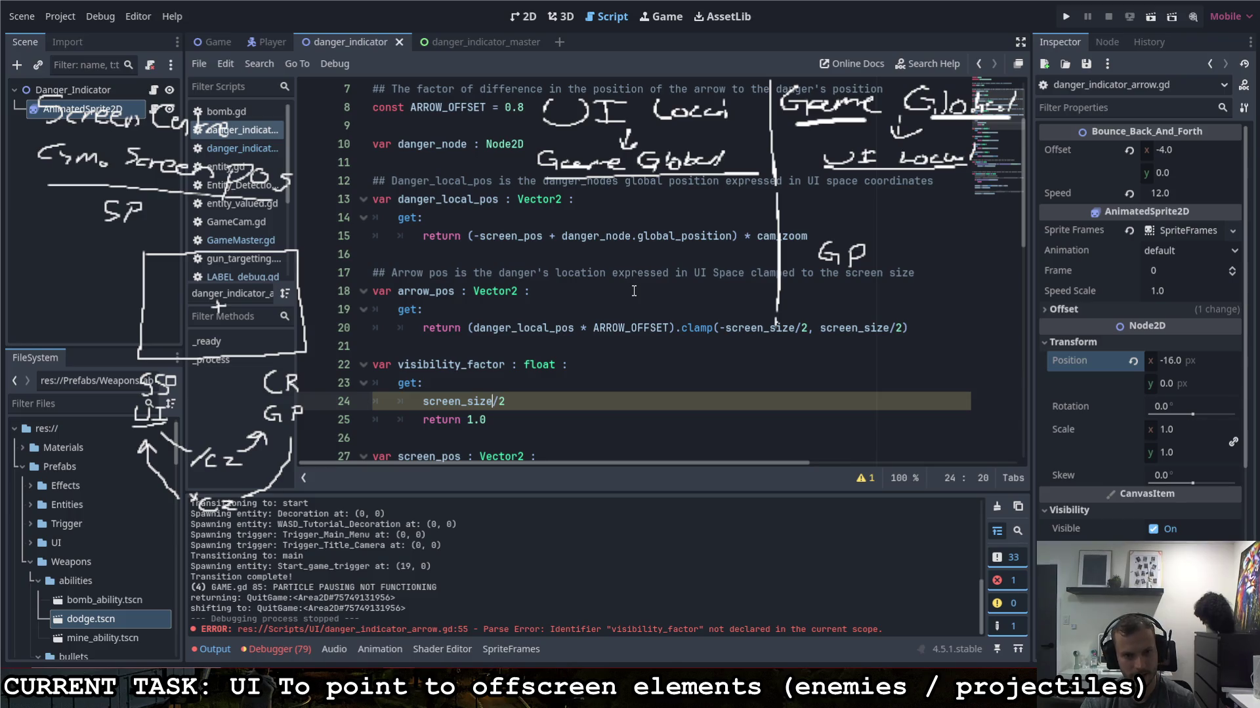
key("Left")
key("Left")
key("Left")
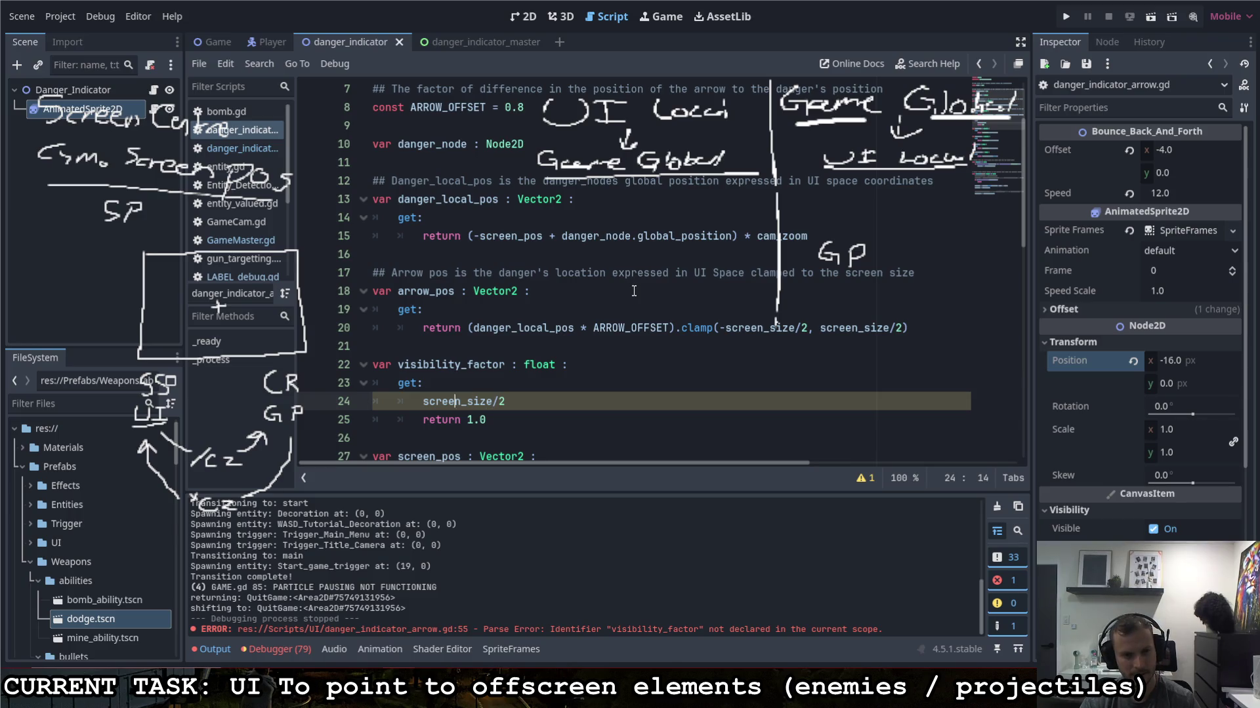
type("var ")
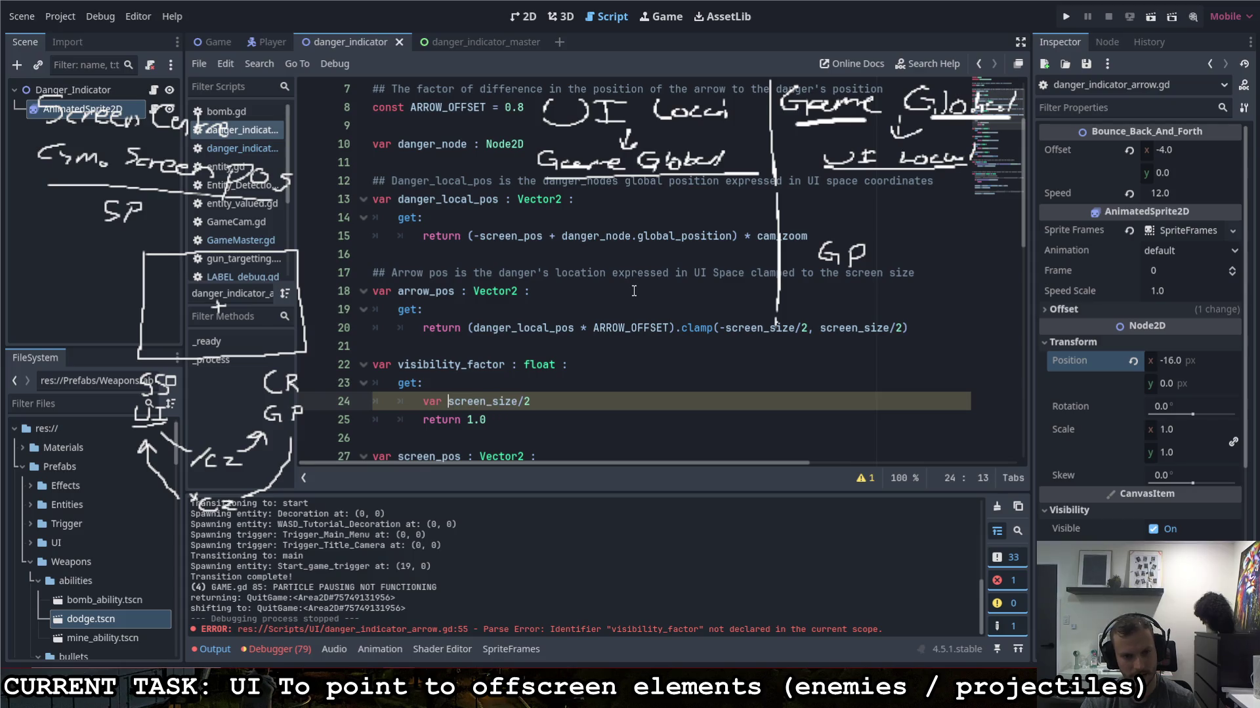
type("ss =")
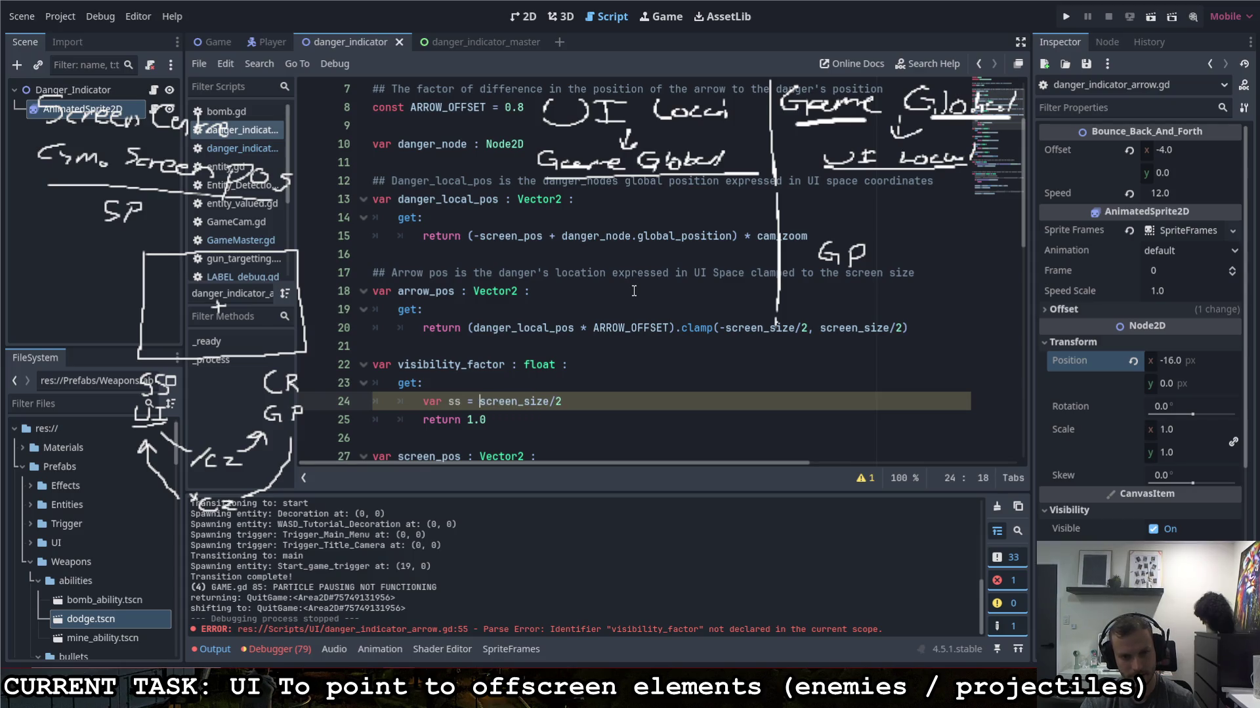
key("Escape")
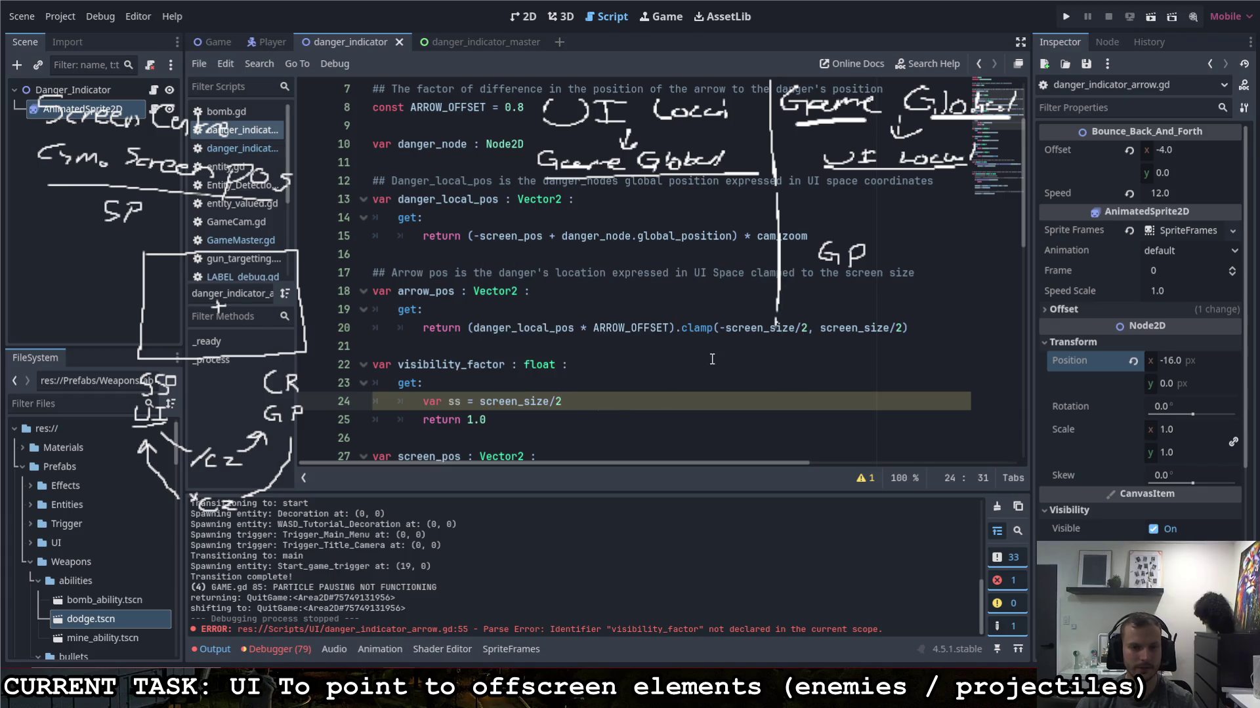
key("End")
key("Return")
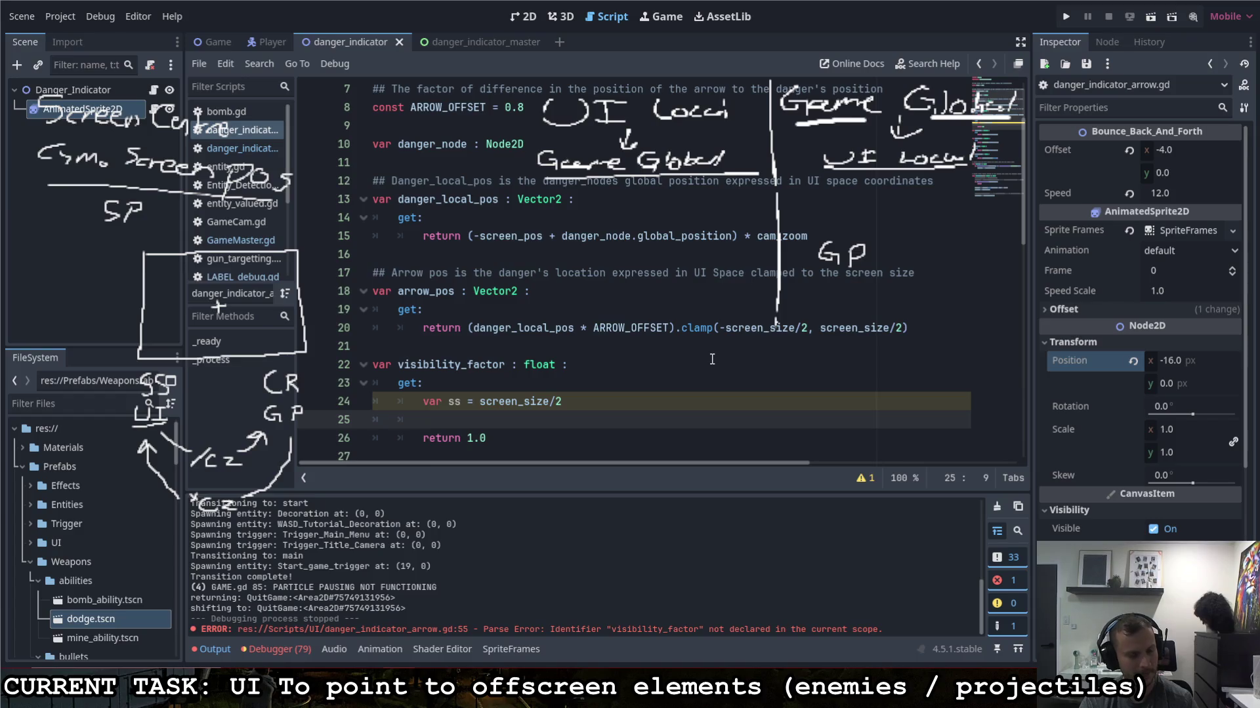
type("arrow_pos")
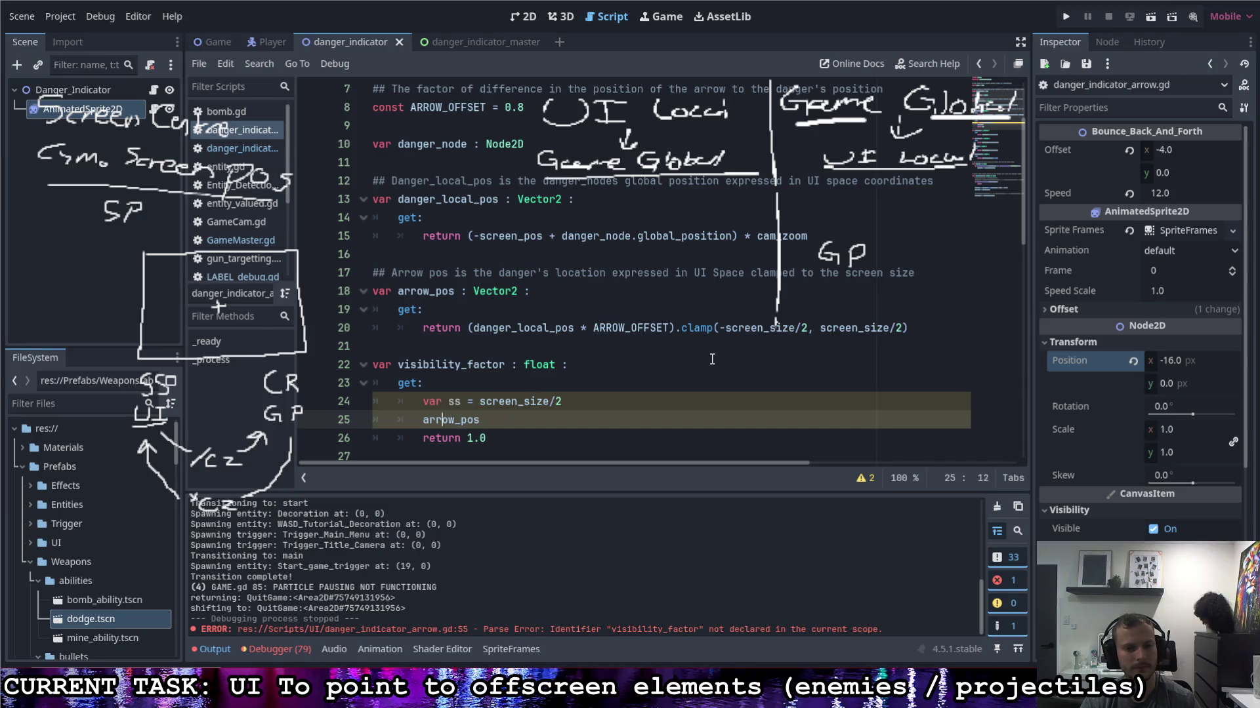
key("Right")
key("Right")
key("Right")
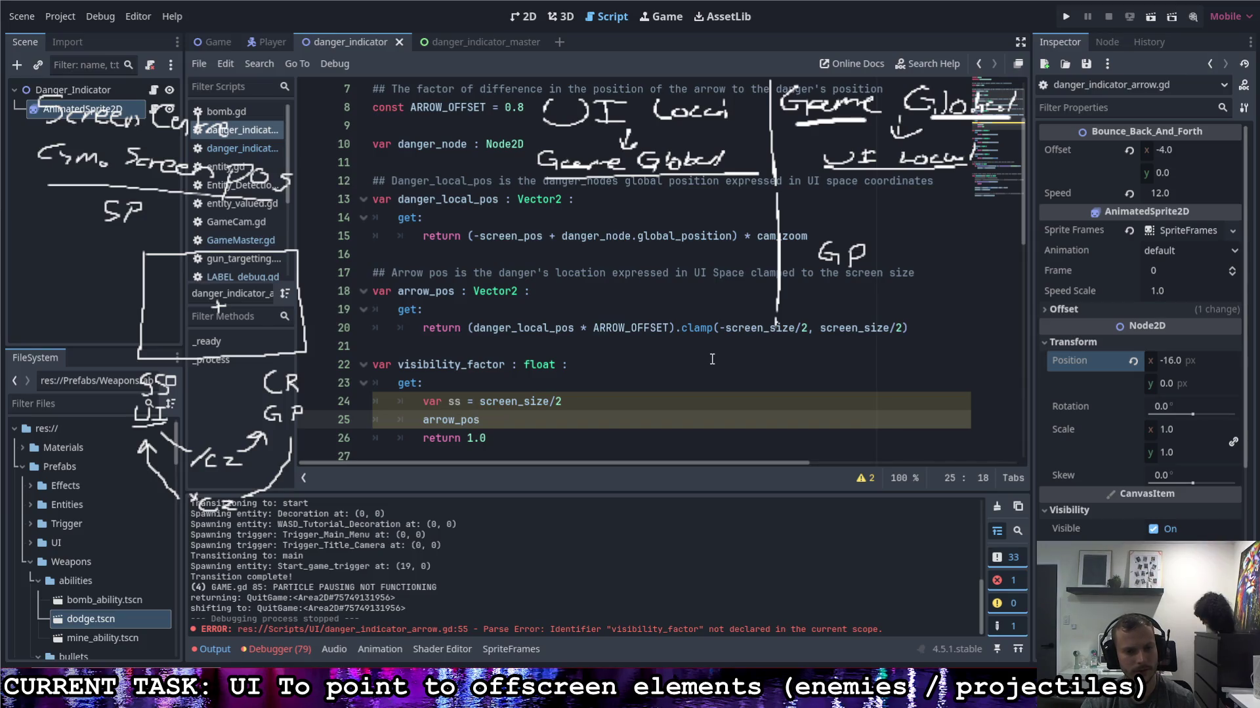
key("BackSpace")
key("BackSpace")
key("BackSpace")
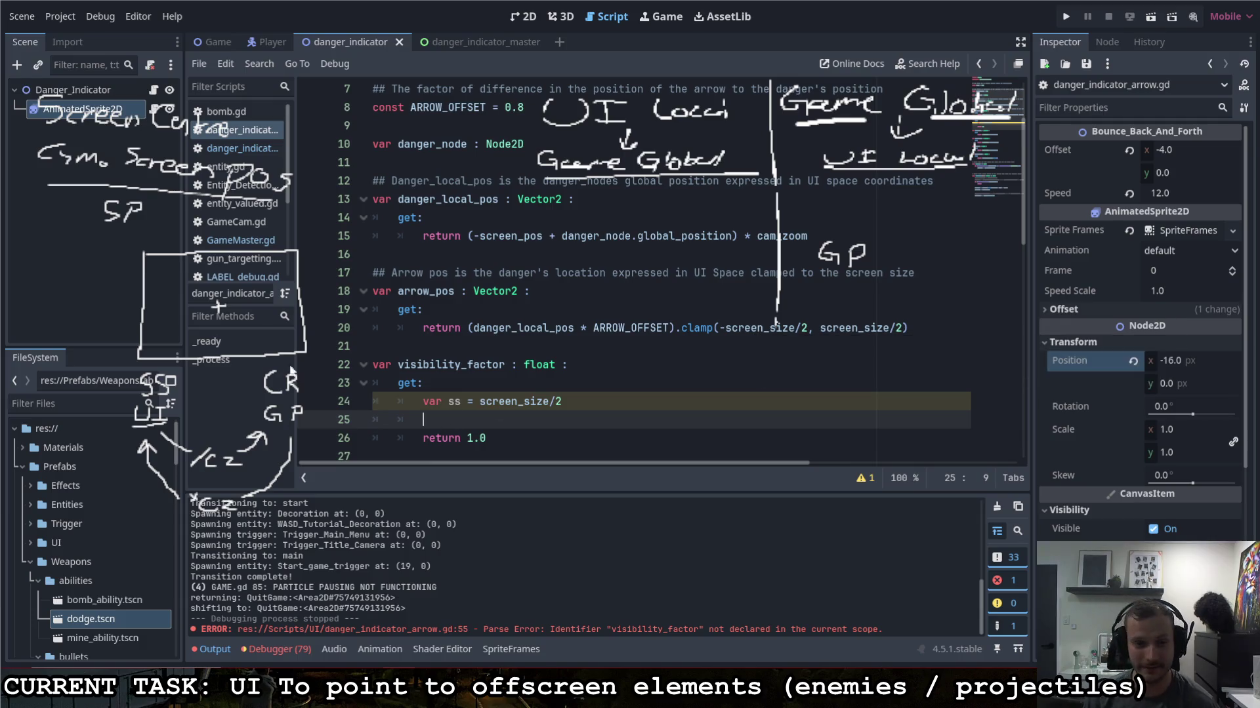
scroll(458, 420, "down", 1)
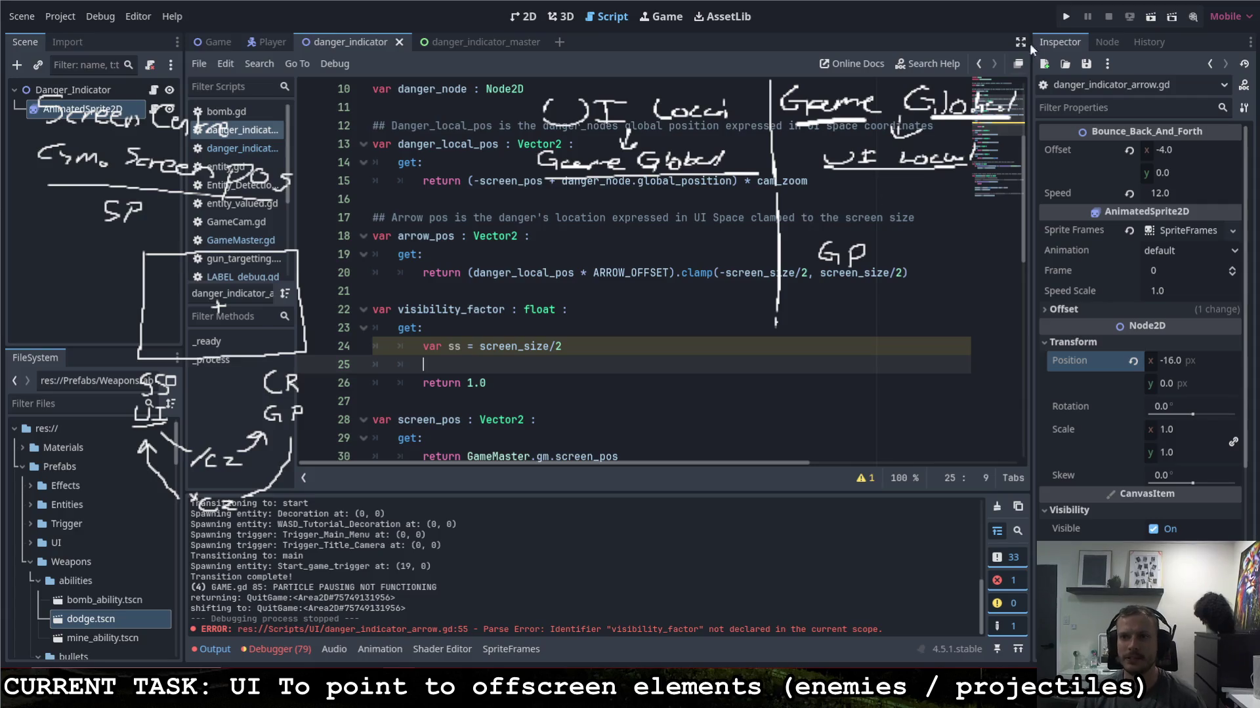
key("F5")
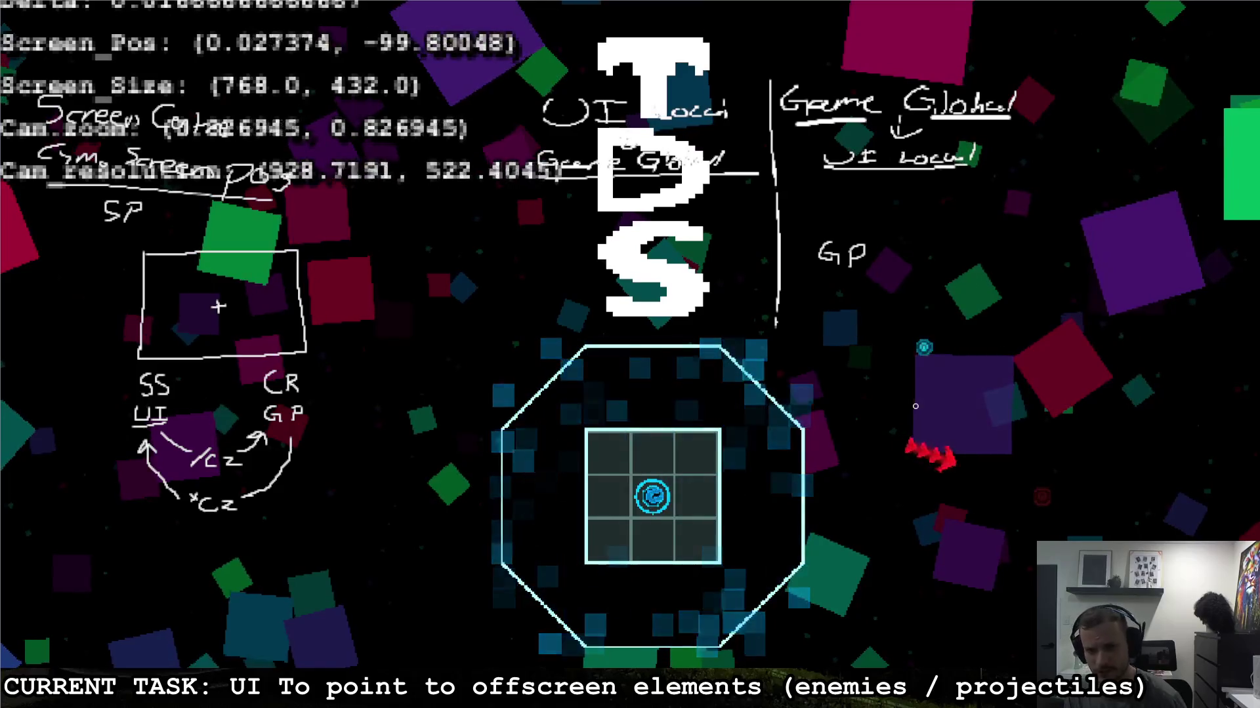
Step: Move the player around the arena, then pause with Escape and quit to the editor
key("d")
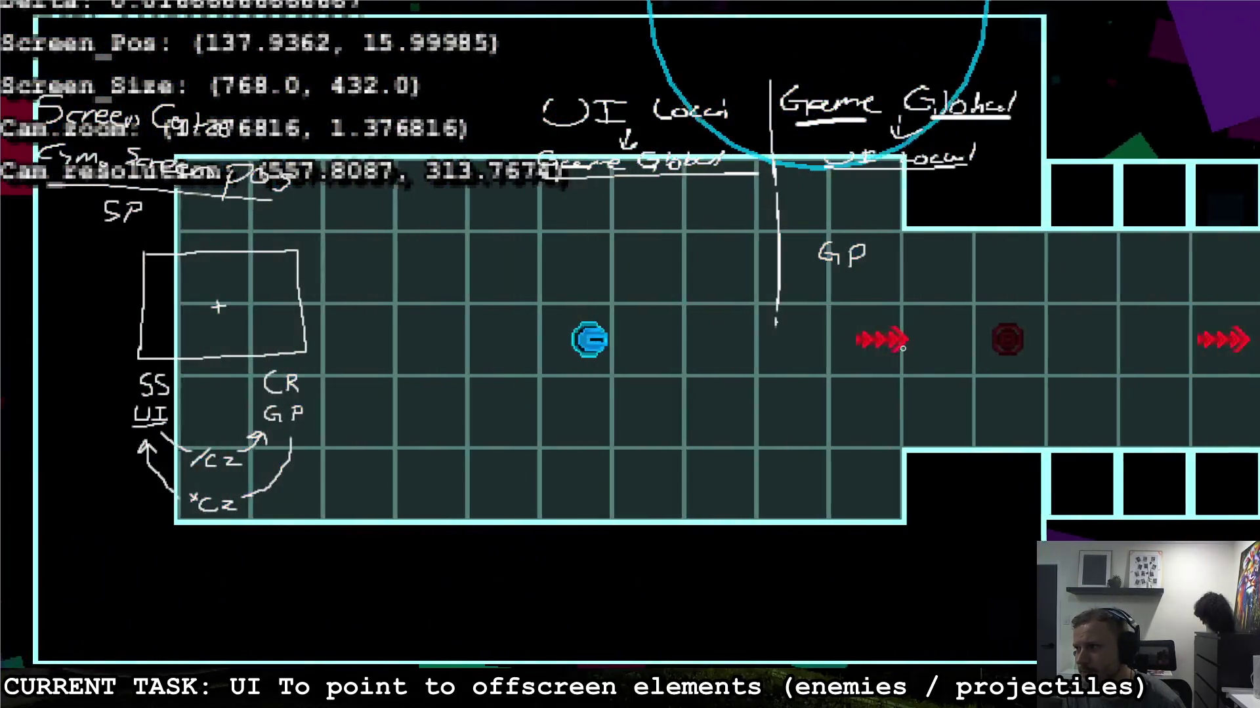
key("s")
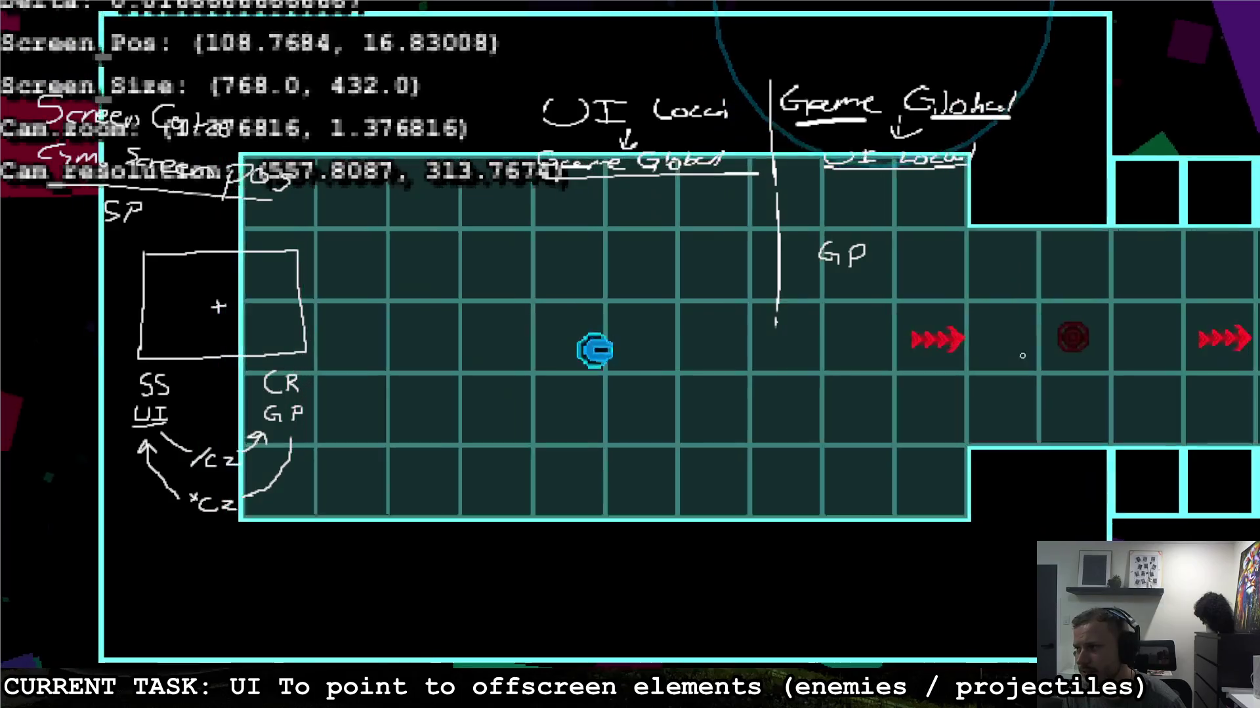
key("a")
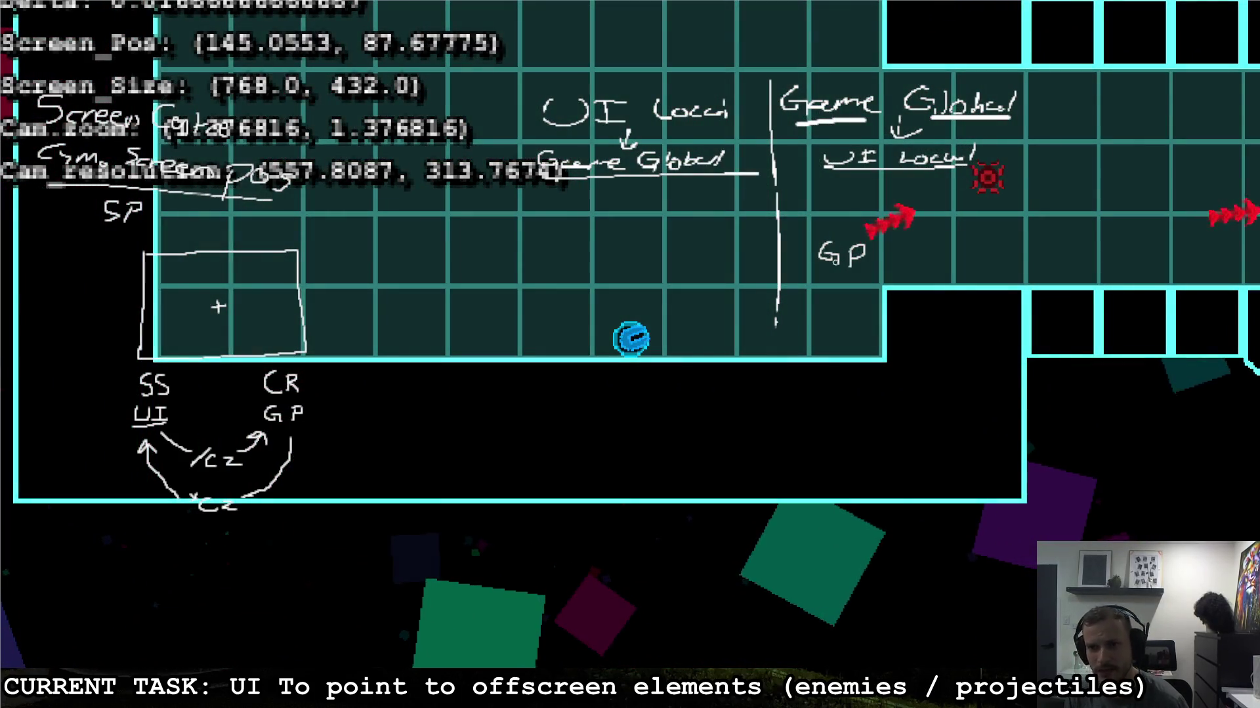
key("Escape")
key("Right")
key("Return")
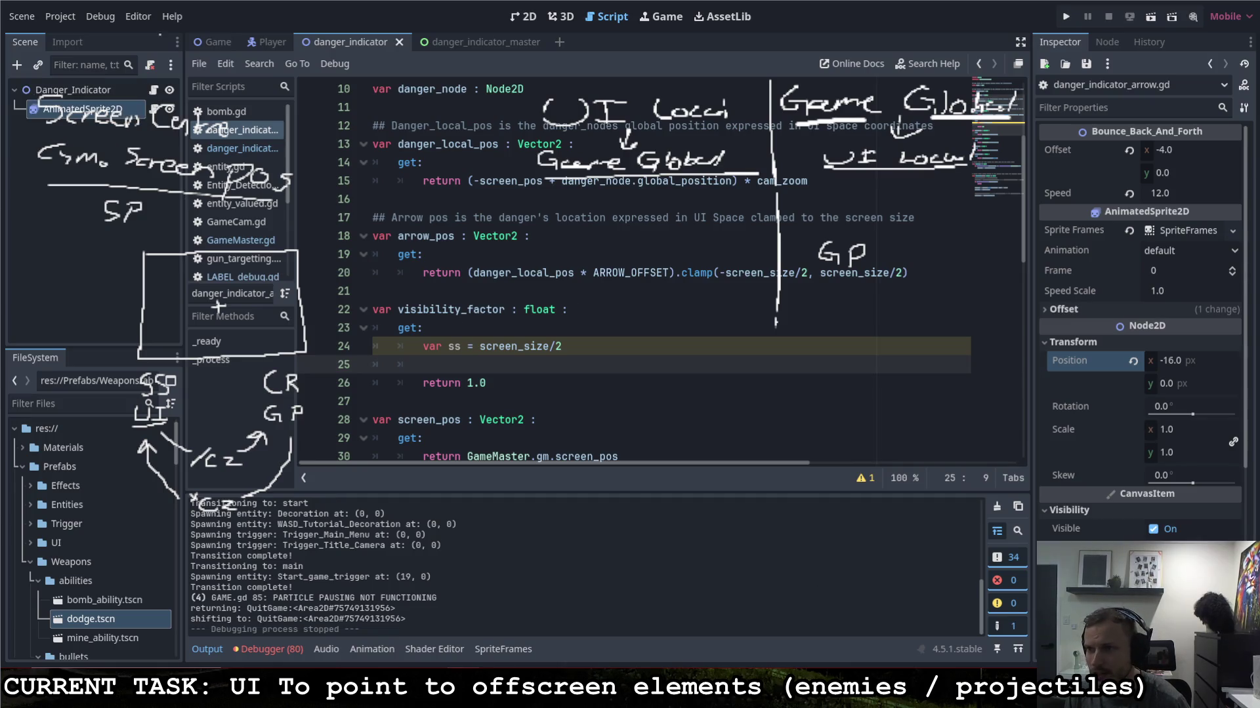
mouse_move(262, 211)
left_mouse_down()
mouse_move(141, 220)
mouse_move(368, 275)
mouse_move(315, 361)
mouse_move(289, 226)
mouse_move(69, 239)
left_mouse_up()
key("ctrl+z")
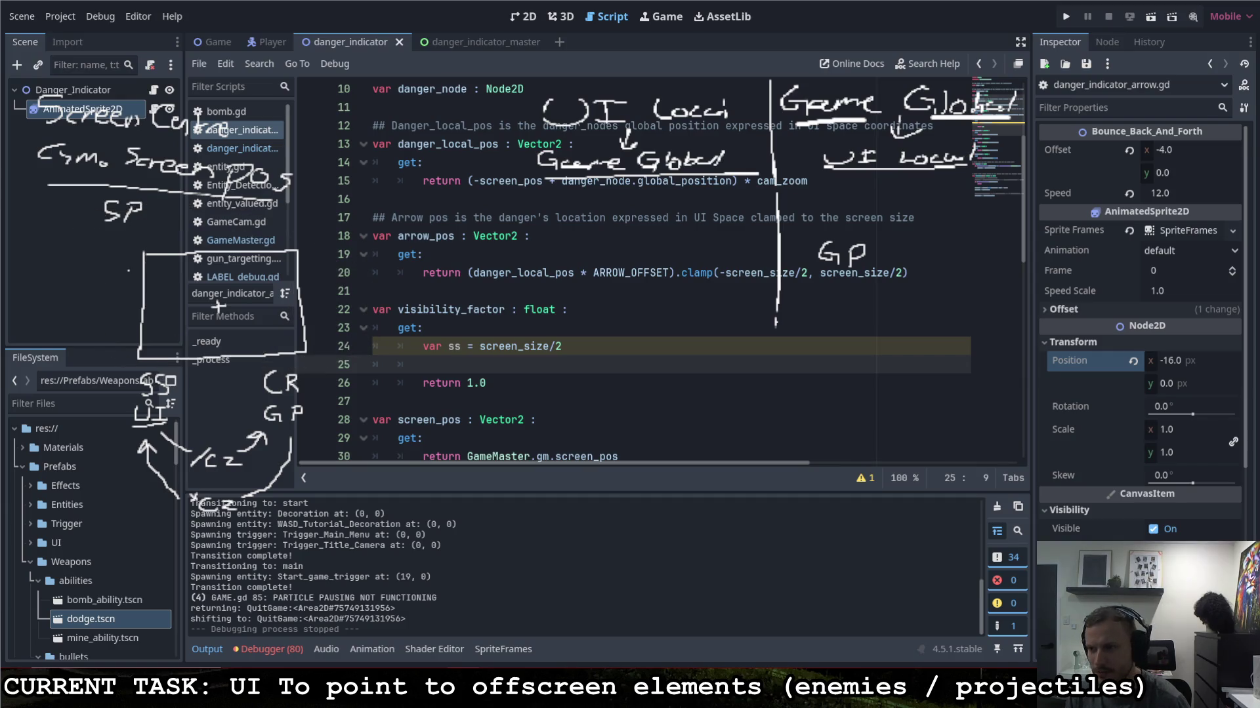
left_click_drag(252, 394, 338, 405)
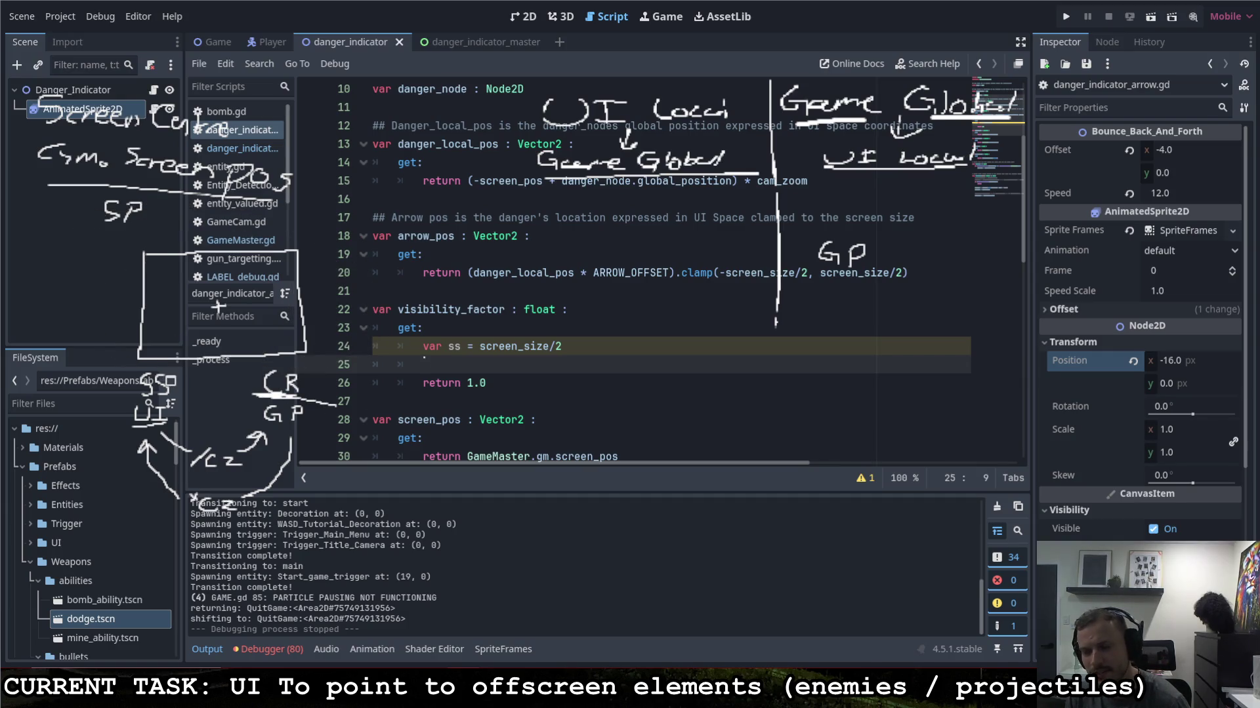
key("ctrl+z")
mouse_move(254, 369)
left_mouse_down()
mouse_move(255, 402)
mouse_move(308, 385)
mouse_move(248, 368)
left_mouse_up()
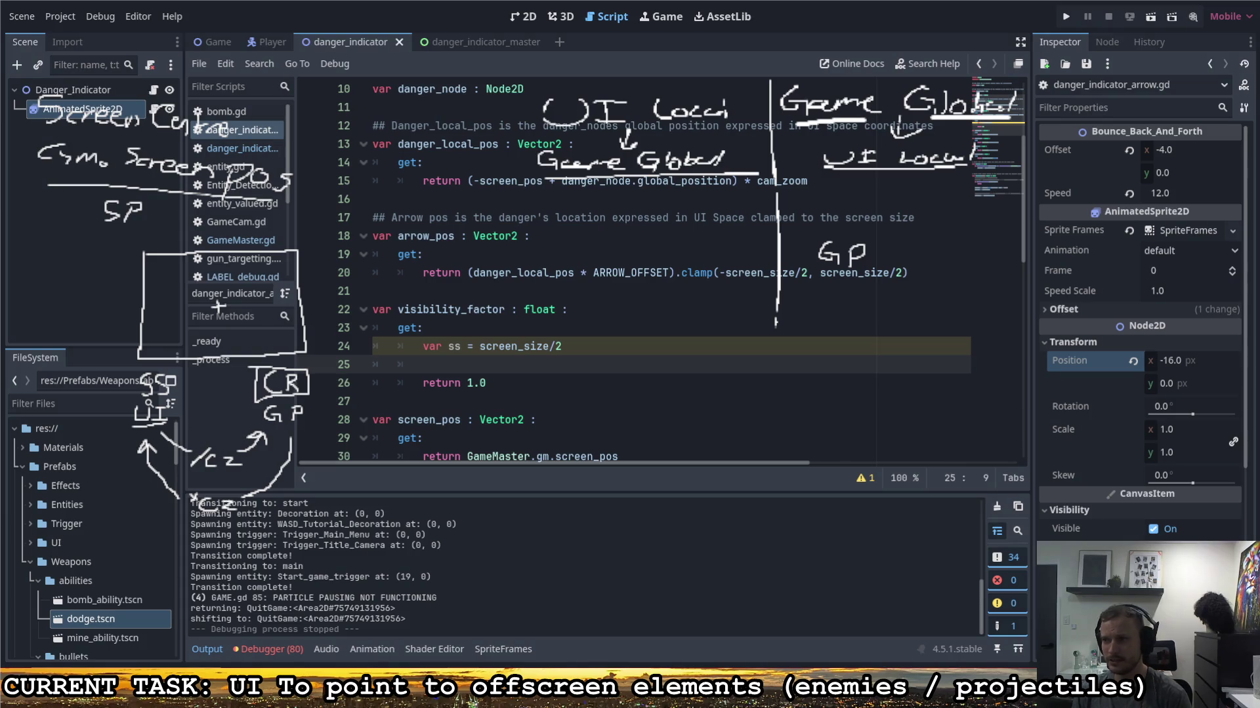
left_click_drag(11, 593, 1137, 31)
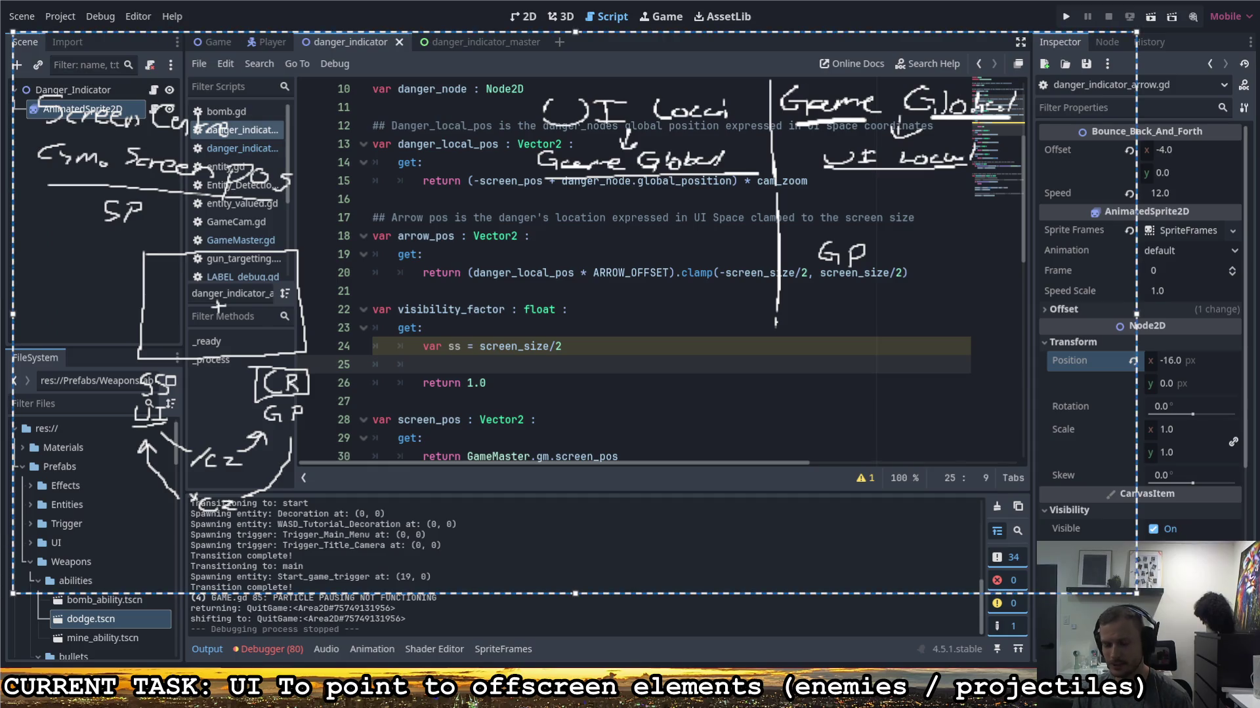
key("Delete")
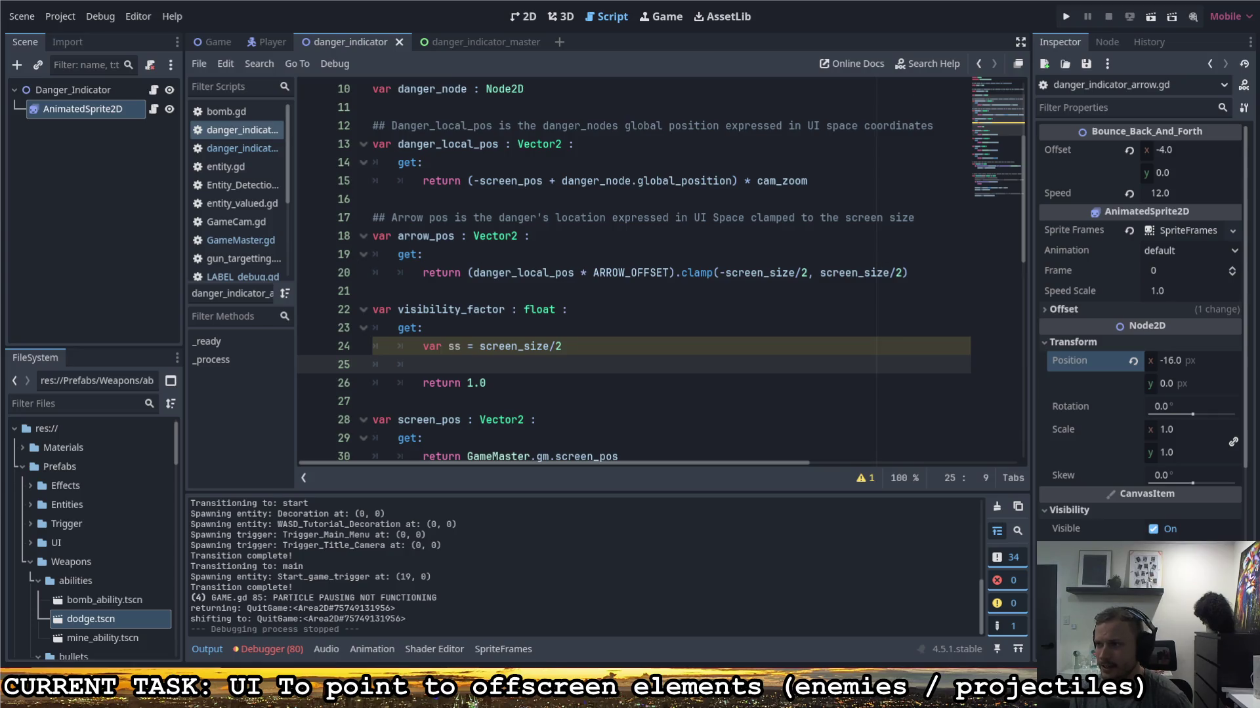
mouse_move(951, 194)
left_mouse_down()
mouse_move(938, 217)
mouse_move(990, 226)
left_mouse_up()
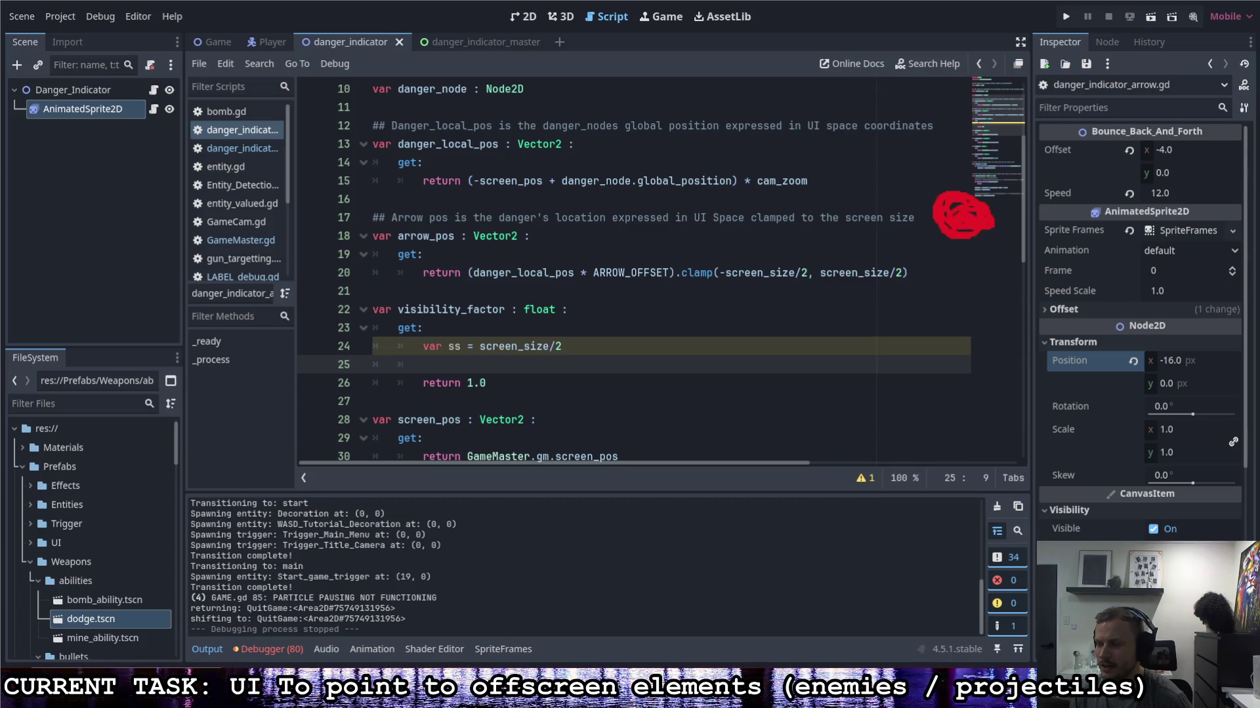
left_click_drag(165, 117, 158, 482)
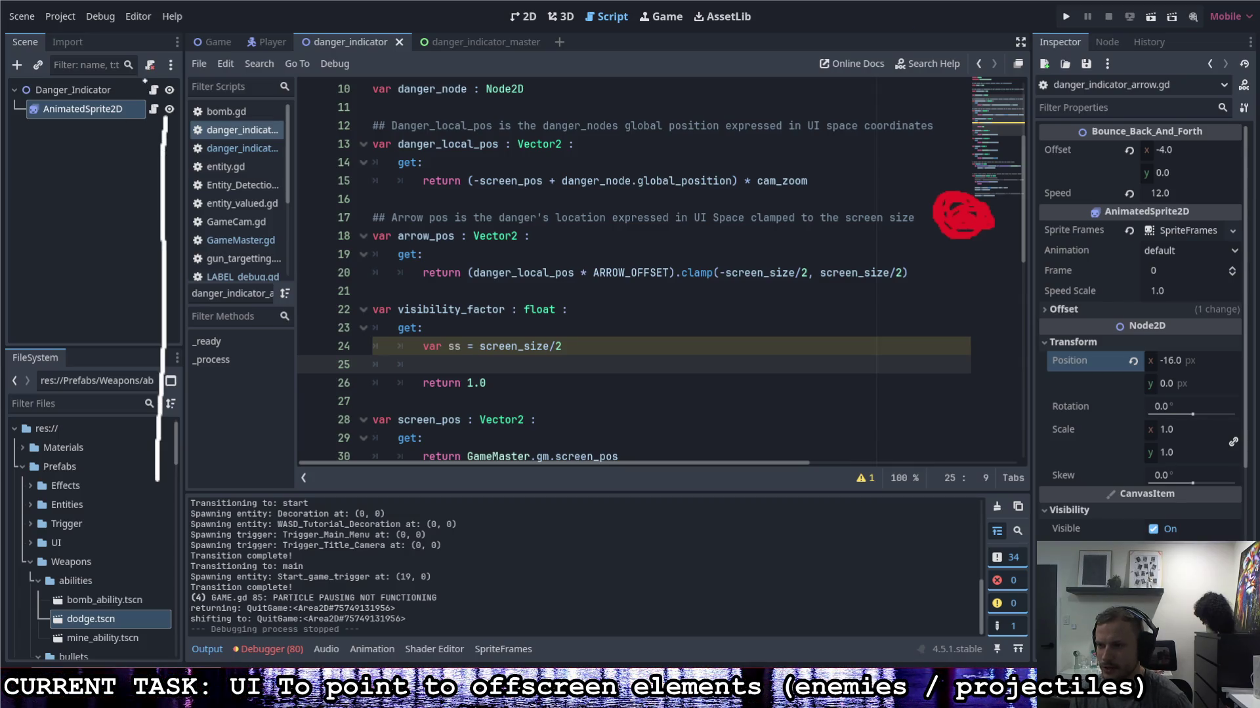
mouse_move(165, 118)
left_mouse_down()
mouse_move(574, 121)
mouse_move(551, 419)
mouse_move(155, 485)
left_mouse_up()
left_click_drag(360, 285, 359, 316)
left_click_drag(346, 302, 365, 301)
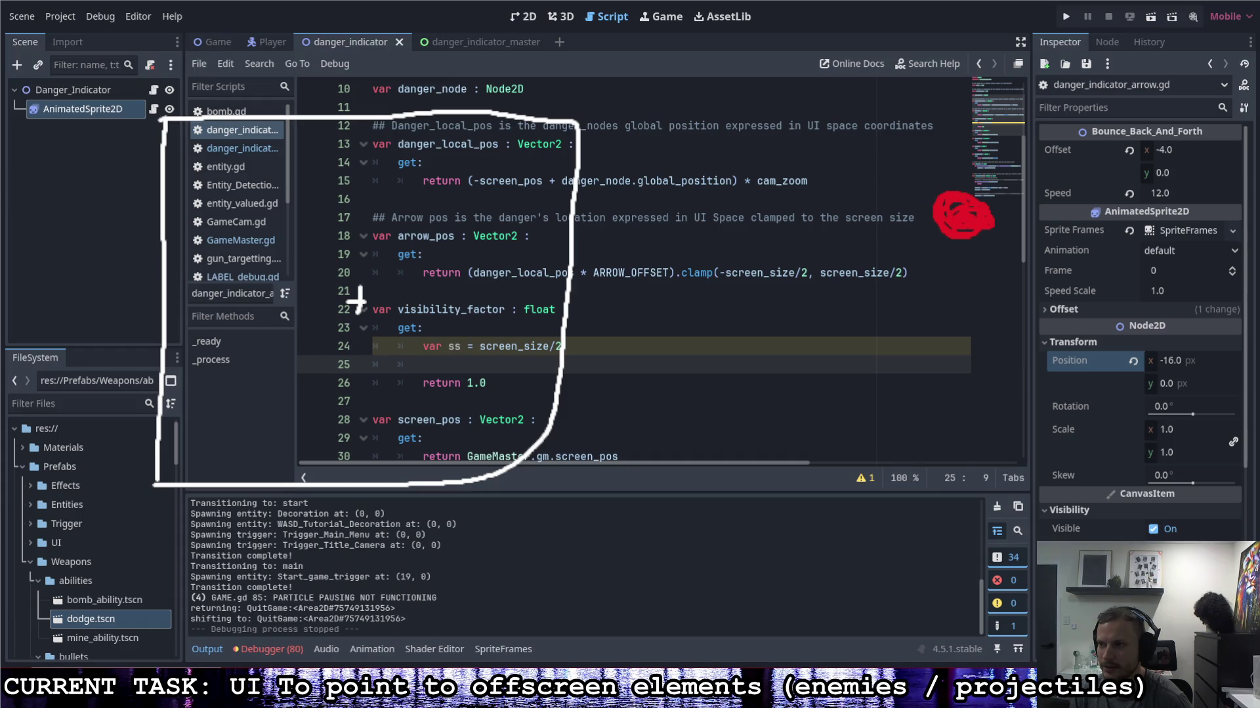
left_click_drag(358, 301, 959, 214)
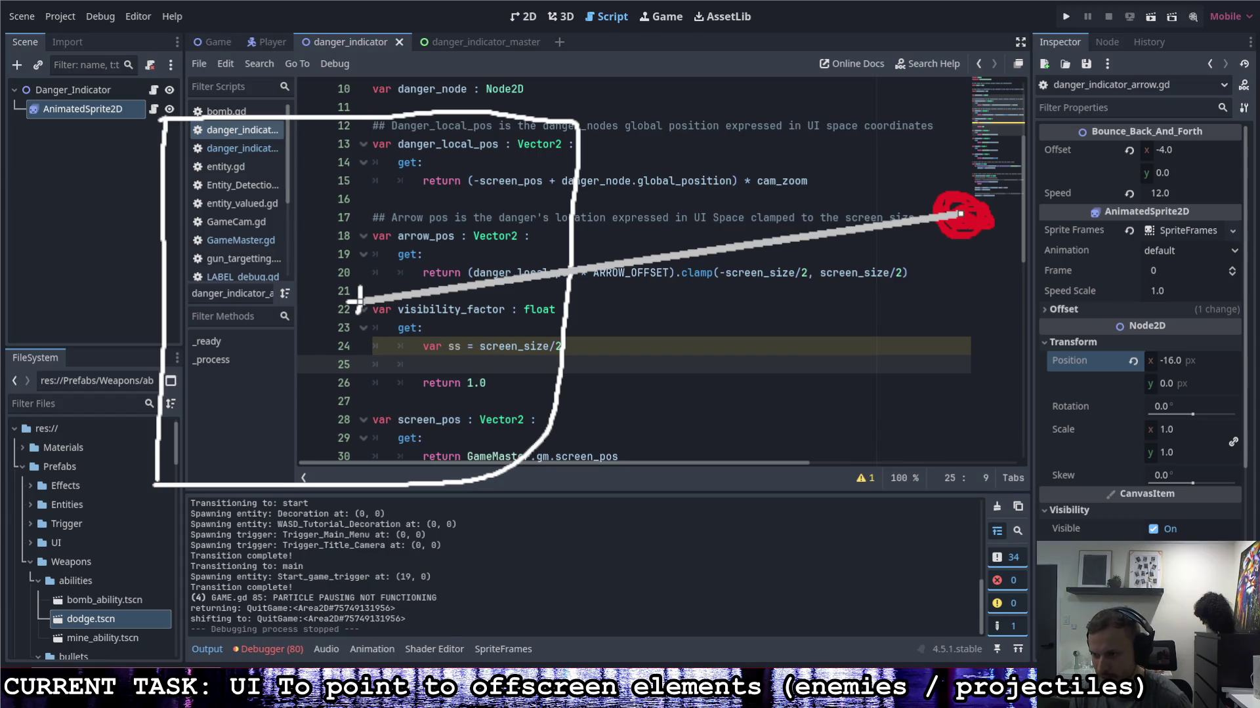
left_click_drag(959, 213, 960, 214)
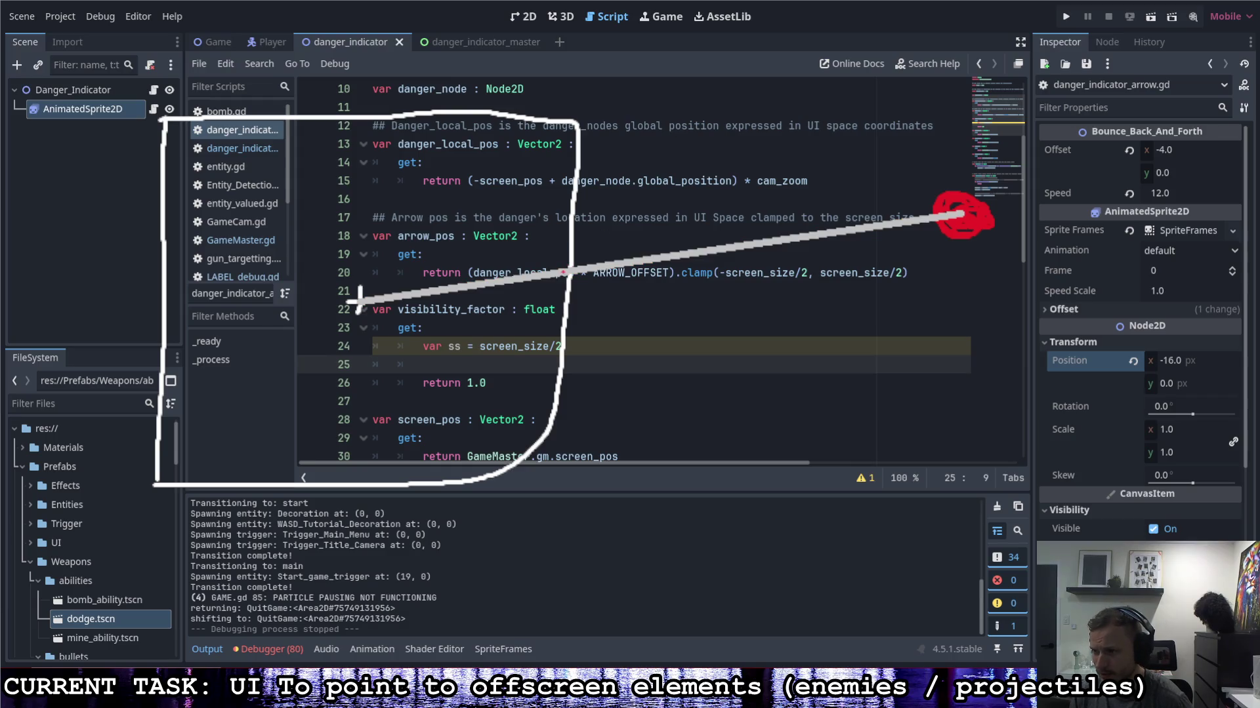
mouse_move(564, 271)
left_mouse_down()
mouse_move(536, 249)
mouse_move(500, 282)
mouse_move(539, 308)
mouse_move(565, 275)
left_mouse_up()
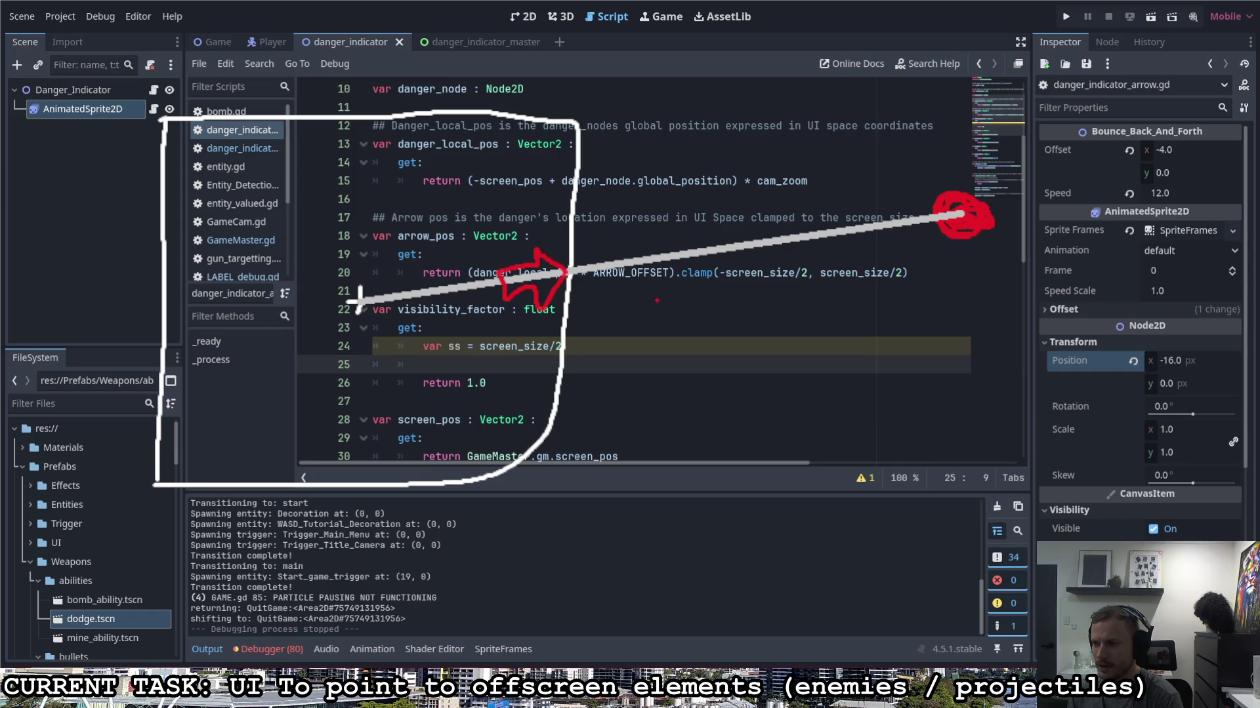
mouse_move(643, 293)
left_mouse_down()
mouse_move(646, 314)
mouse_move(670, 296)
mouse_move(696, 307)
mouse_move(672, 326)
left_mouse_up()
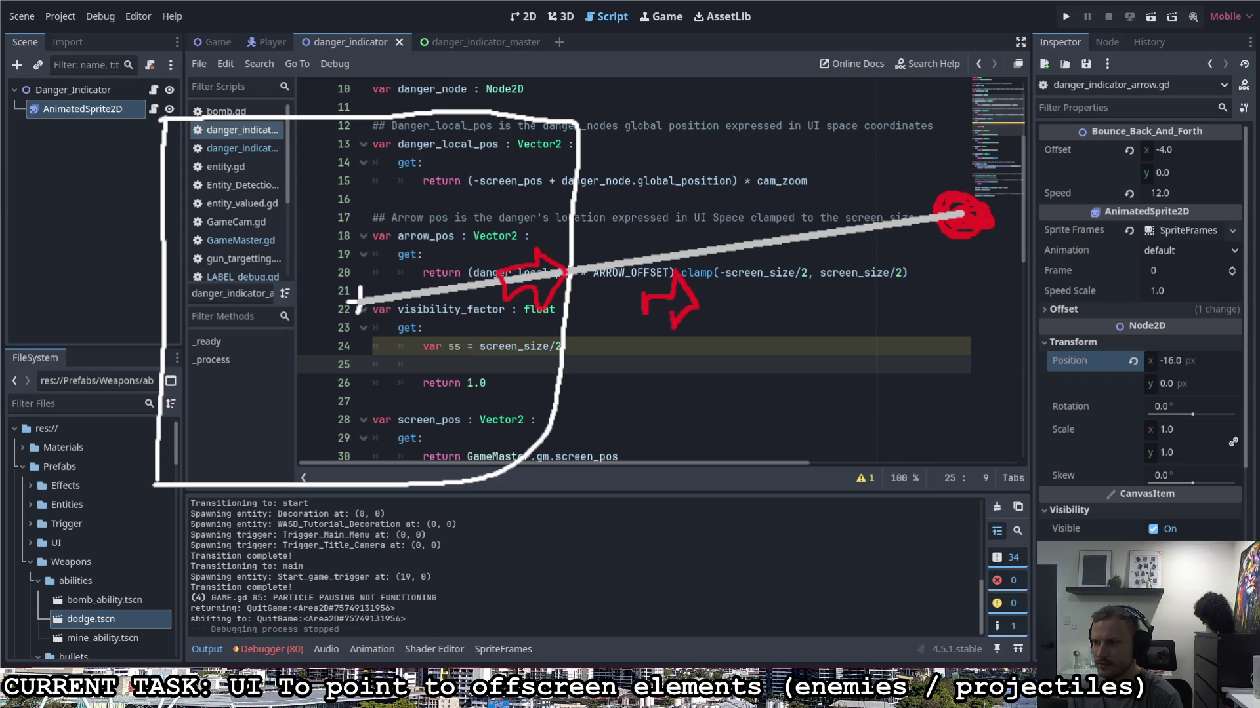
left_click(641, 324)
key("ctrl+z")
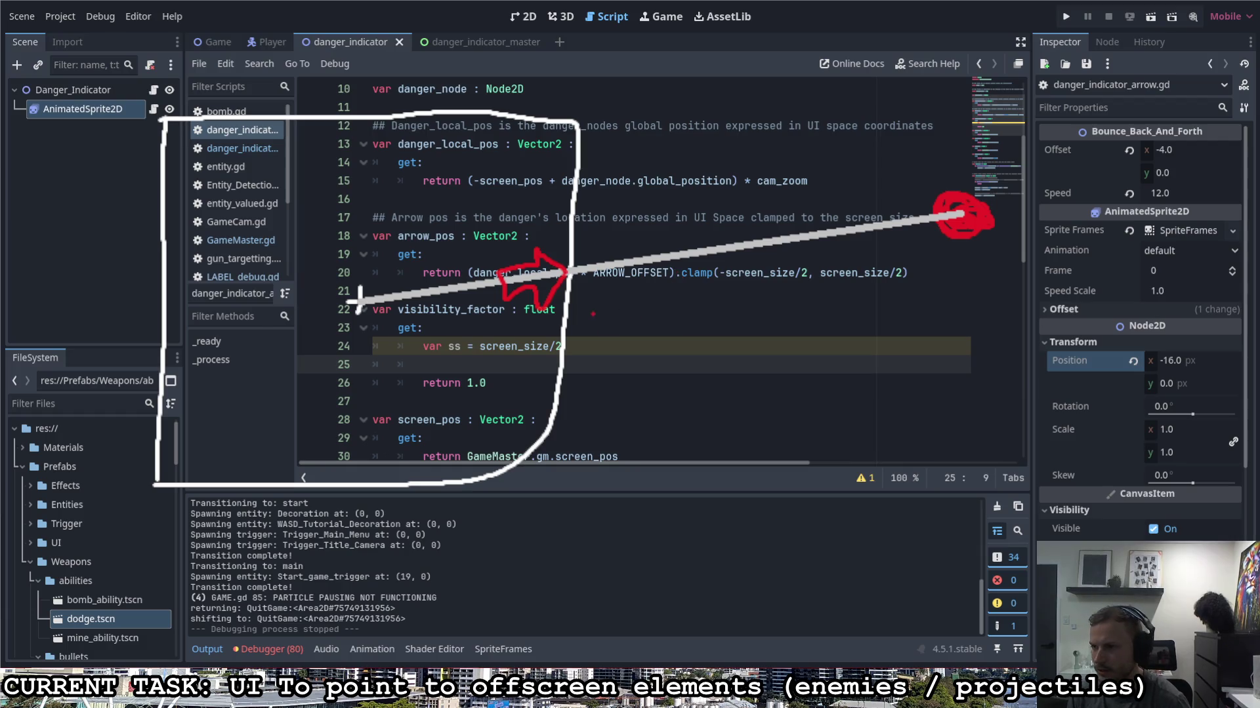
mouse_move(561, 309)
left_mouse_down()
mouse_move(552, 335)
mouse_move(563, 326)
mouse_move(518, 336)
mouse_move(547, 331)
left_mouse_up()
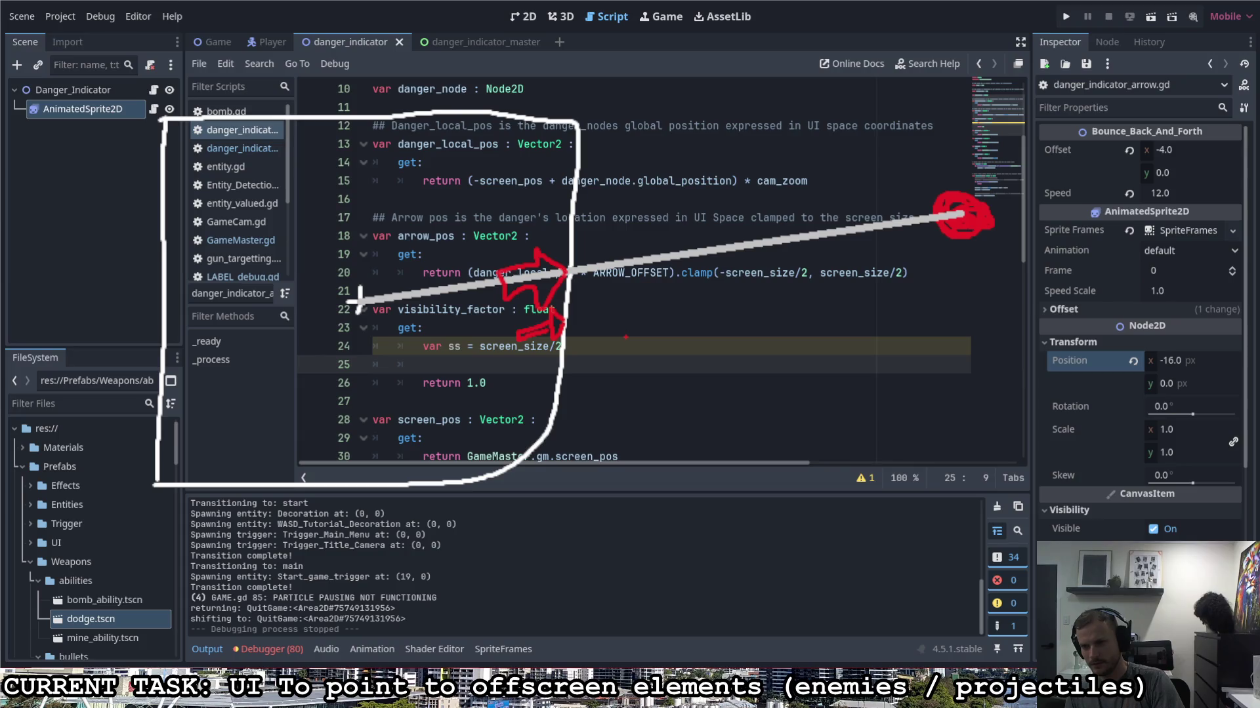
key("ctrl+z")
key("ctrl+z")
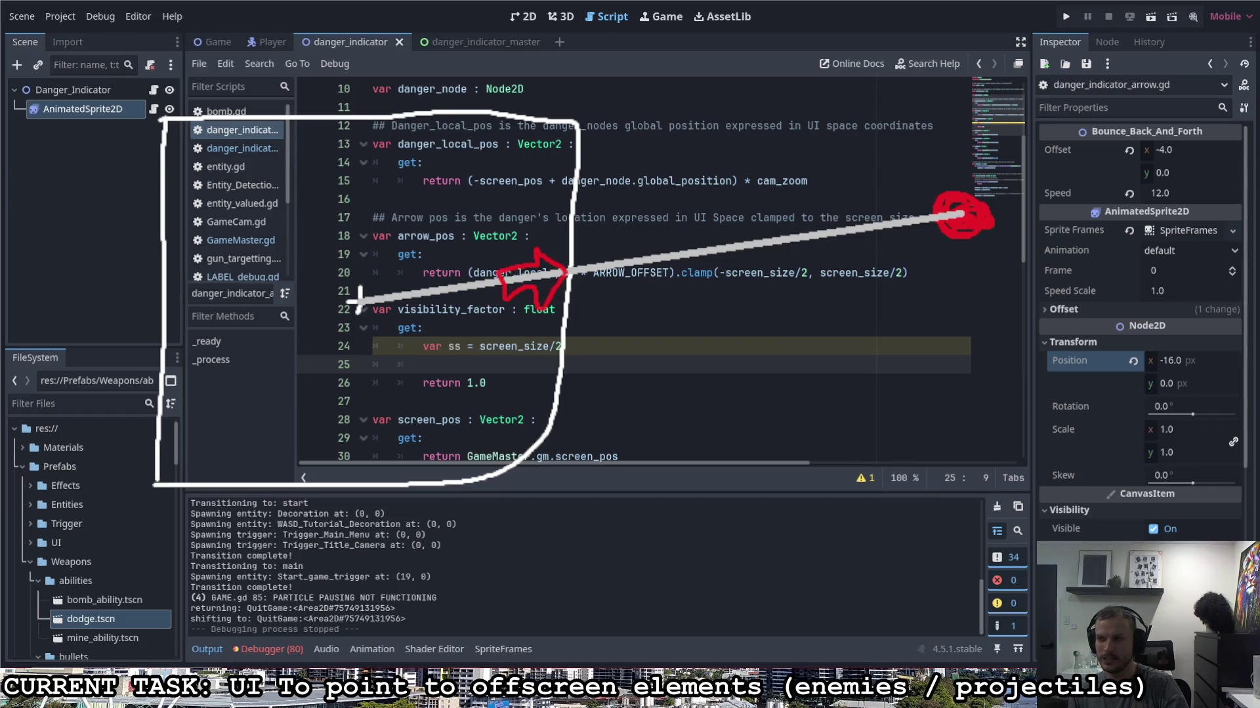
key("ctrl+z")
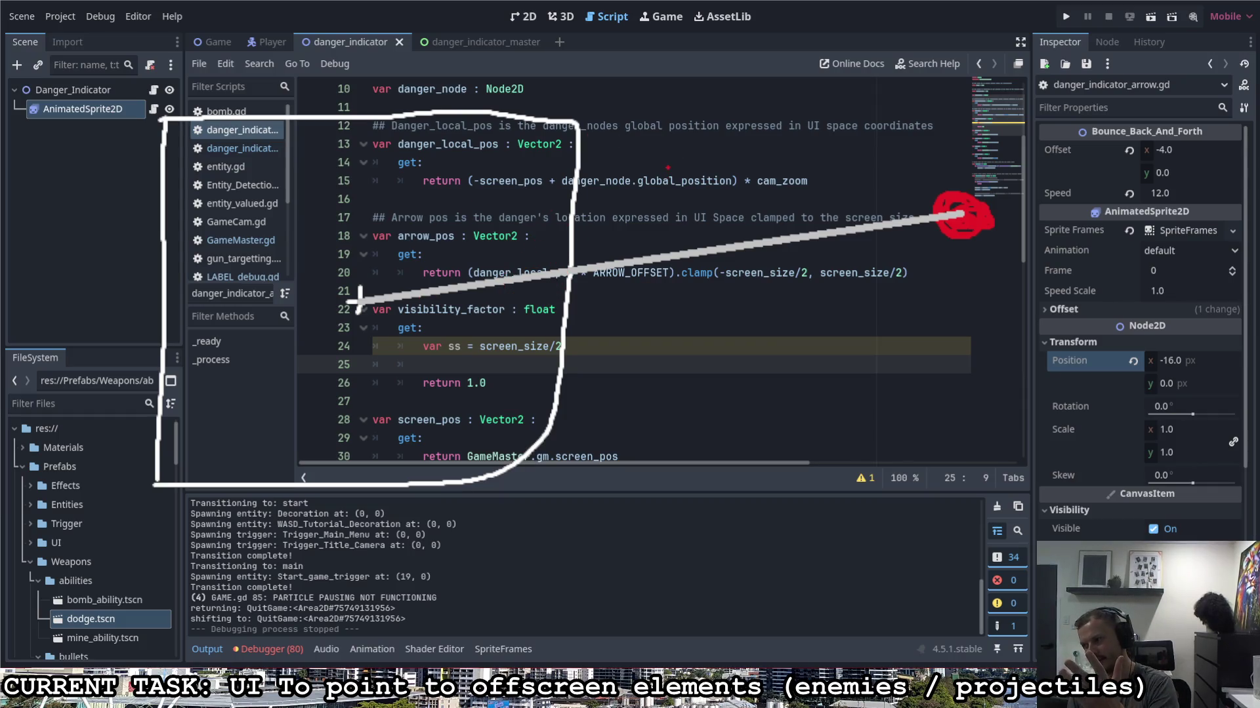
key("ctrl+z")
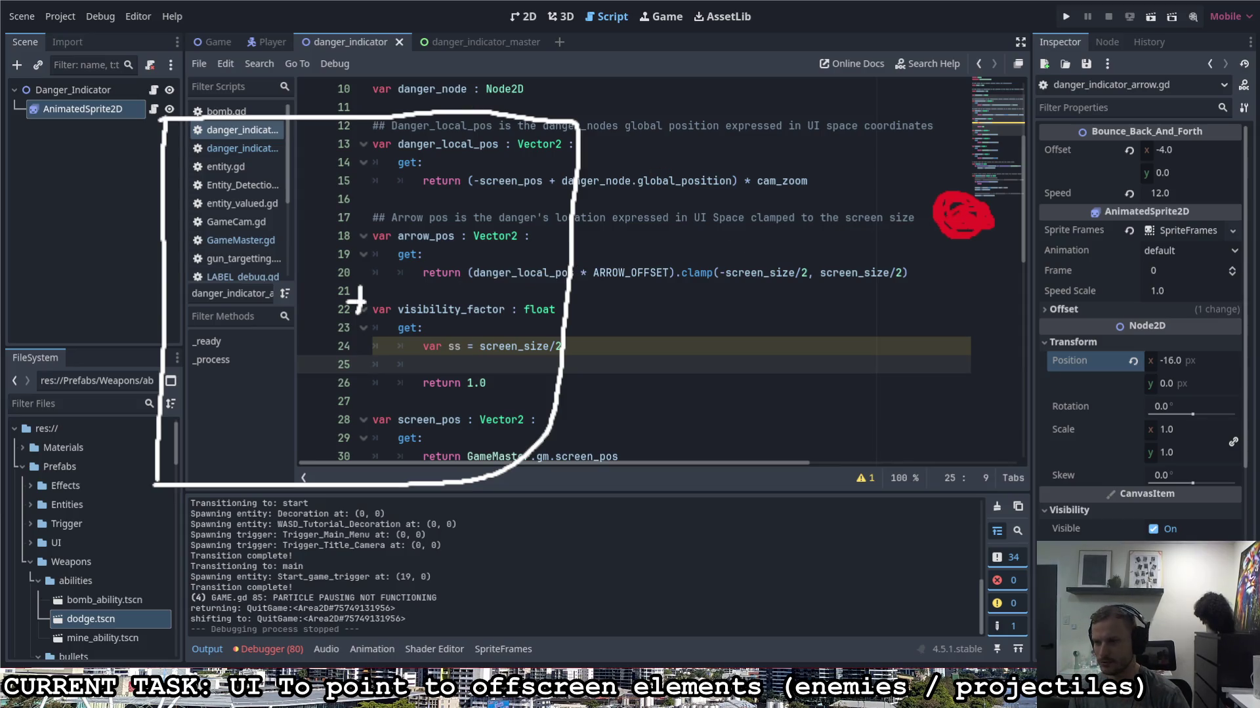
key("ctrl+z")
key("ctrl+z")
key("ctrl+z")
key("ctrl+z")
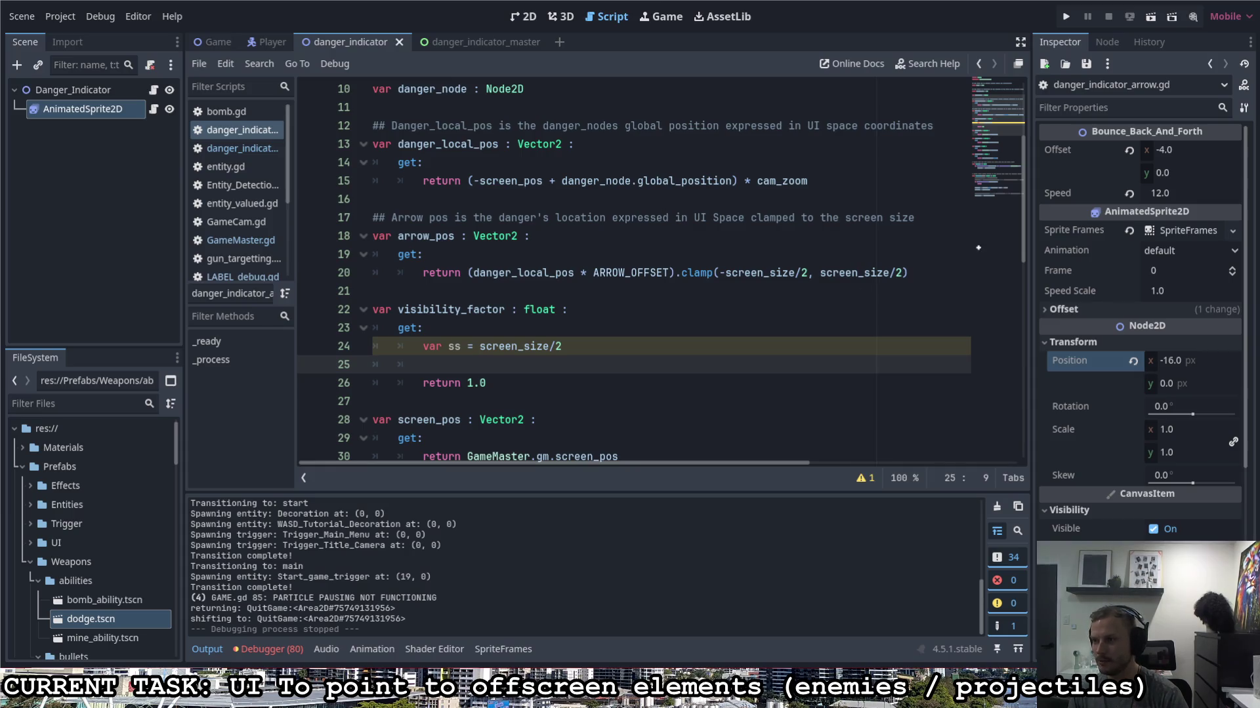
left_click_drag(1011, 184, 1005, 187)
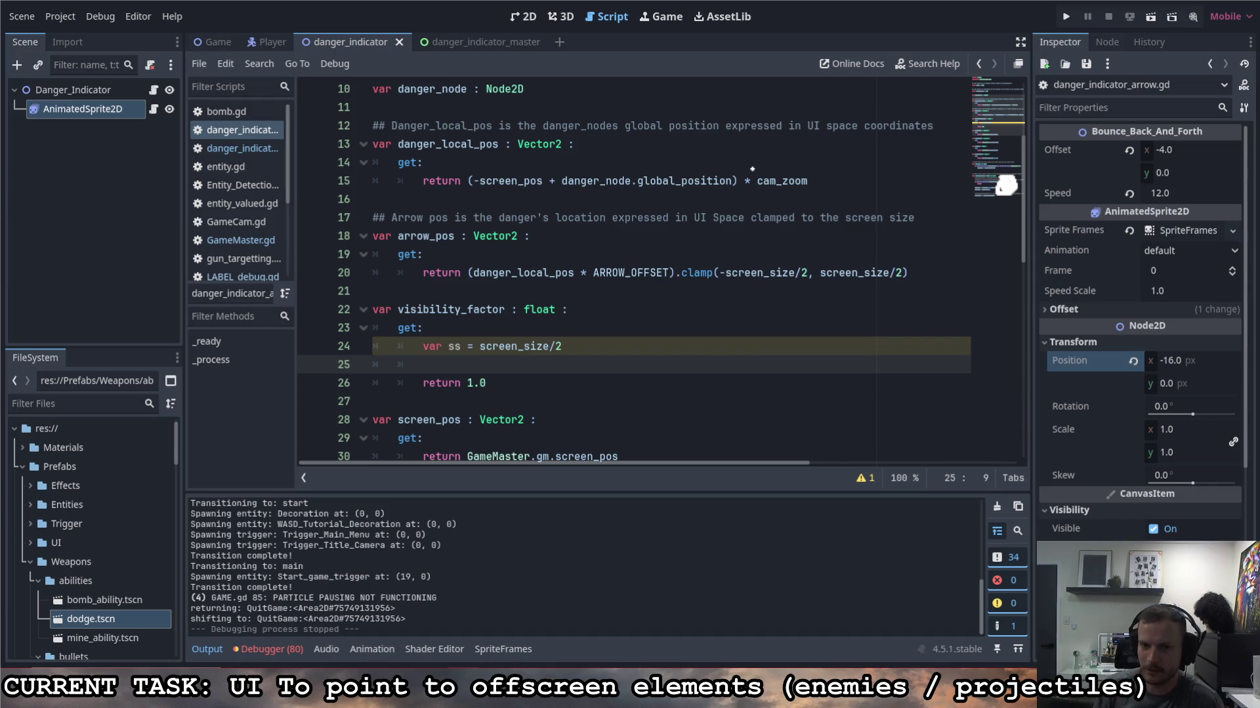
left_click(679, 346)
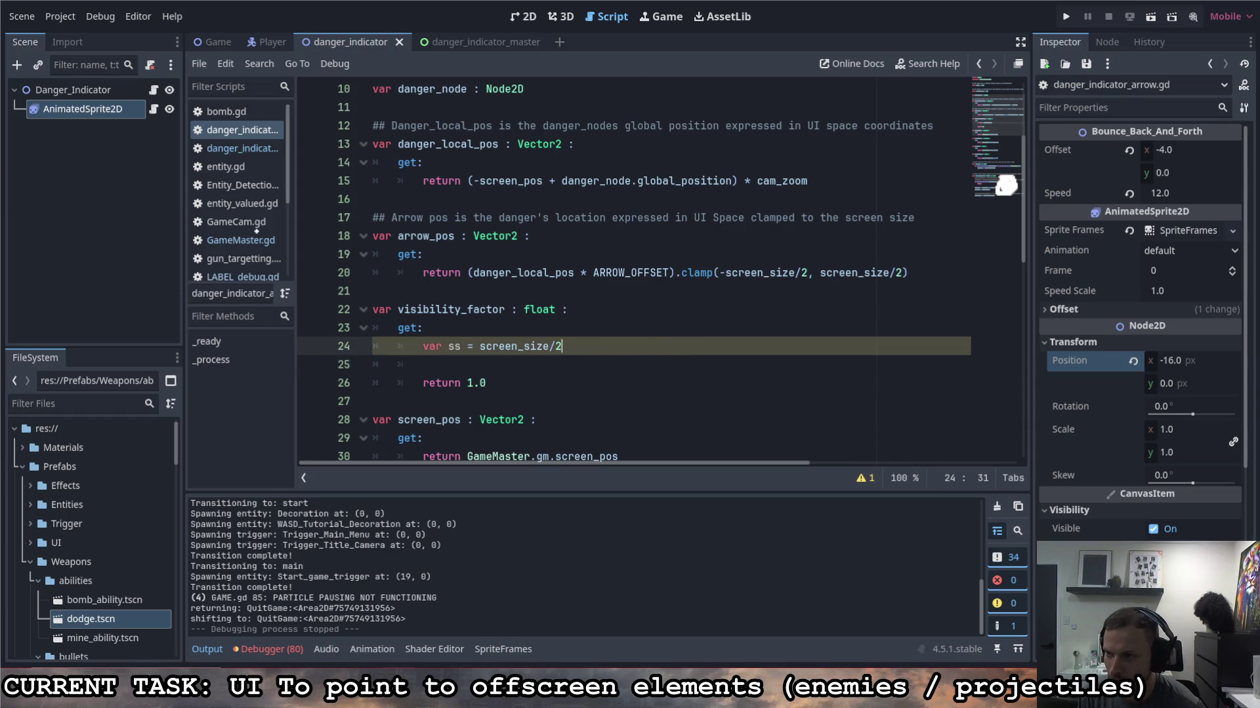
mouse_move(232, 251)
left_mouse_down()
mouse_move(237, 419)
mouse_move(387, 259)
mouse_move(466, 372)
mouse_move(238, 415)
left_mouse_up()
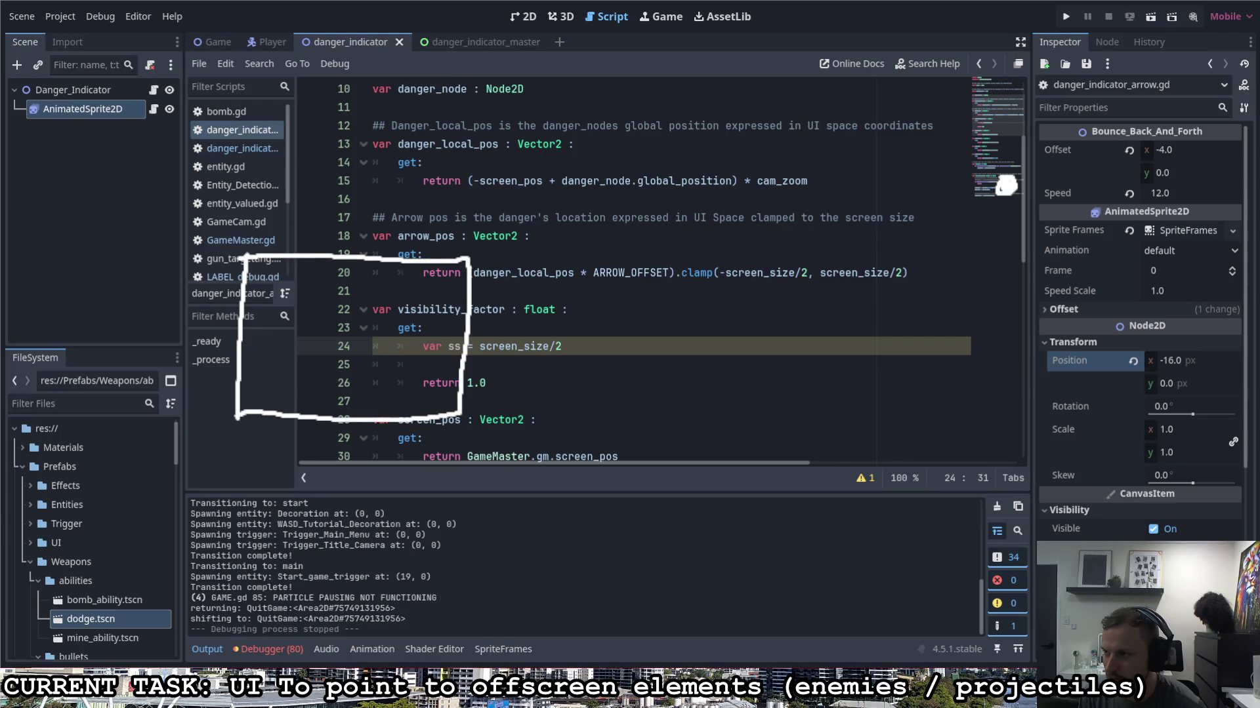
Step: Sketch in red the SS screen width and cr camera resolution with arrows, then run the project
key("r")
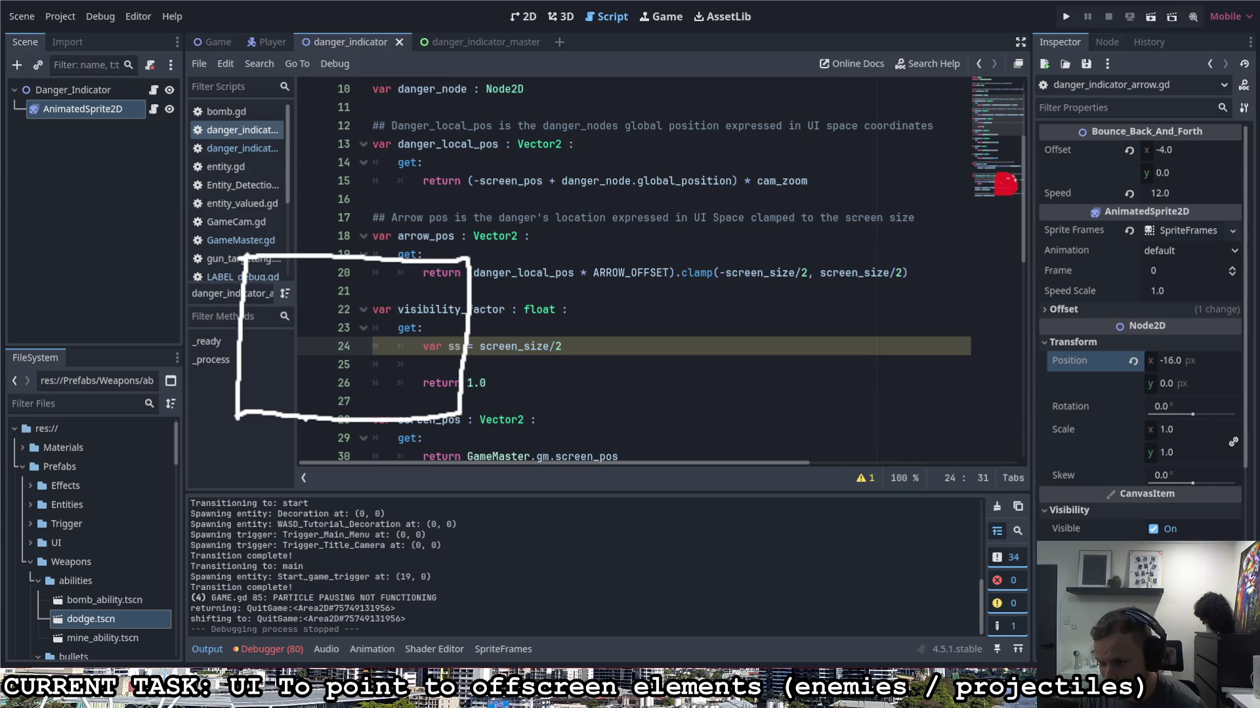
mouse_move(306, 428)
left_mouse_down()
mouse_move(288, 446)
mouse_move(317, 441)
mouse_move(288, 436)
mouse_move(433, 438)
mouse_move(463, 453)
left_mouse_up()
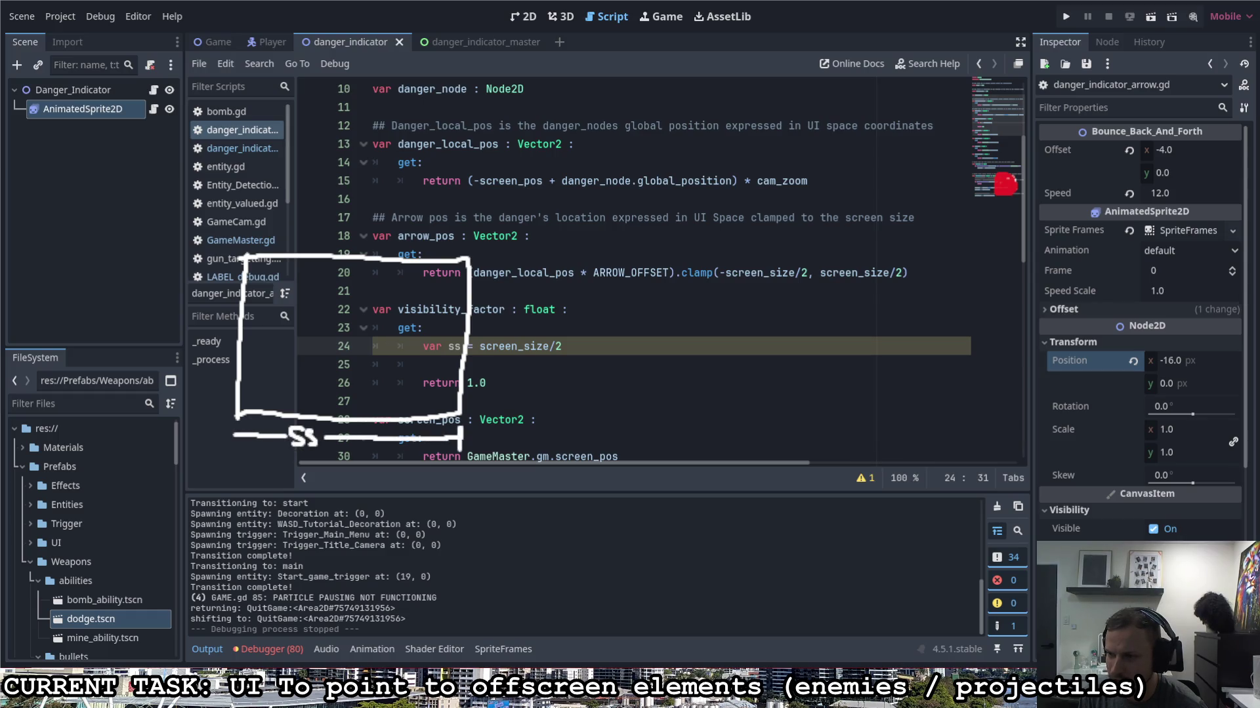
left_click_drag(243, 449, 246, 418)
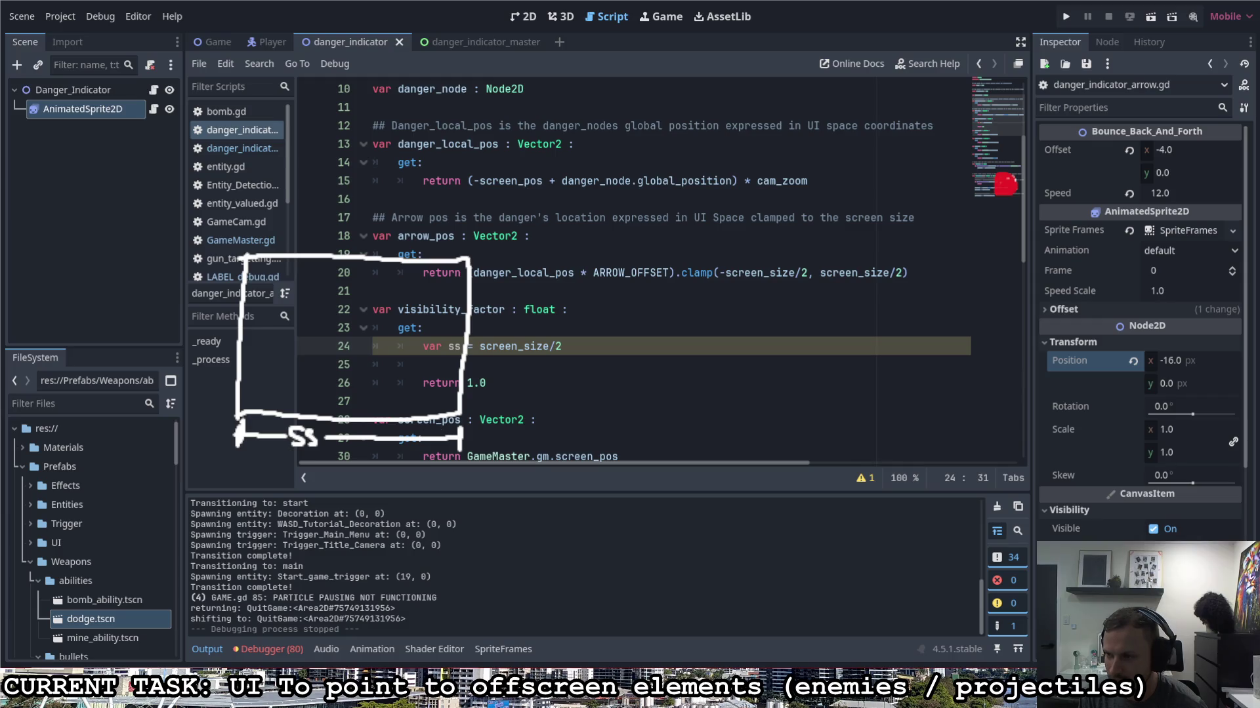
mouse_move(293, 494)
left_mouse_down()
mouse_move(282, 503)
mouse_move(297, 508)
left_mouse_up()
mouse_move(301, 510)
left_mouse_down()
mouse_move(324, 498)
mouse_move(225, 502)
left_mouse_up()
left_click_drag(225, 502, 246, 512)
left_click_drag(323, 502, 482, 502)
mouse_move(461, 492)
left_mouse_down()
mouse_move(482, 501)
mouse_move(464, 513)
left_mouse_up()
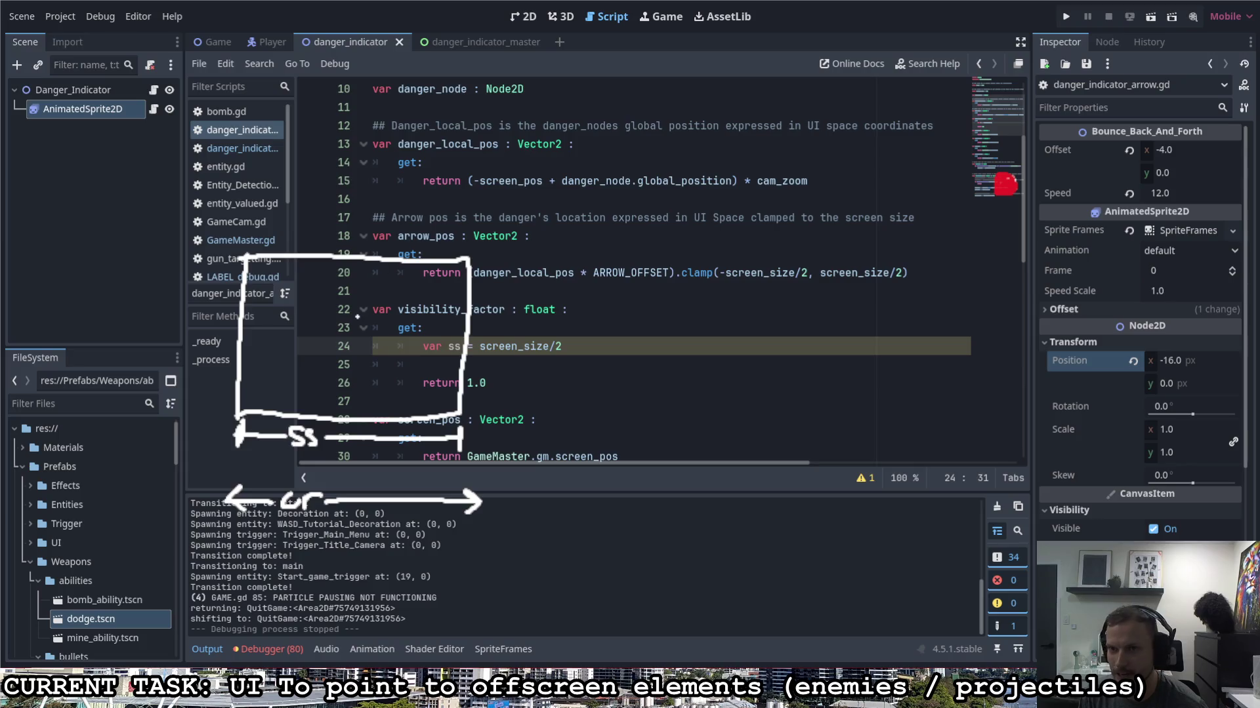
key("F5")
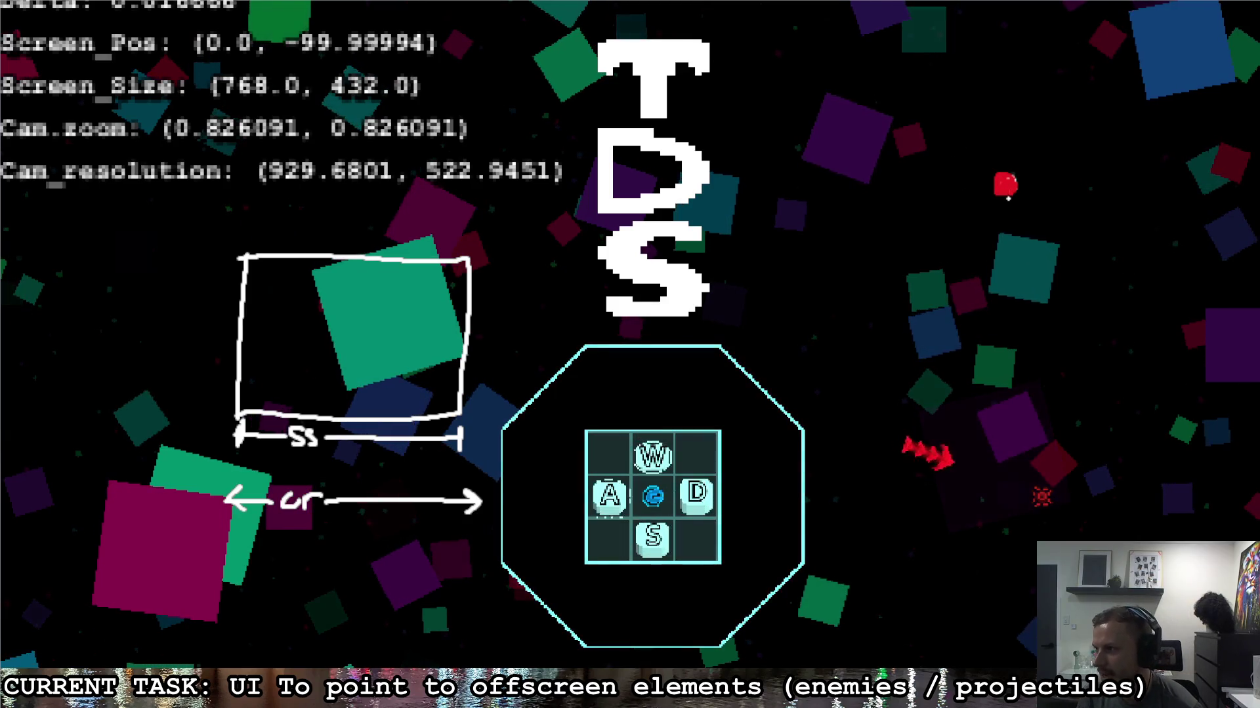
Step: Label the danger dot (x, y) and draw a note from the camera zoom readout to it
mouse_move(938, 214)
left_mouse_down()
mouse_move(940, 248)
mouse_move(968, 232)
mouse_move(970, 244)
left_mouse_up()
mouse_move(979, 246)
left_mouse_down()
mouse_move(1023, 228)
mouse_move(1018, 279)
left_mouse_up()
left_click_drag(1038, 252, 1048, 261)
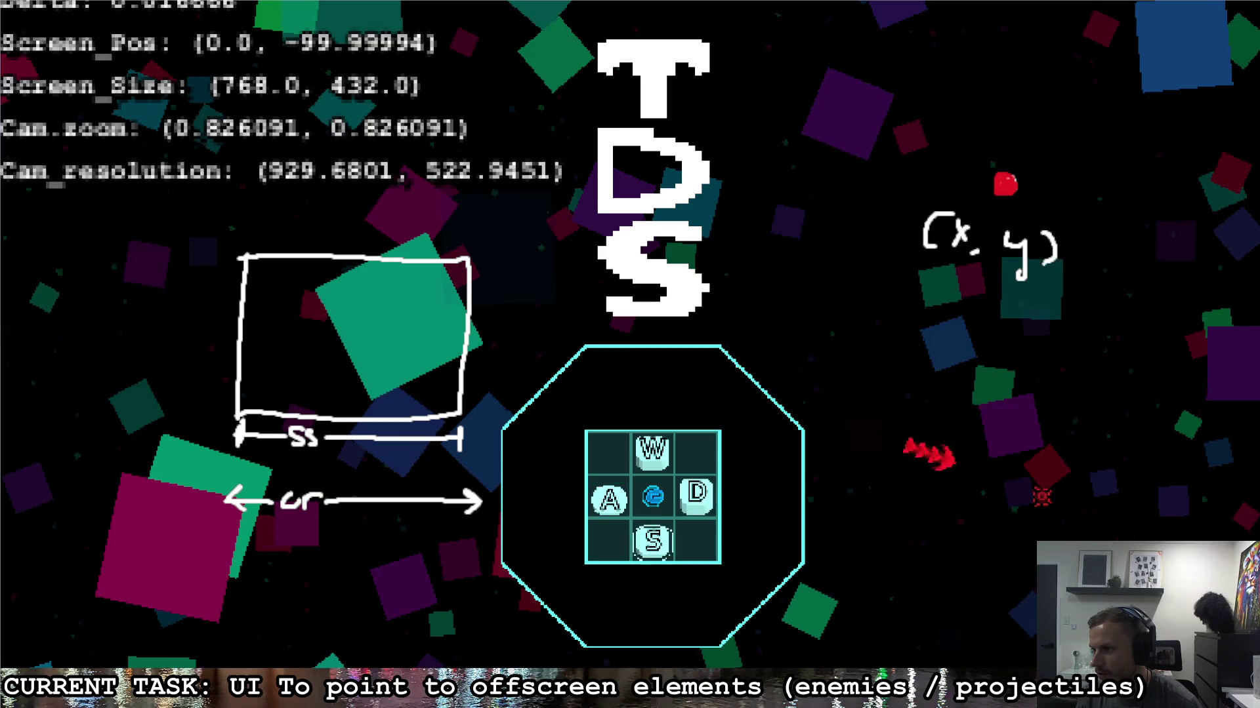
mouse_move(145, 155)
left_mouse_down()
mouse_move(134, 164)
mouse_move(171, 165)
mouse_move(155, 175)
mouse_move(968, 214)
left_mouse_up()
mouse_move(157, 135)
left_mouse_down()
mouse_move(859, 183)
mouse_move(959, 178)
left_mouse_up()
mouse_move(919, 164)
left_mouse_down()
mouse_move(960, 178)
mouse_move(915, 188)
left_mouse_up()
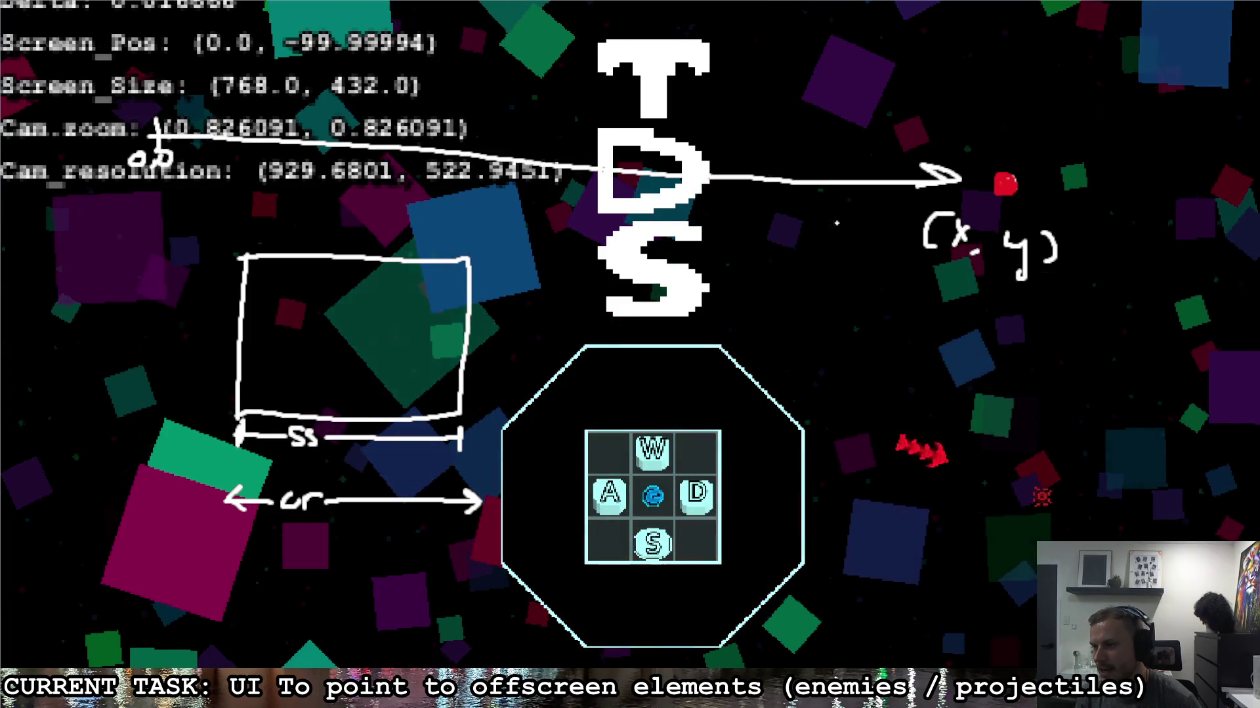
left_click_drag(1089, 257, 1007, 319)
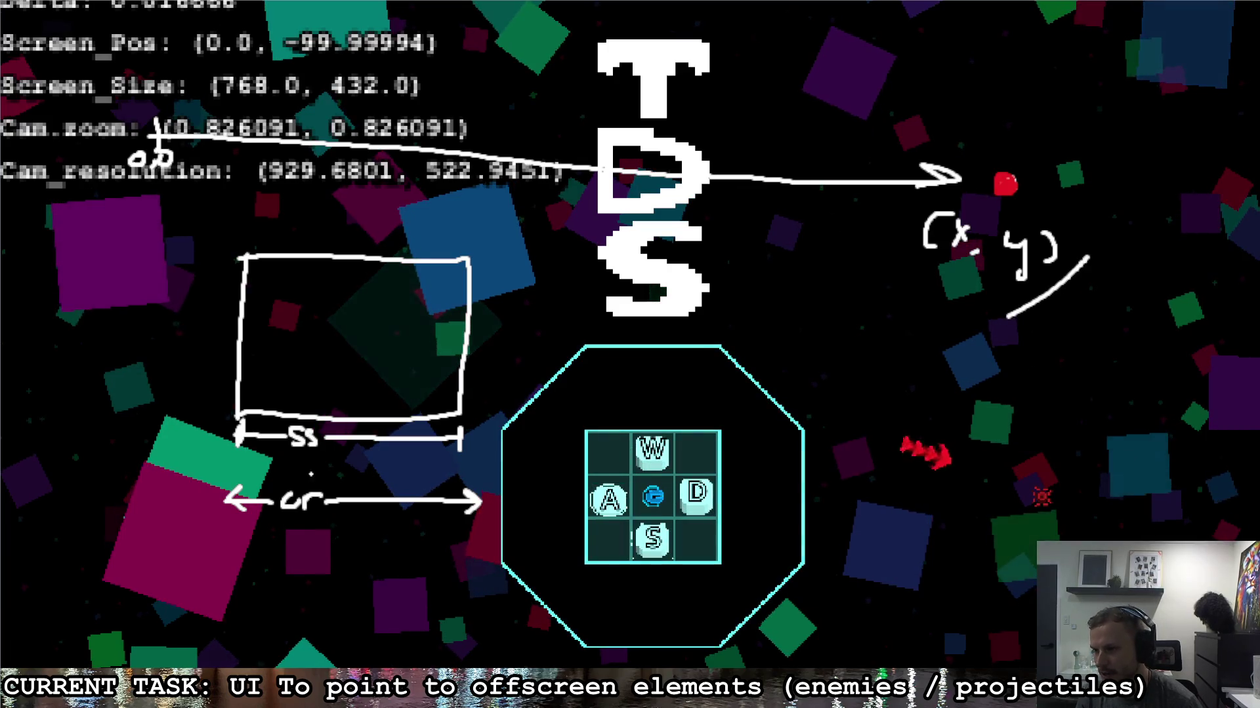
Step: Underline cr, write /cz, cross the box centre, arrow toward the logo, then clear all annotations
mouse_move(279, 518)
left_mouse_down()
mouse_move(323, 517)
mouse_move(288, 572)
mouse_move(327, 555)
mouse_move(339, 575)
left_mouse_up()
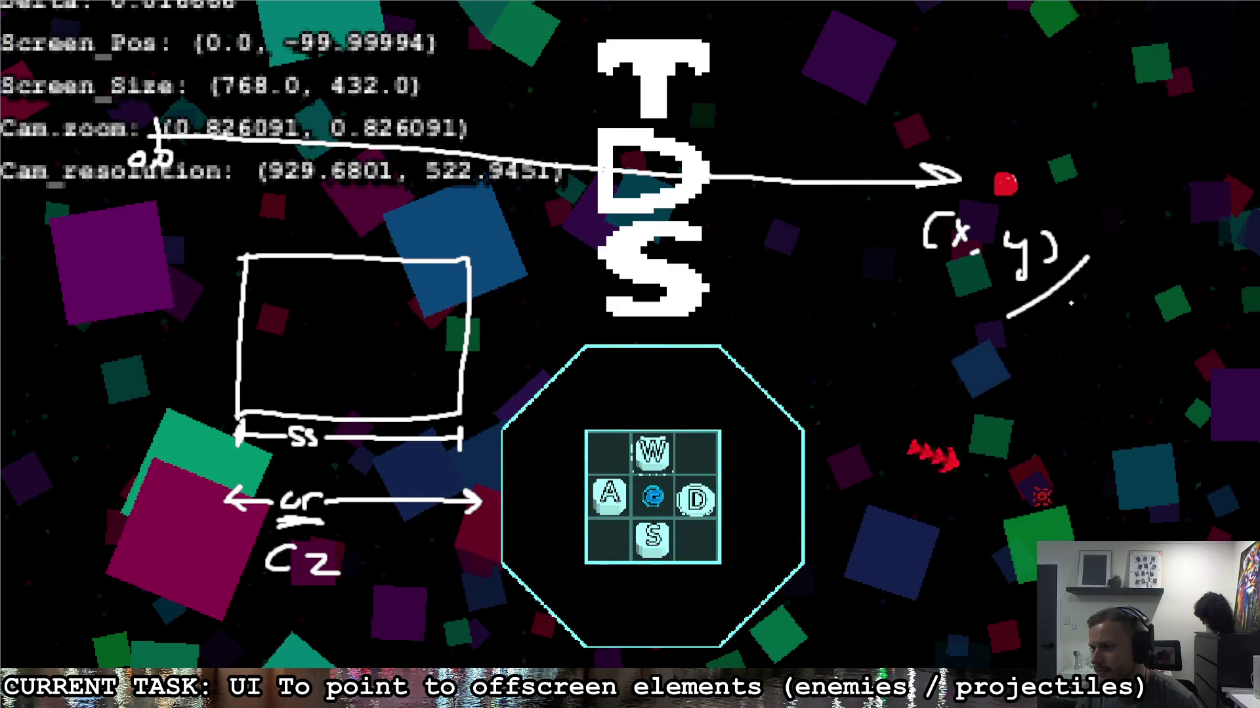
mouse_move(1075, 305)
left_mouse_down()
mouse_move(1075, 329)
mouse_move(1125, 330)
left_mouse_up()
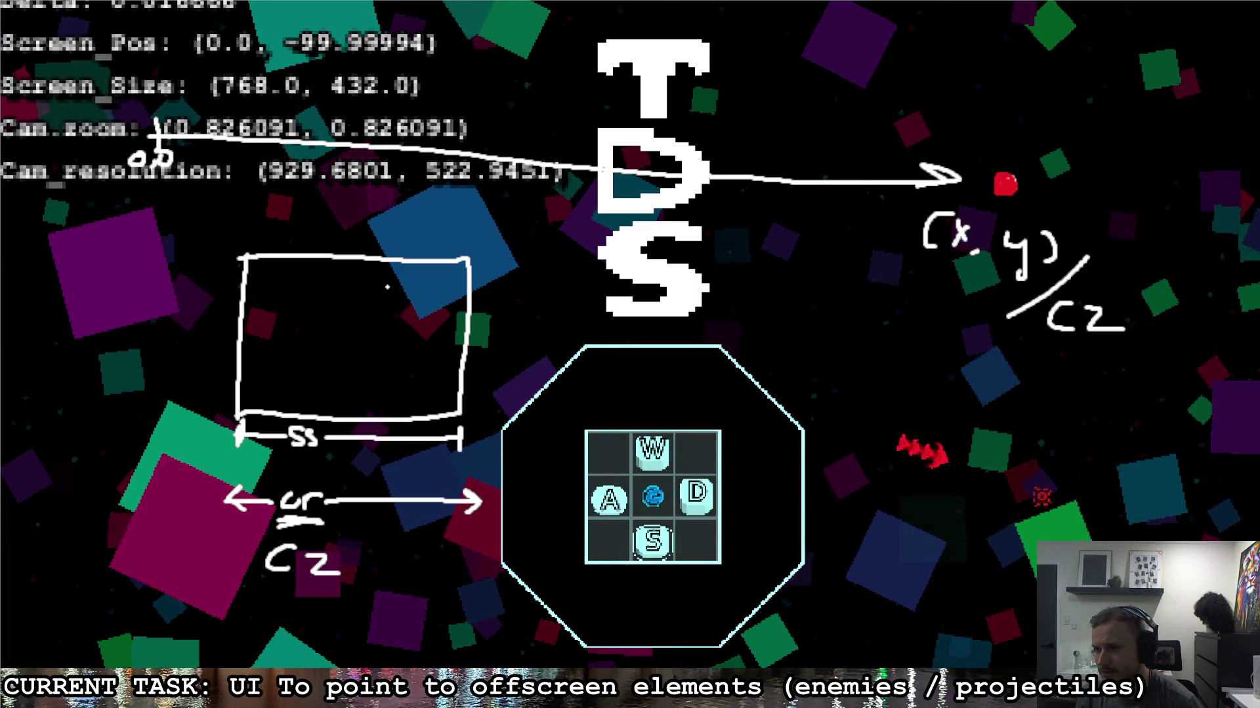
left_click_drag(342, 327, 341, 355)
left_click_drag(332, 346, 365, 345)
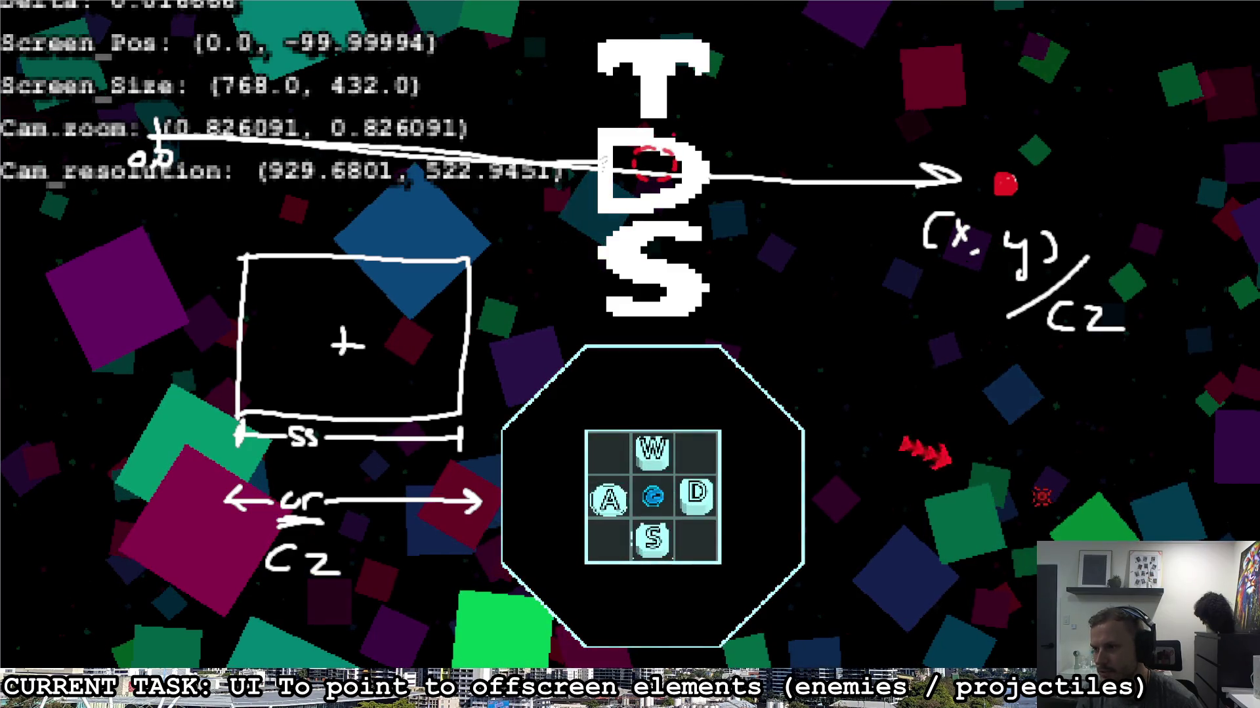
mouse_move(988, 161)
left_mouse_down()
mouse_move(741, 140)
mouse_move(760, 155)
left_mouse_up()
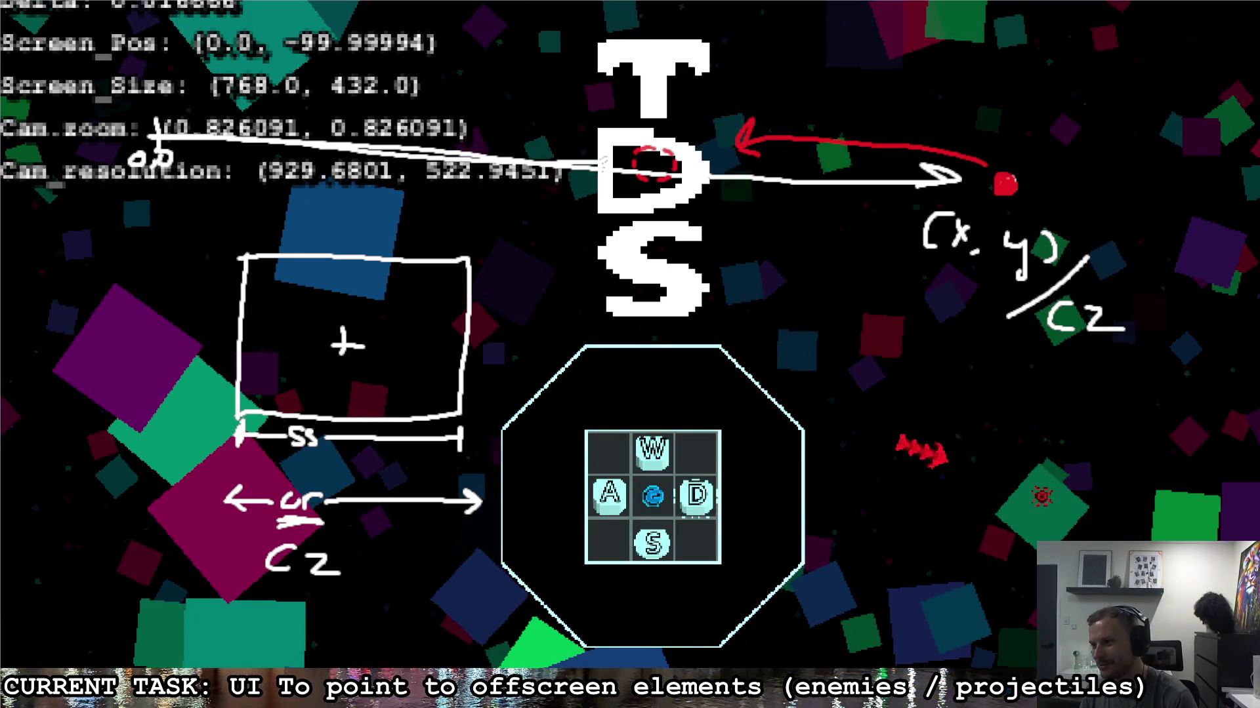
key("ctrl+a")
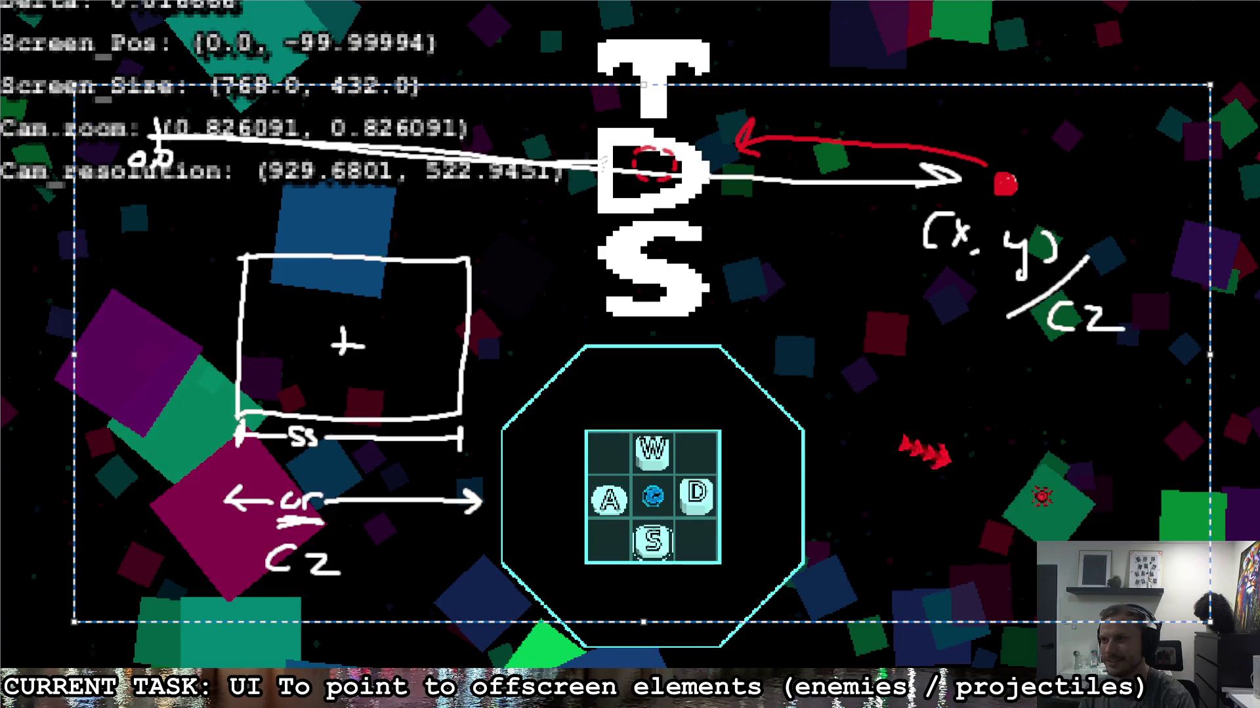
key("Delete")
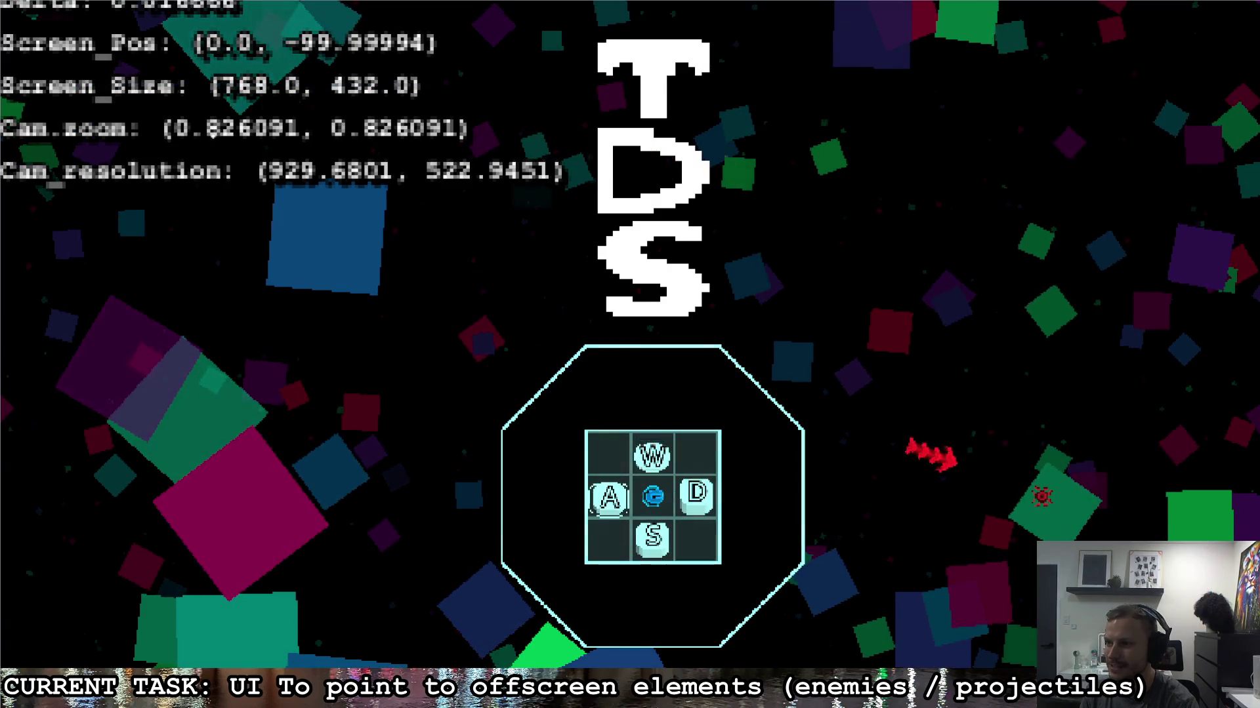
mouse_move(138, 117)
left_mouse_down()
mouse_move(66, 144)
mouse_move(328, 223)
mouse_move(420, 157)
left_mouse_up()
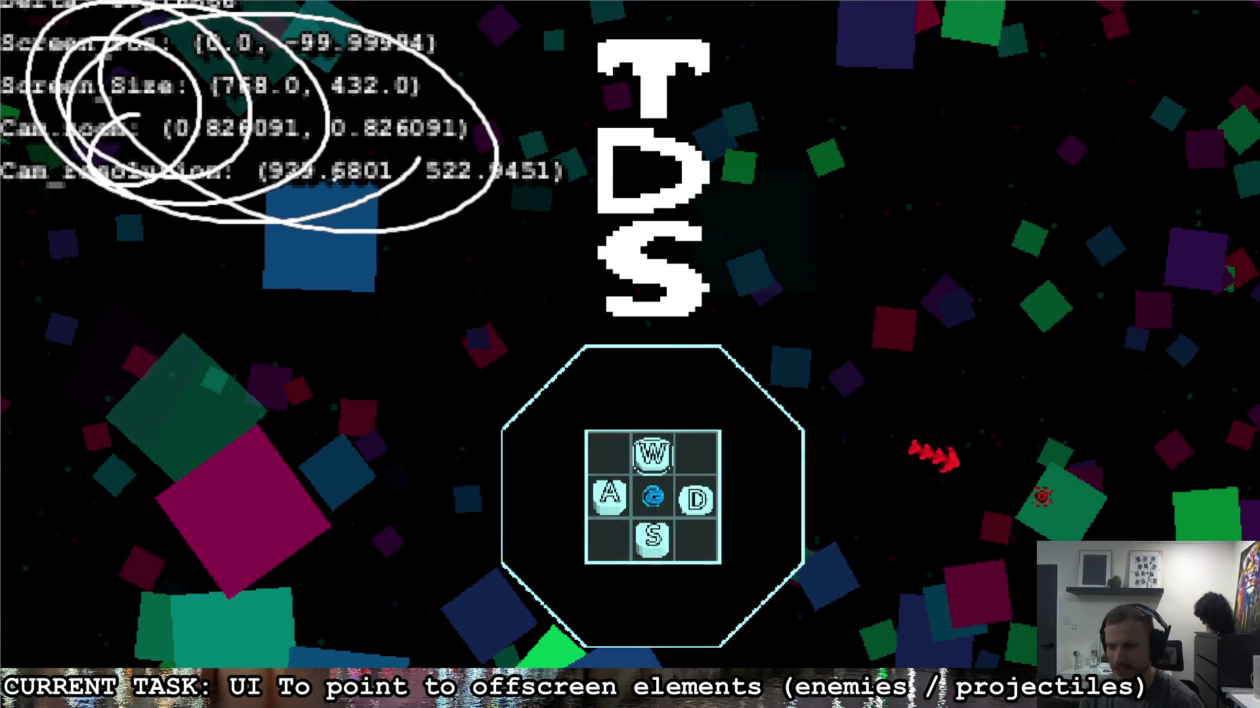
key("ctrl+z")
left_click_drag(14, 192, 492, 234)
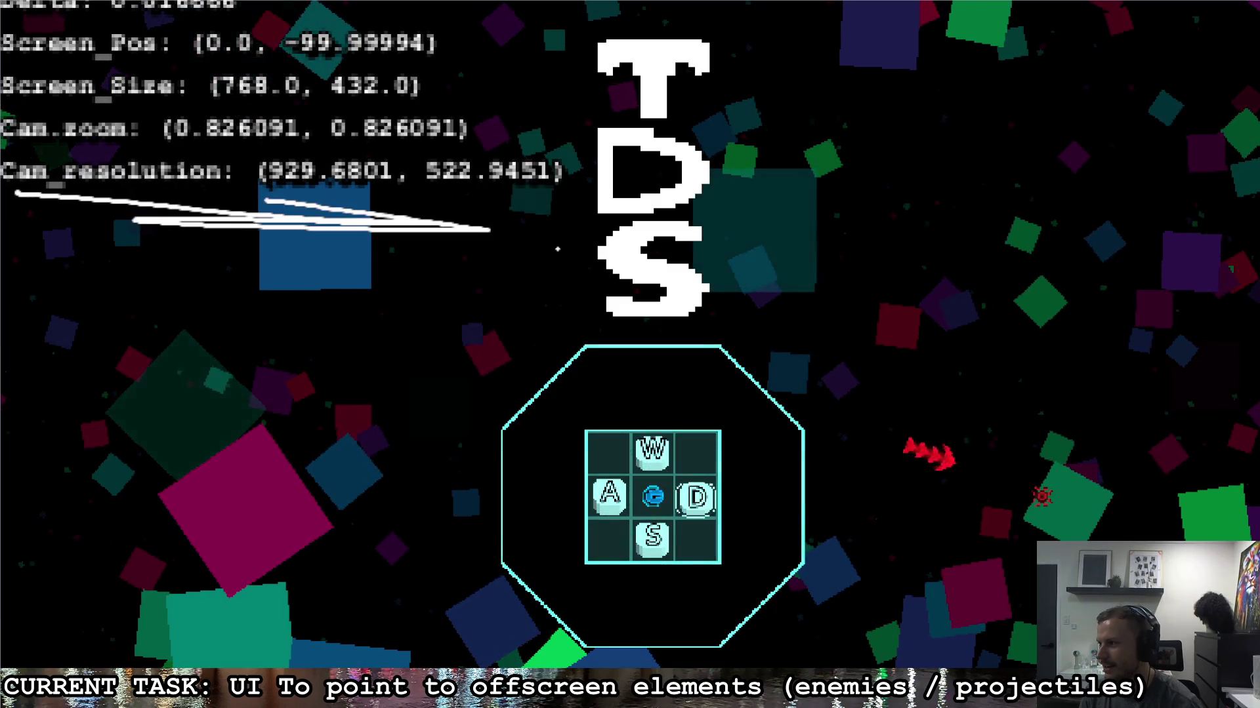
key("ctrl+z")
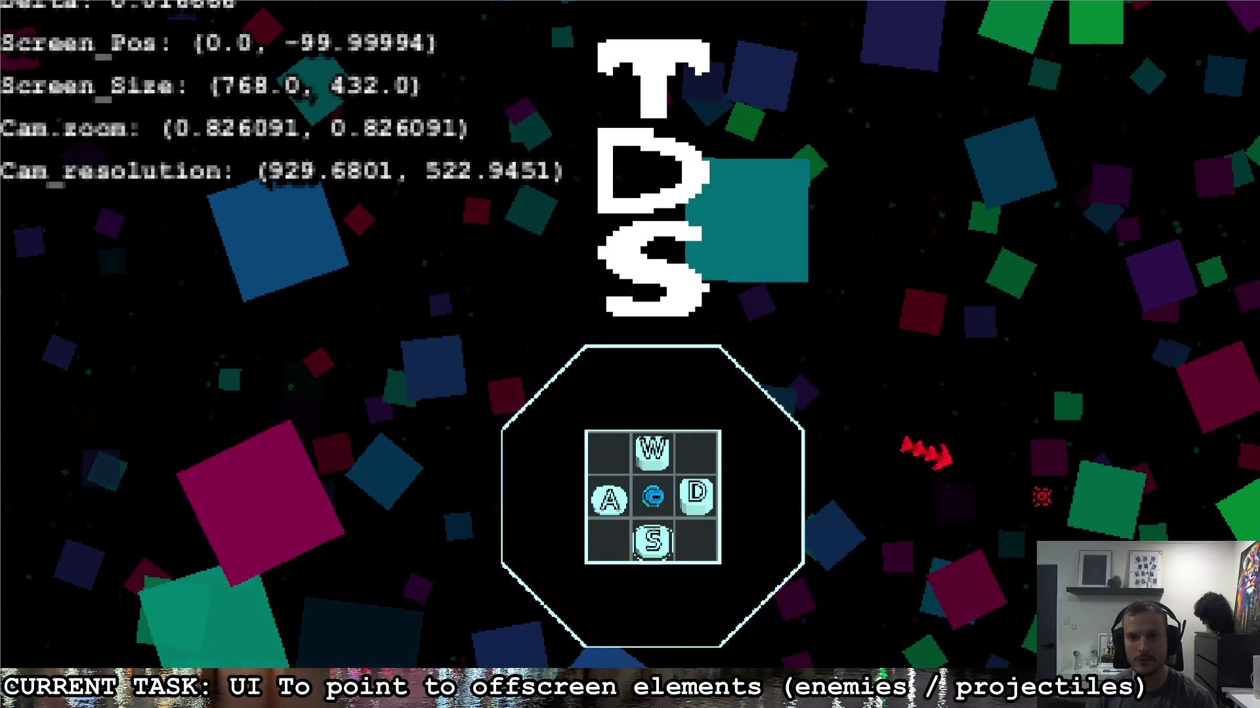
key("a")
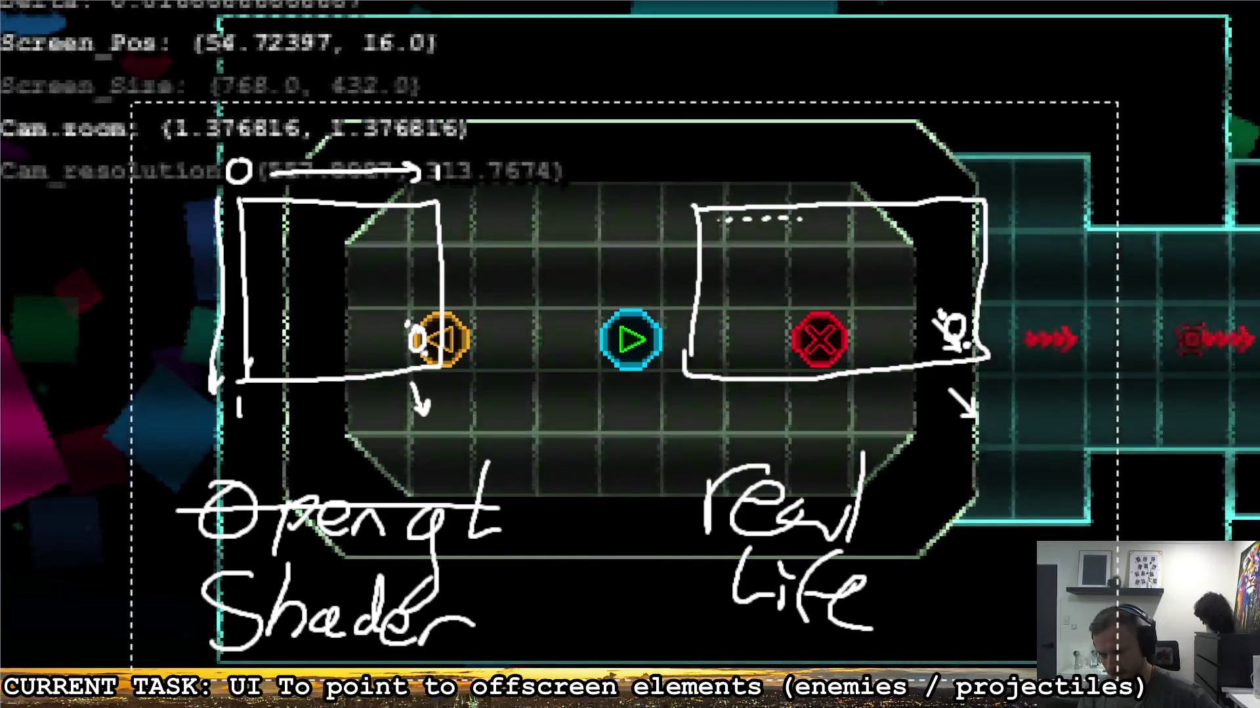
Step: Delete the selected Shader and Real Life annotation drawings
key("Delete")
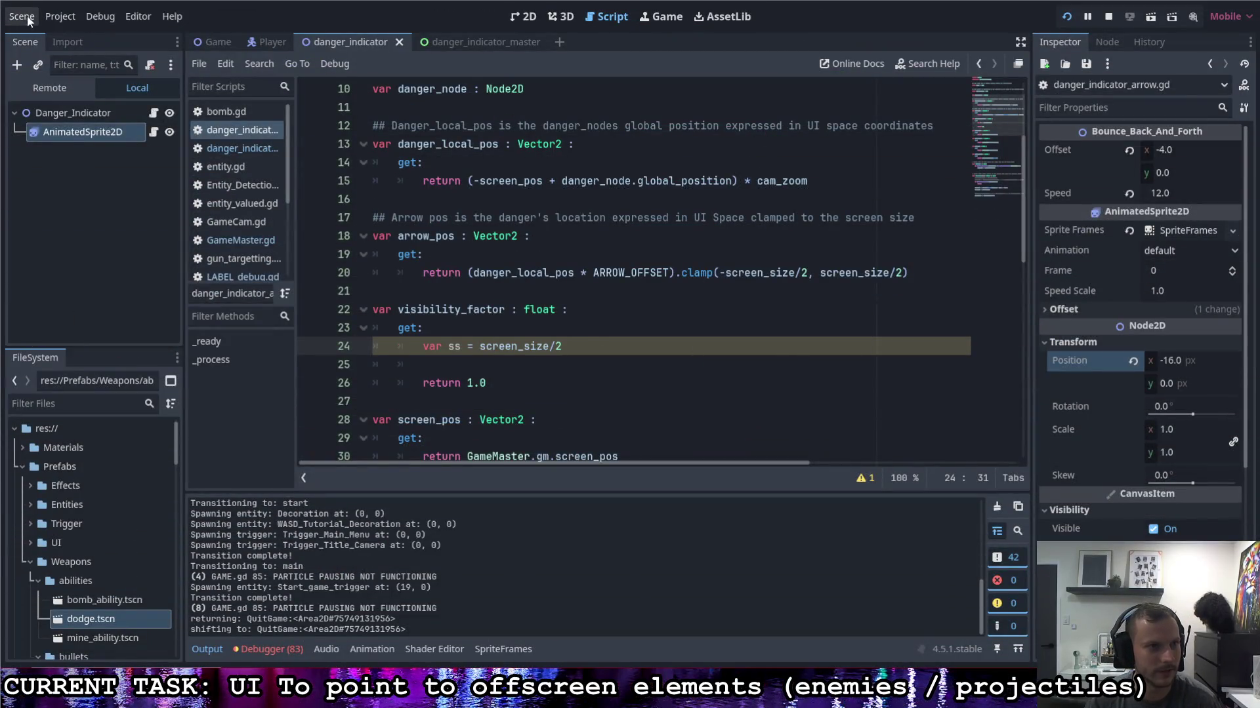
Step: Open Project Settings from the Project menu
left_click(26, 17)
left_click(68, 37)
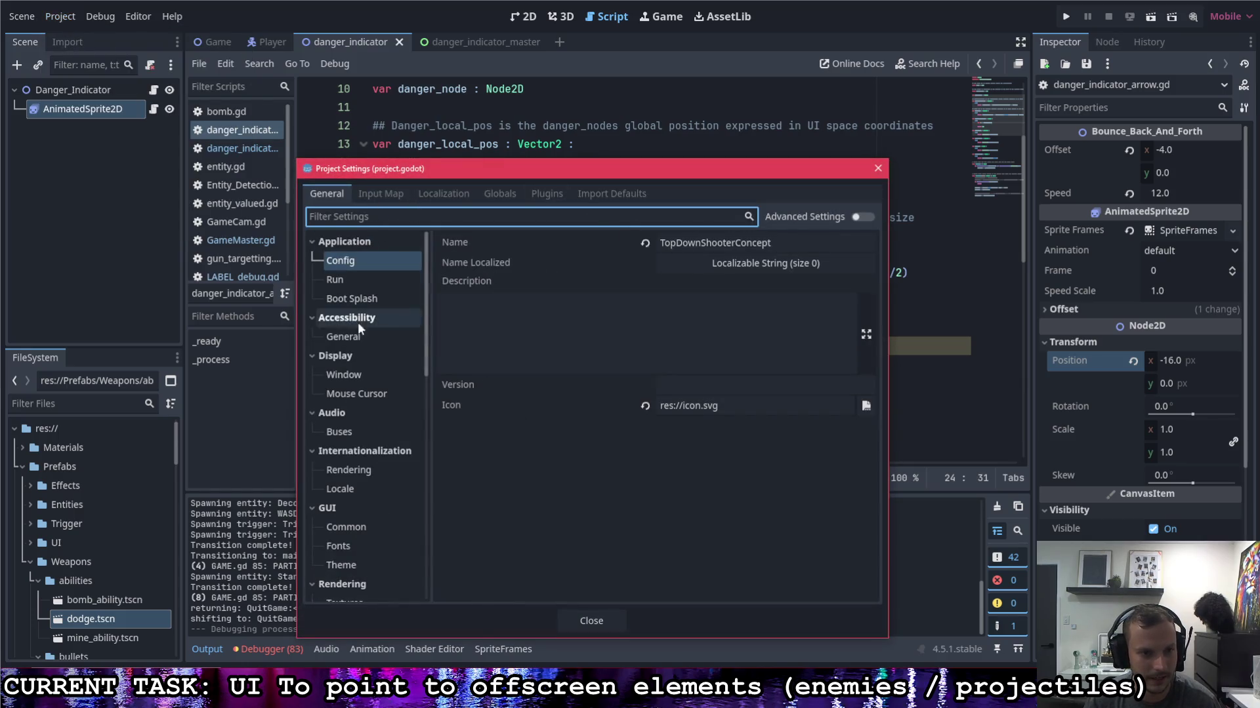
Step: Check the 1536×864 viewport and 2.0 stretch scale in Display > Window, then run the game
left_click(353, 339)
left_click(357, 372)
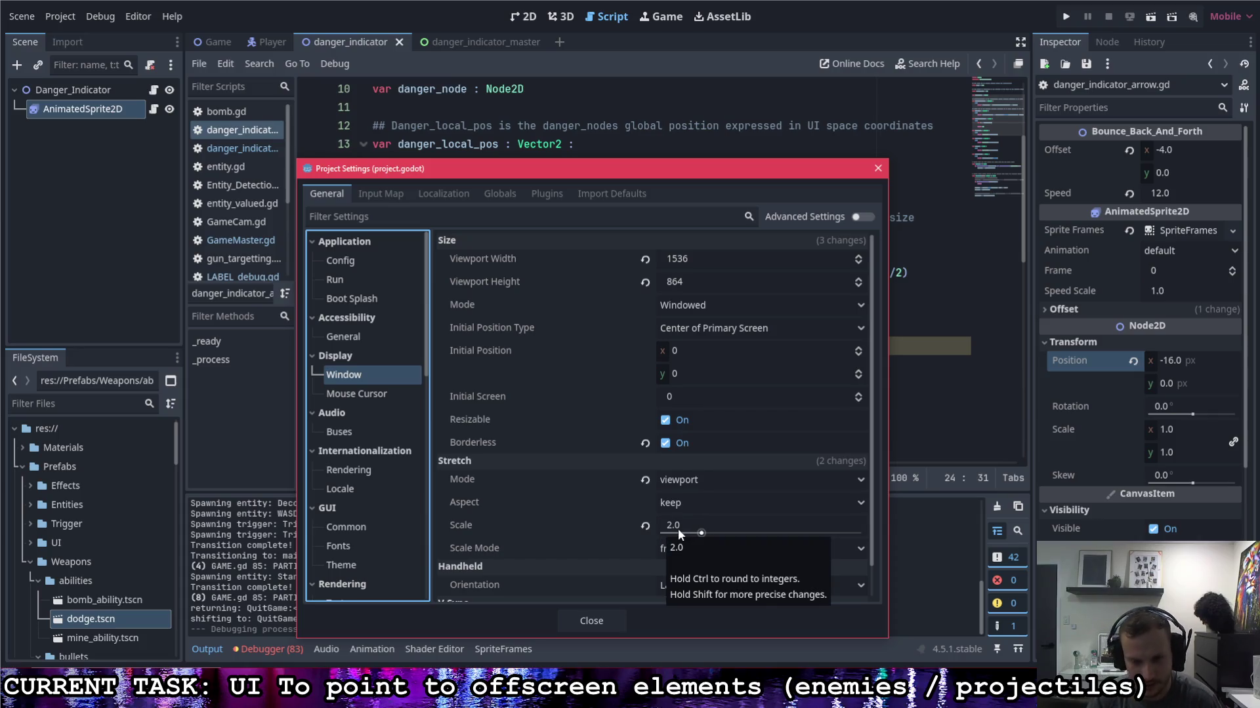
left_click(878, 168)
left_click(1066, 16)
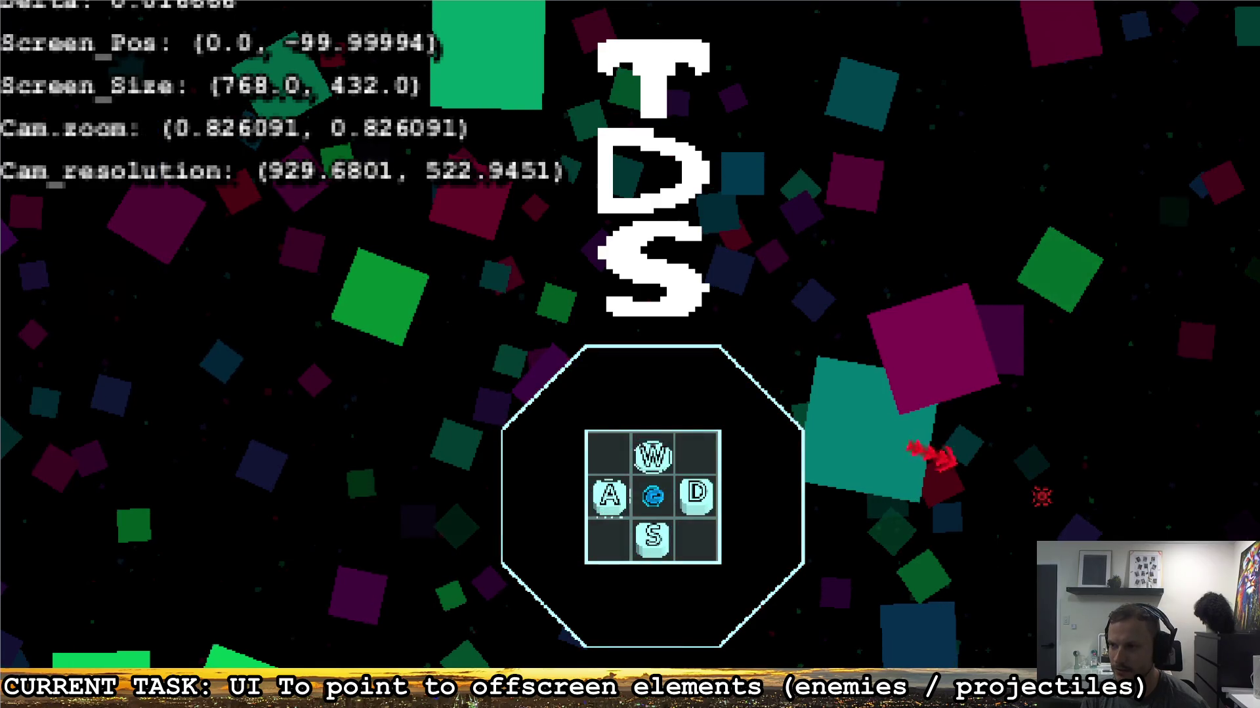
Step: Sketch a screen box and a small square split into four cells, each dotted
left_click_drag(162, 85, 162, 407)
mouse_move(162, 84)
left_mouse_down()
mouse_move(482, 83)
mouse_move(545, 276)
mouse_move(356, 403)
mouse_move(156, 416)
left_mouse_up()
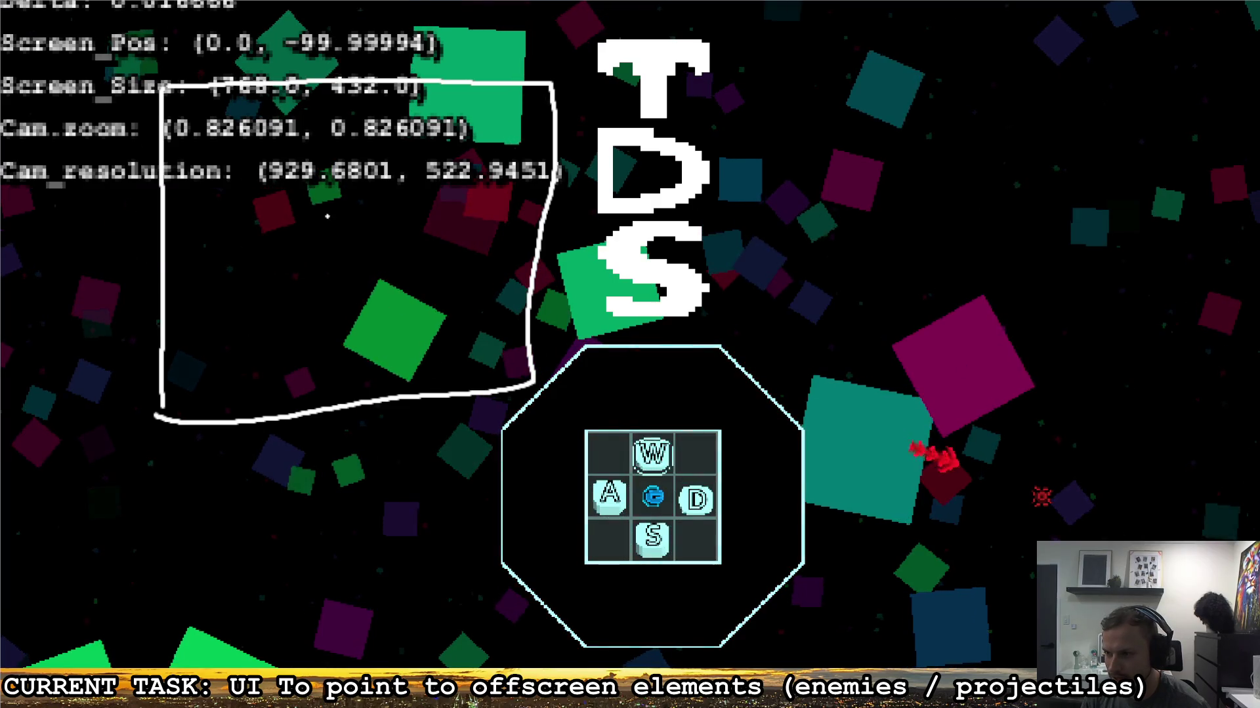
mouse_move(283, 202)
left_mouse_down()
mouse_move(303, 227)
mouse_move(298, 202)
left_mouse_up()
left_click(298, 216)
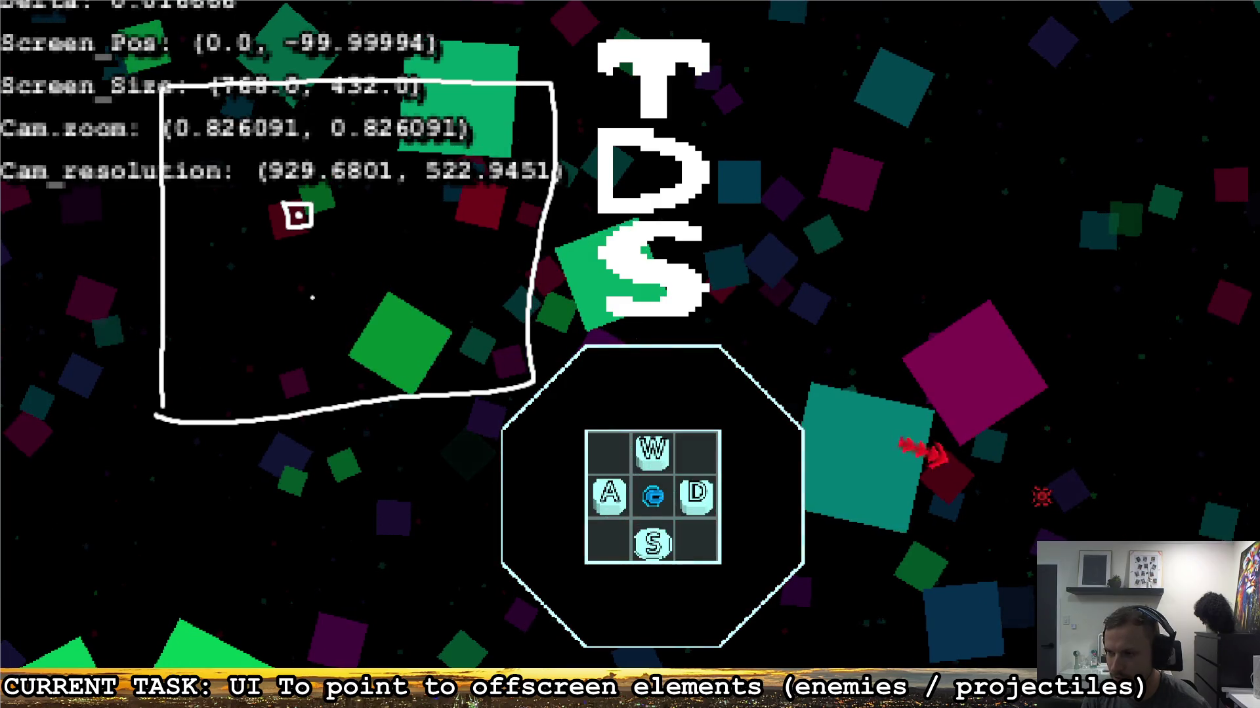
mouse_move(314, 207)
left_mouse_down()
mouse_move(342, 252)
mouse_move(287, 254)
mouse_move(283, 226)
mouse_move(312, 253)
mouse_move(328, 227)
left_mouse_up()
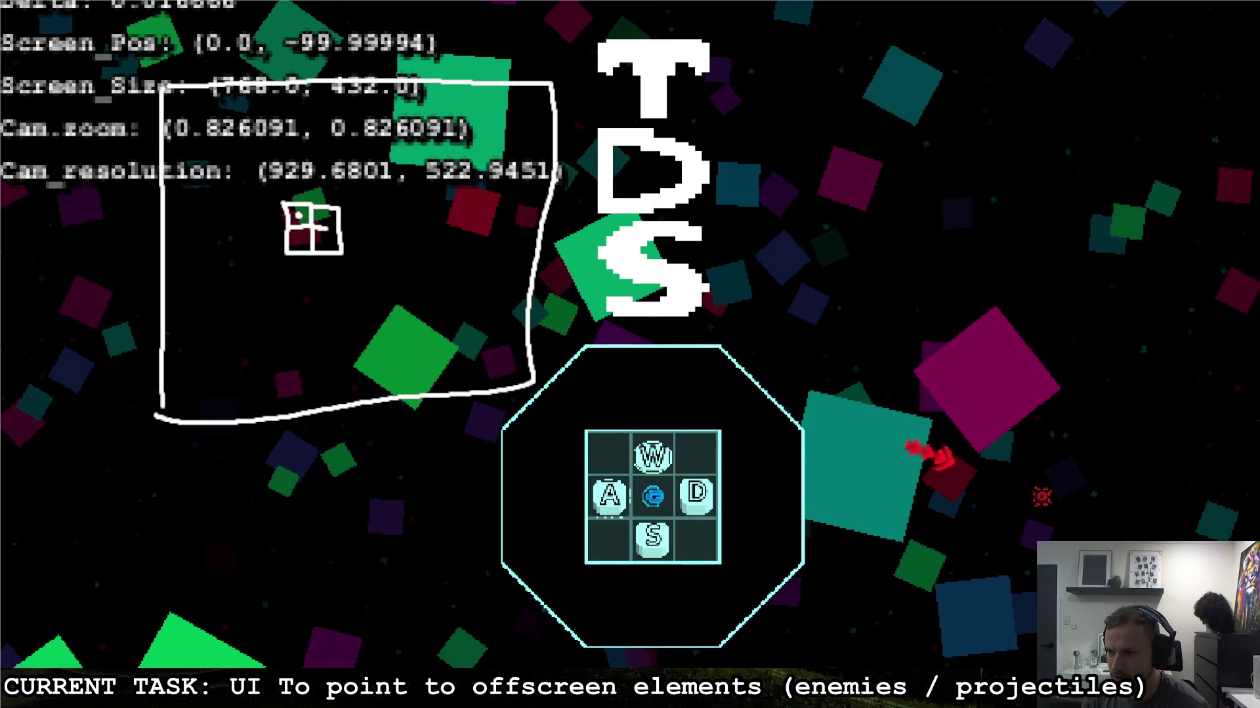
left_click(321, 218)
left_click(322, 241)
left_click(298, 240)
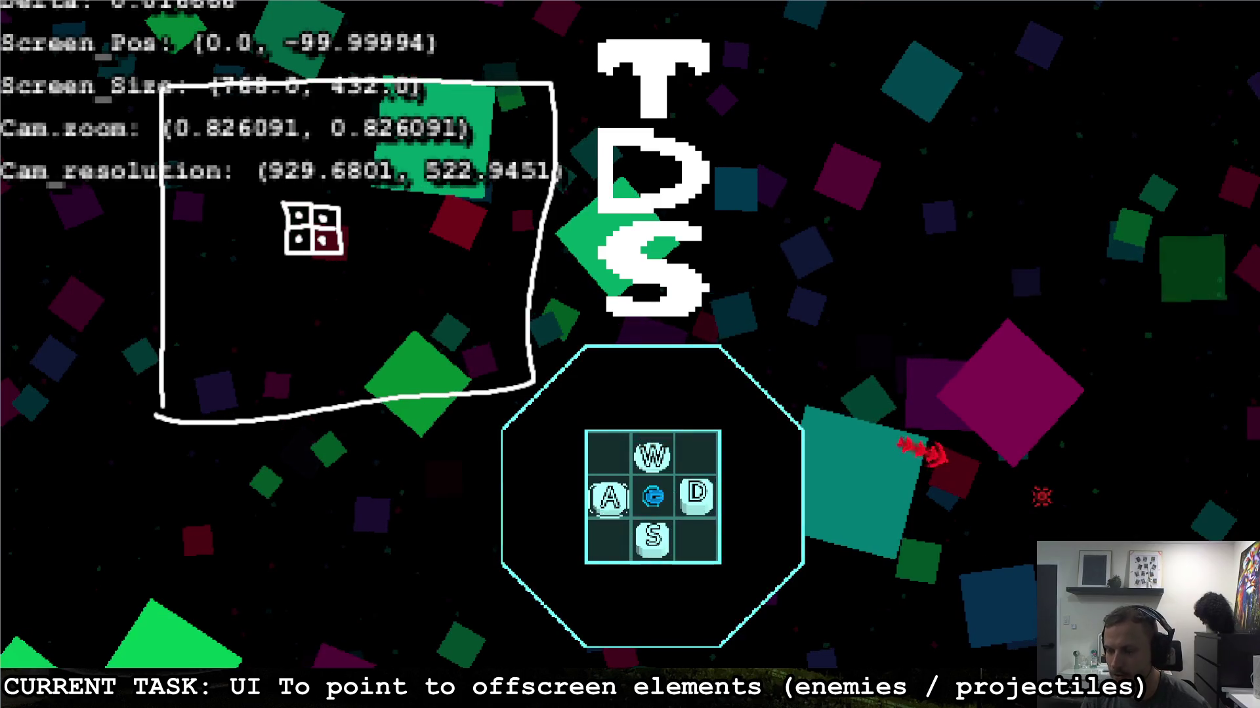
Step: Add a half-width mark and a downward arrow labelled 2, then select and erase all sketches
mouse_move(287, 269)
left_mouse_down()
mouse_move(324, 268)
mouse_move(310, 292)
left_mouse_up()
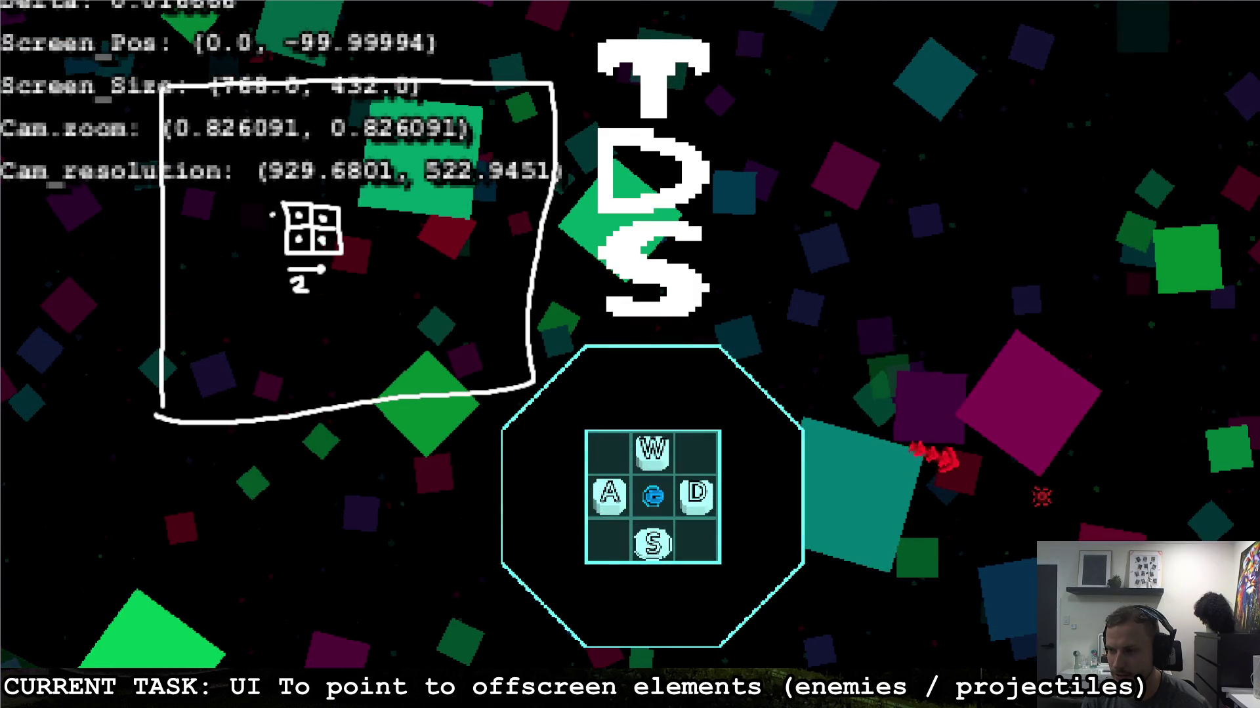
left_click_drag(272, 211, 268, 250)
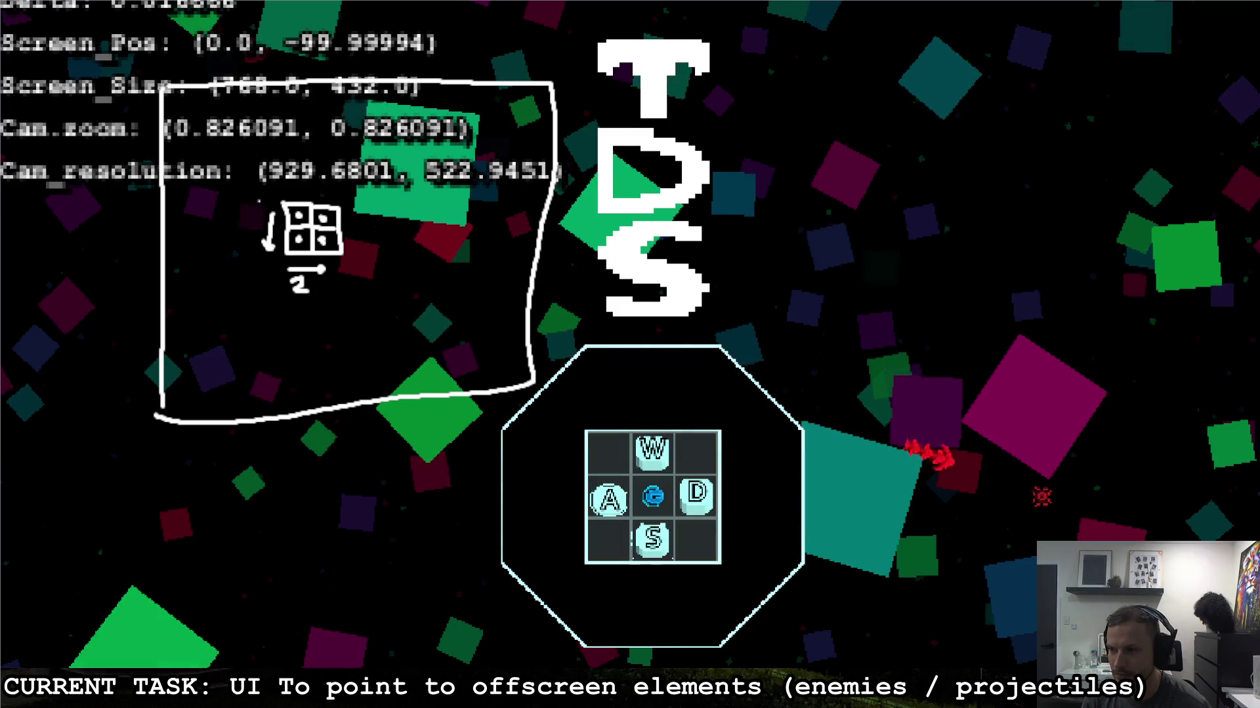
left_click_drag(258, 196, 269, 216)
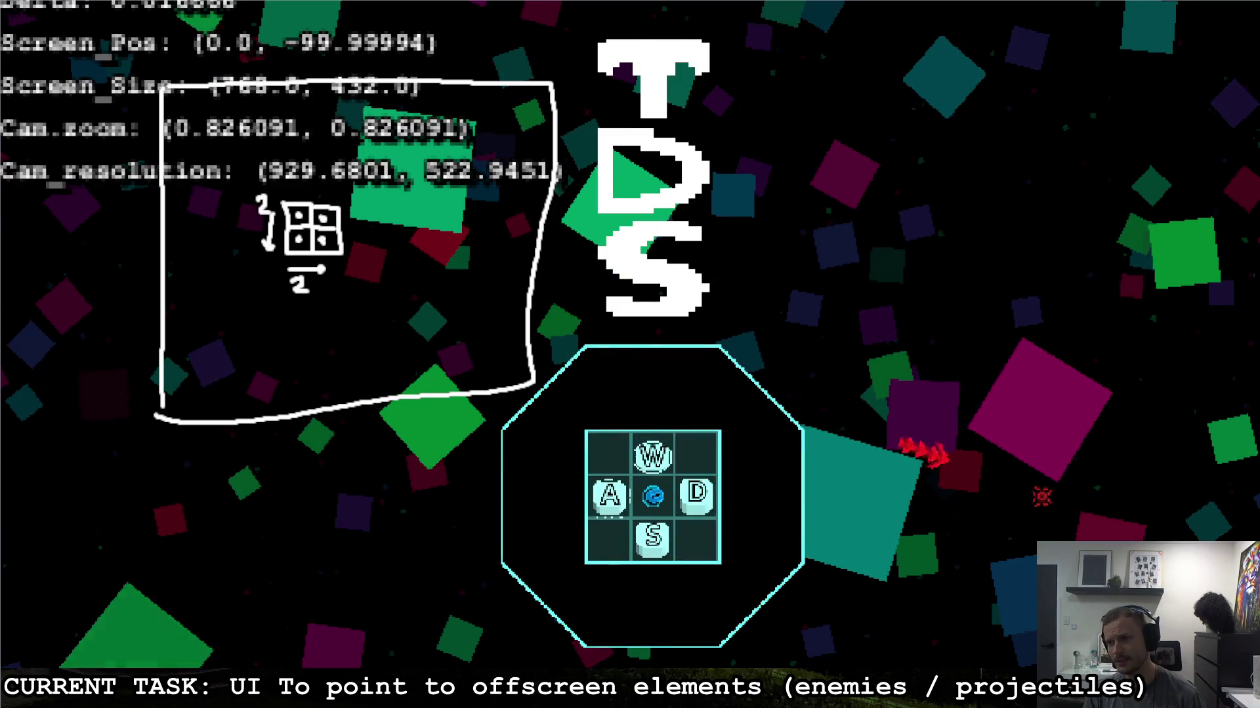
mouse_move(629, 46)
left_mouse_down()
mouse_move(146, 481)
mouse_move(115, 480)
left_mouse_up()
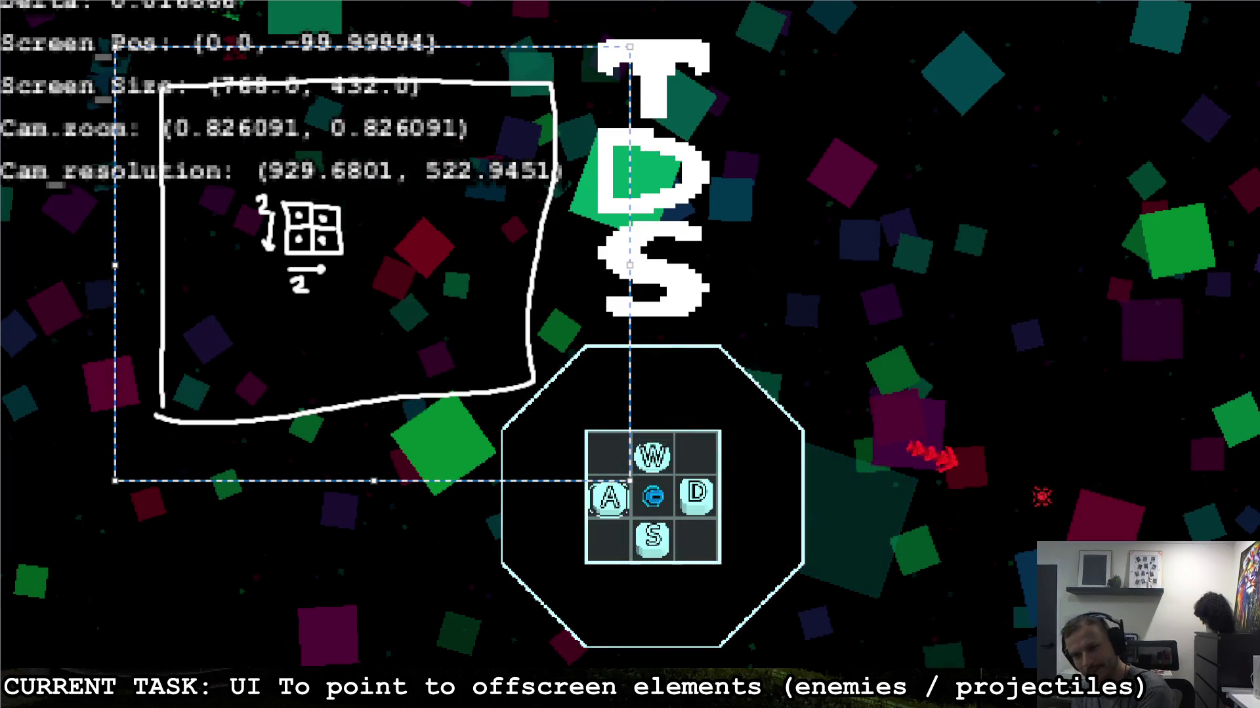
key("Delete")
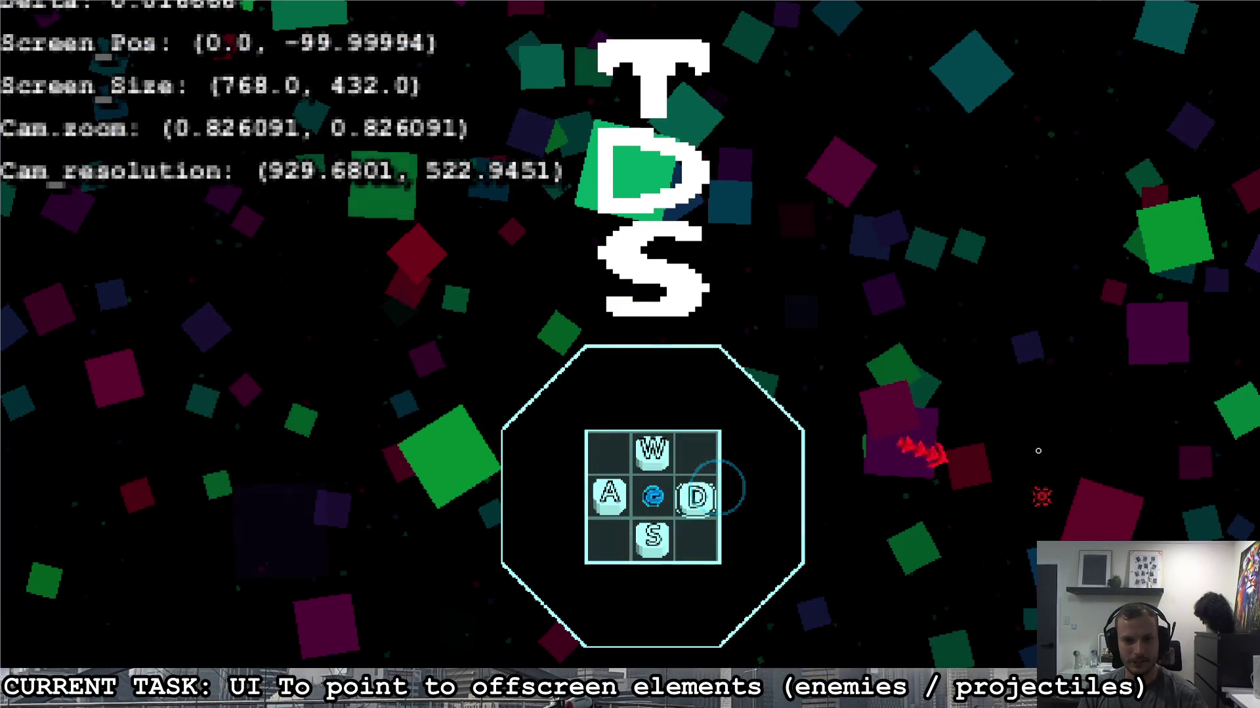
Step: Move the player into the room with the back, play and quit buttons
key("Escape")
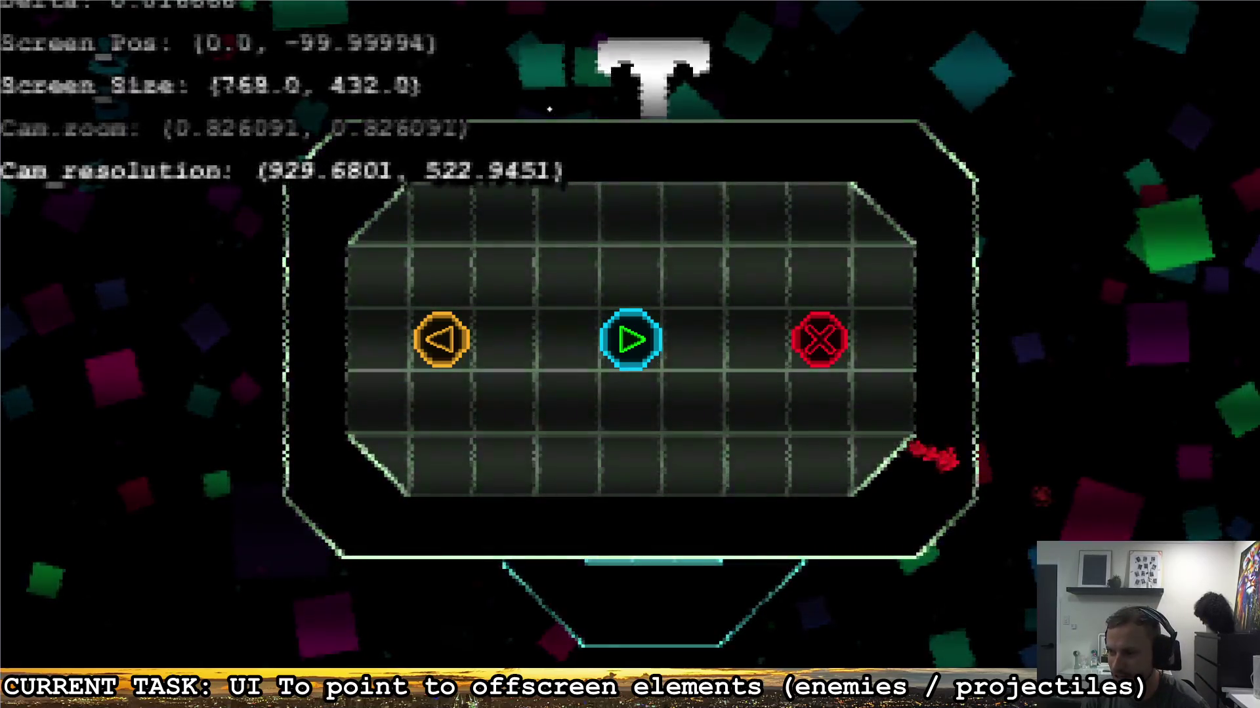
Step: Sketch a screen rectangle and handwrite SCREEN_SAMPLER2D over the game, undoing one stray stroke
left_click_drag(175, 297, 183, 130)
left_click_drag(391, 296, 169, 297)
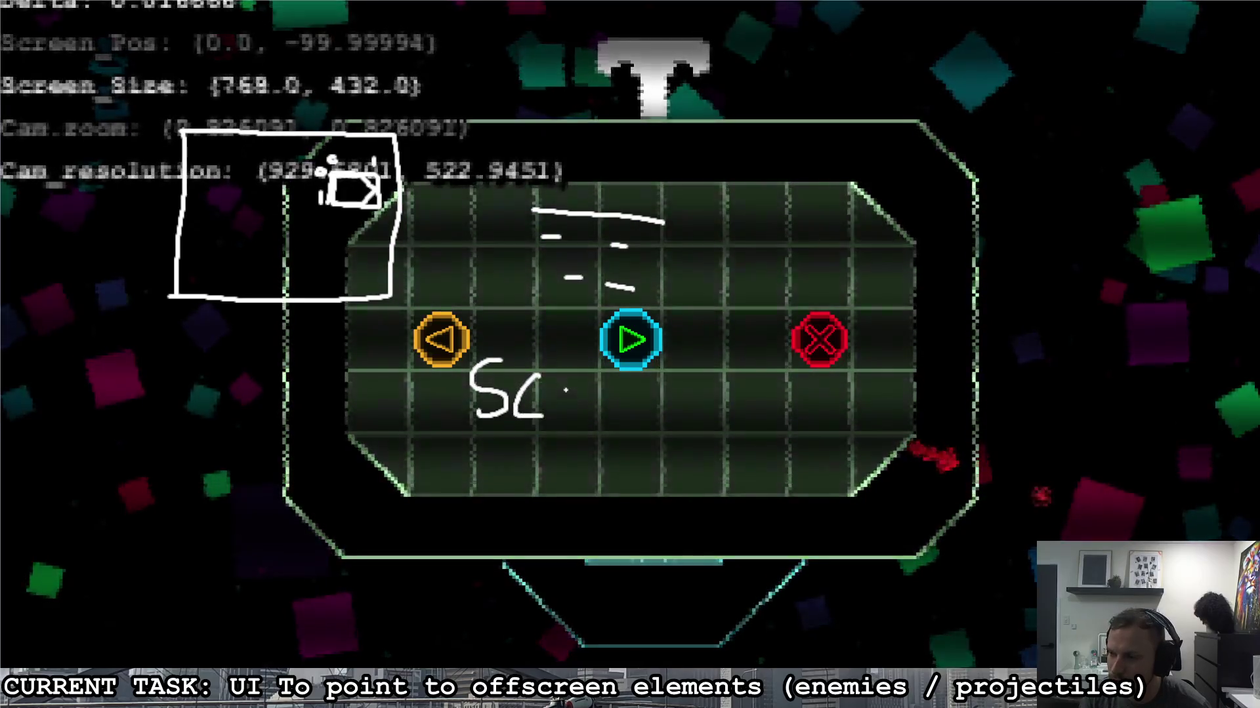
left_click_drag(657, 404, 666, 441)
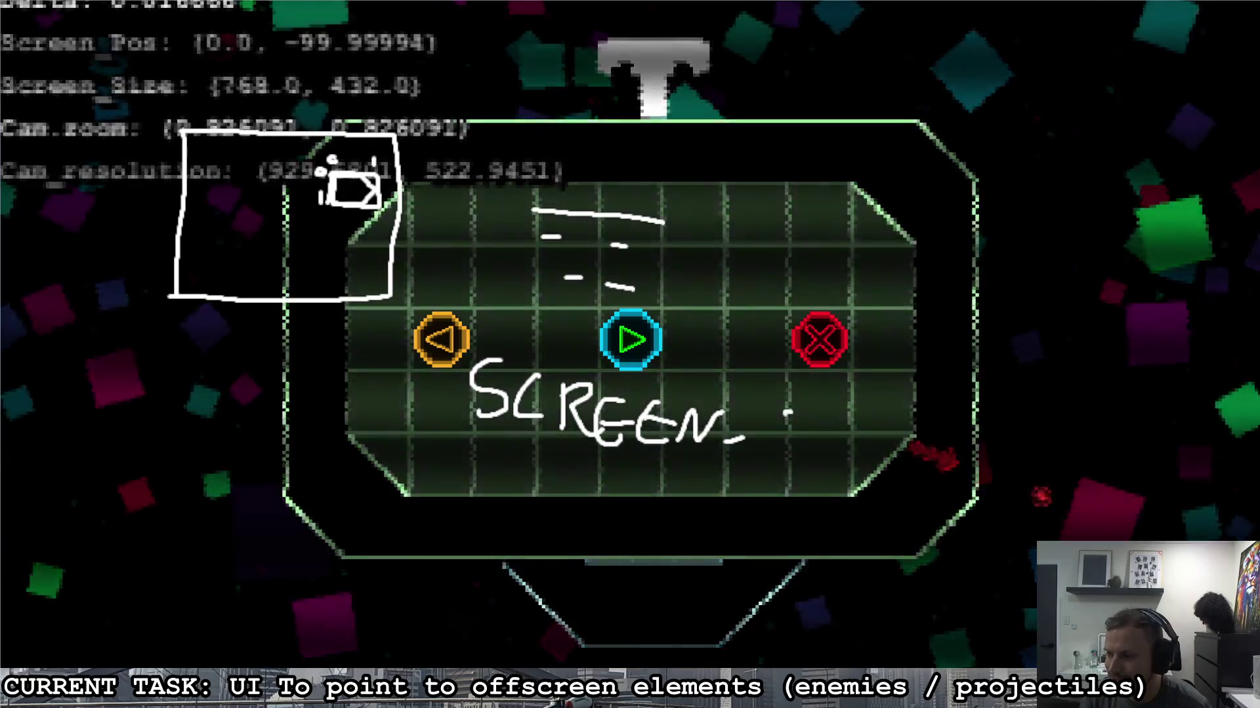
left_click_drag(754, 417, 810, 408)
left_click_drag(782, 414, 777, 436)
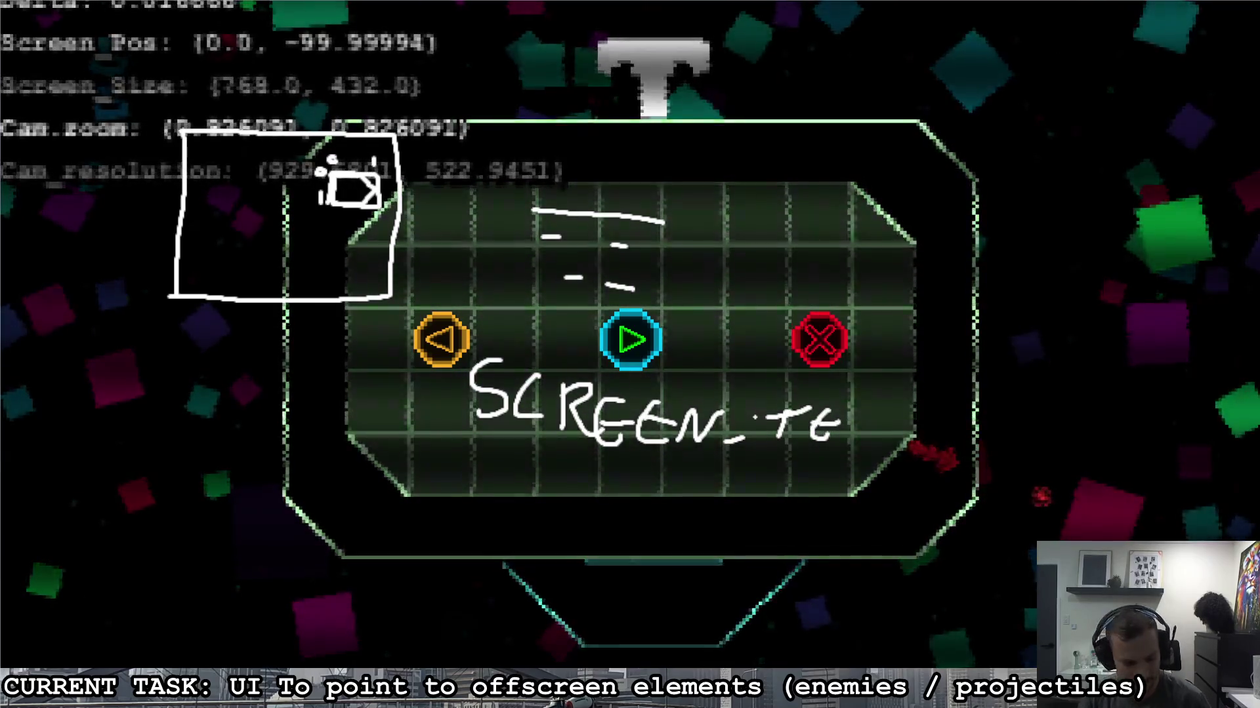
key("ctrl+z")
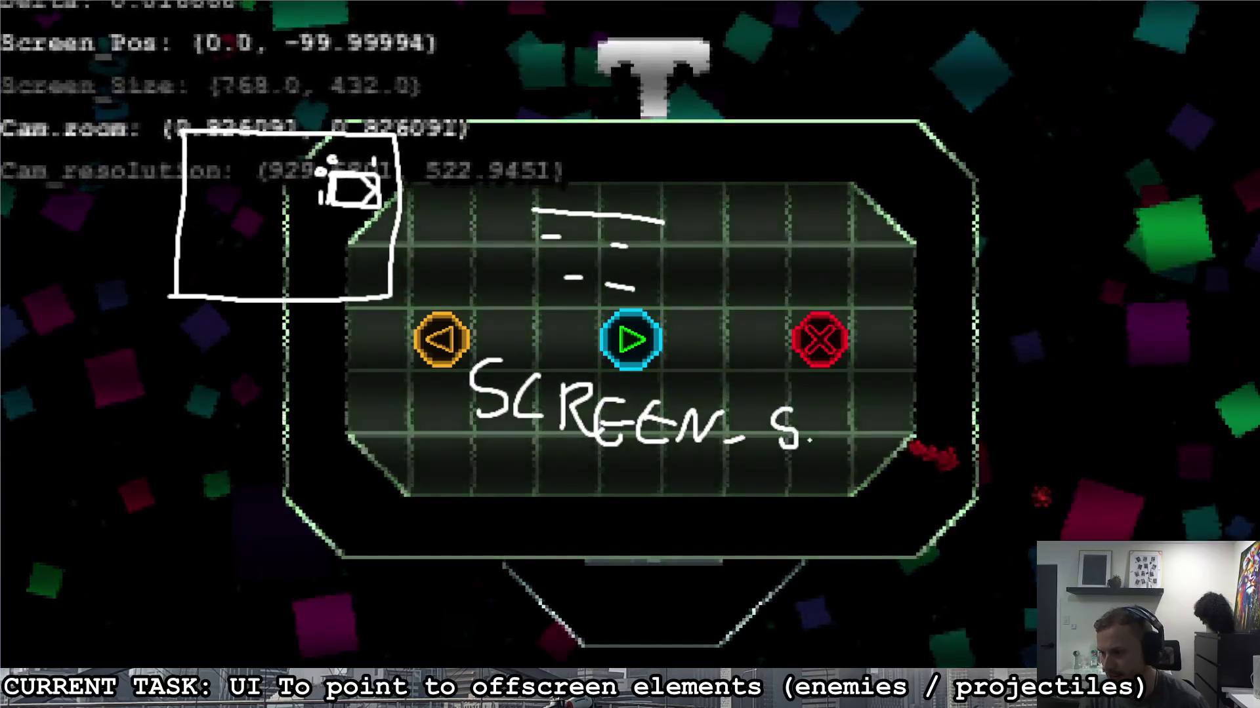
left_click_drag(808, 452, 836, 452)
mouse_move(814, 438)
left_mouse_down()
mouse_move(892, 428)
mouse_move(1017, 461)
left_mouse_up()
left_click_drag(1027, 427, 1030, 461)
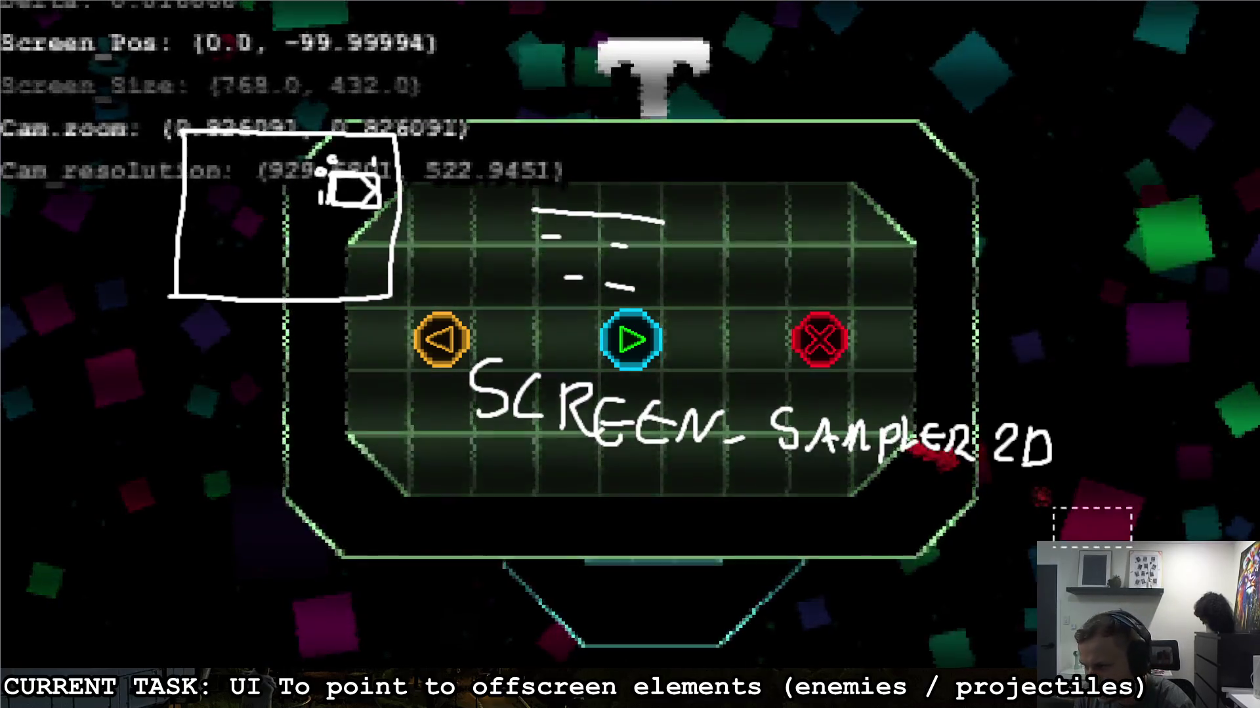
left_click_drag(147, 84, 1132, 550)
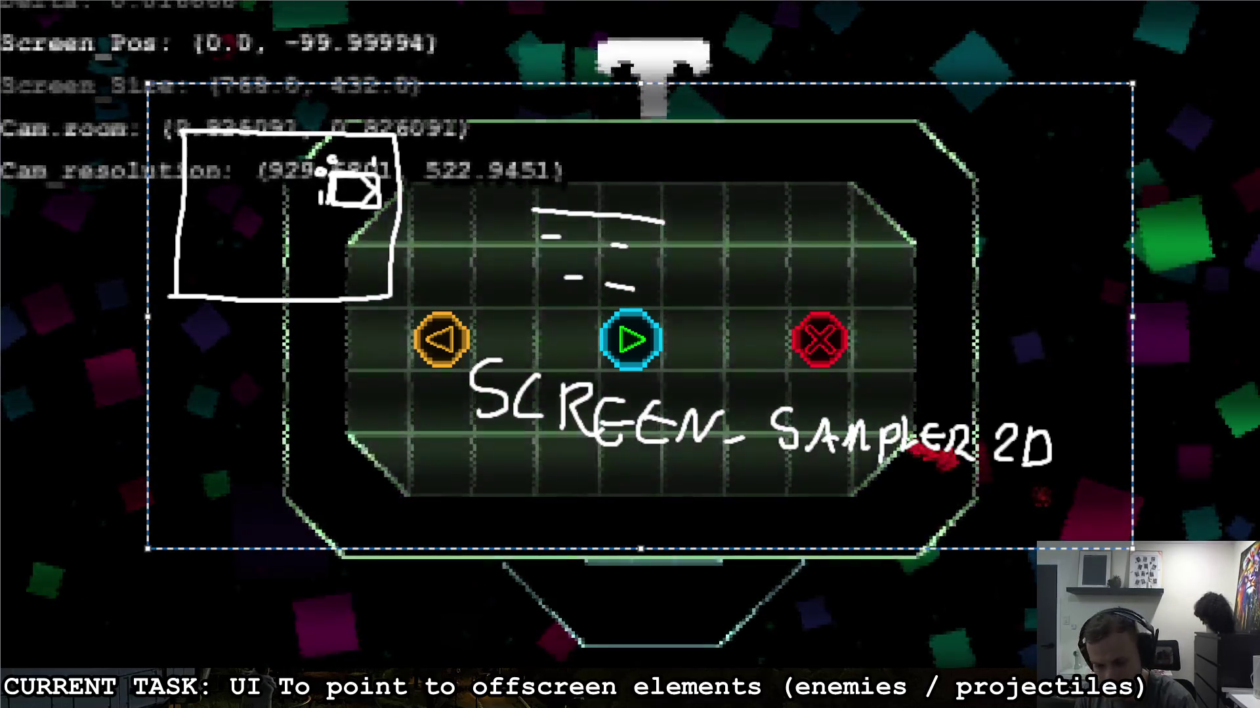
Step: Erase the old ink, then draw a boxed figure with the note BE CAREFUL beneath it
key("Delete")
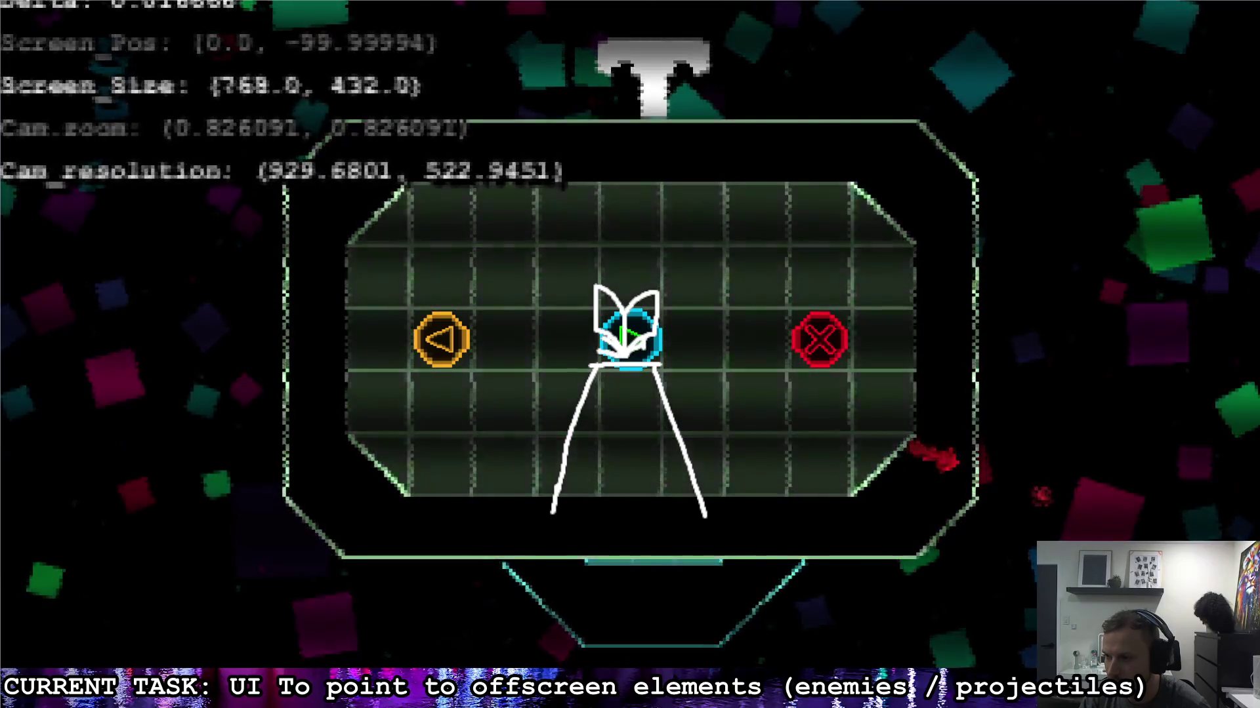
left_click_drag(580, 348, 682, 351)
left_click_drag(598, 410, 594, 456)
left_click_drag(652, 425, 656, 451)
left_click_drag(587, 472, 590, 499)
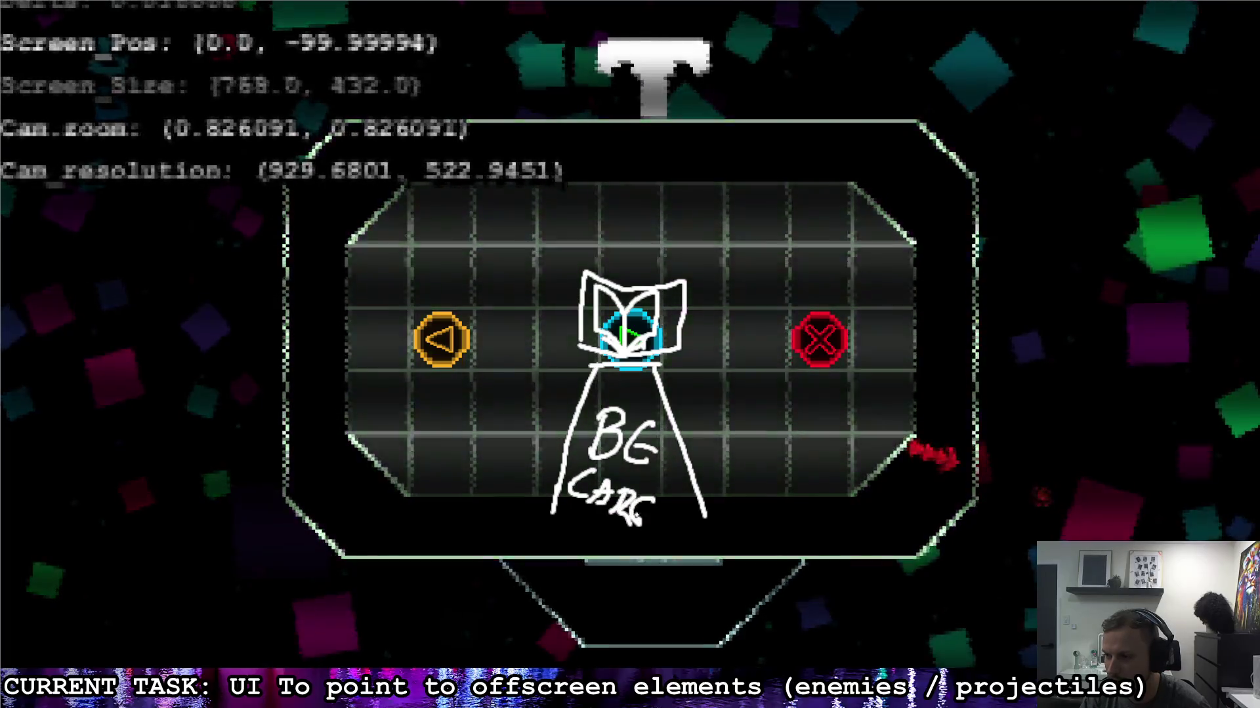
left_click_drag(666, 507, 686, 512)
Step: Redraw a longer curved arrow toward the figure and begin a note at lower left
mouse_move(689, 504)
left_mouse_down()
mouse_move(702, 537)
mouse_move(745, 504)
mouse_move(702, 331)
left_mouse_up()
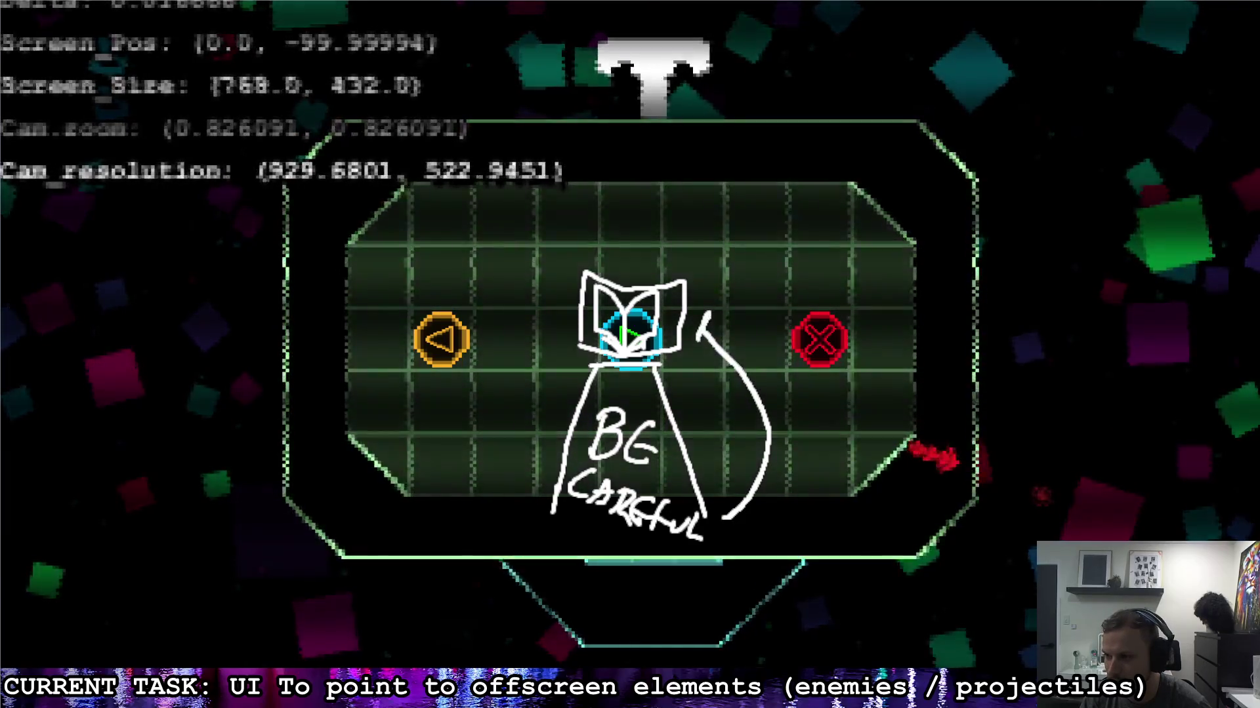
key("ctrl+z")
key("ctrl+z")
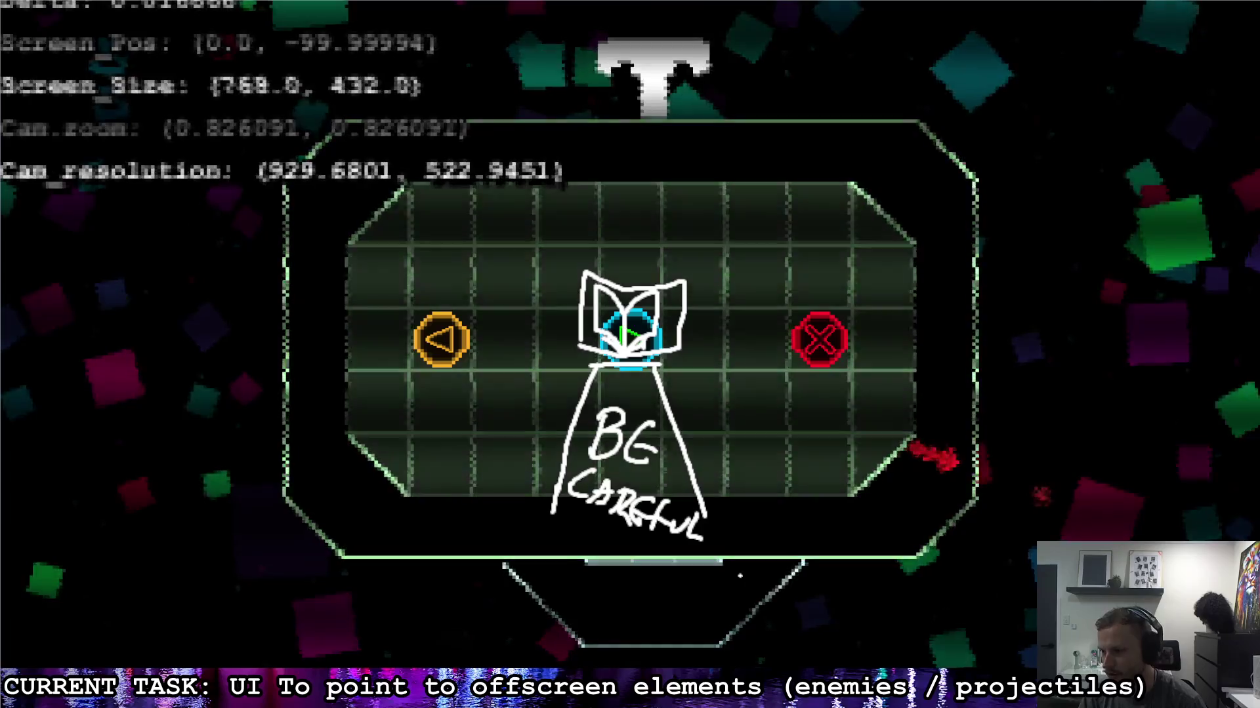
left_click_drag(746, 386, 753, 587)
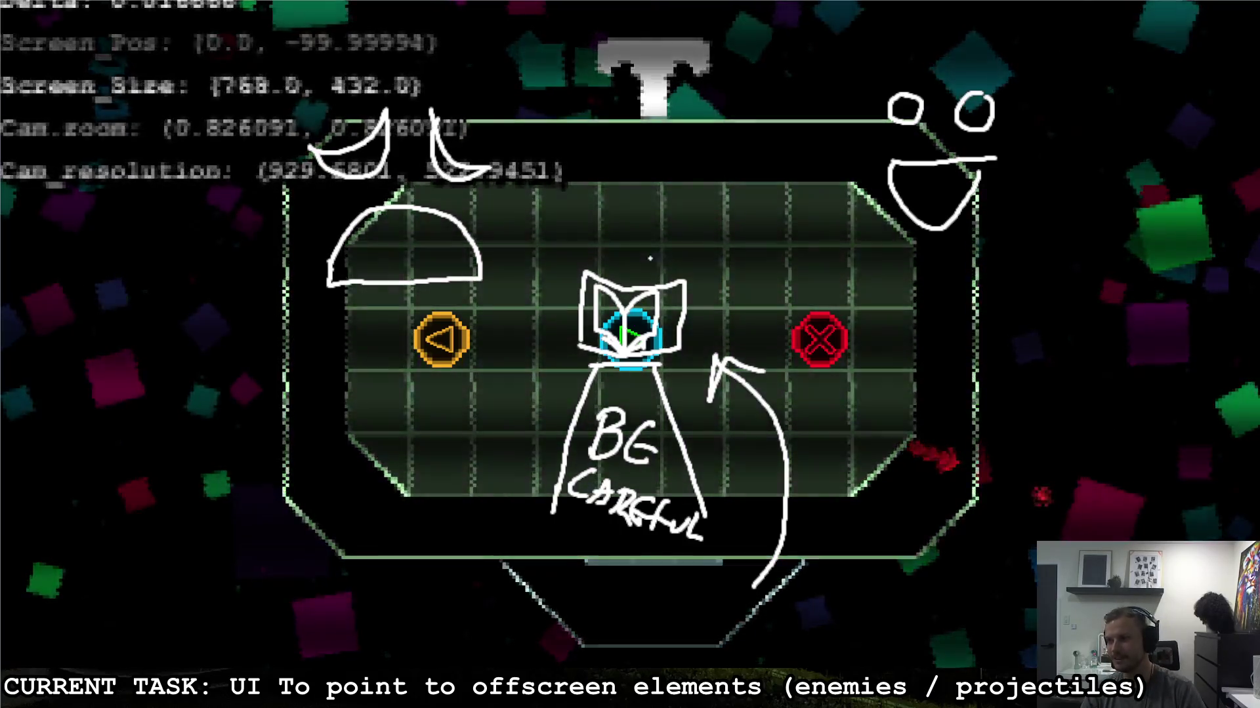
left_click_drag(155, 410, 134, 473)
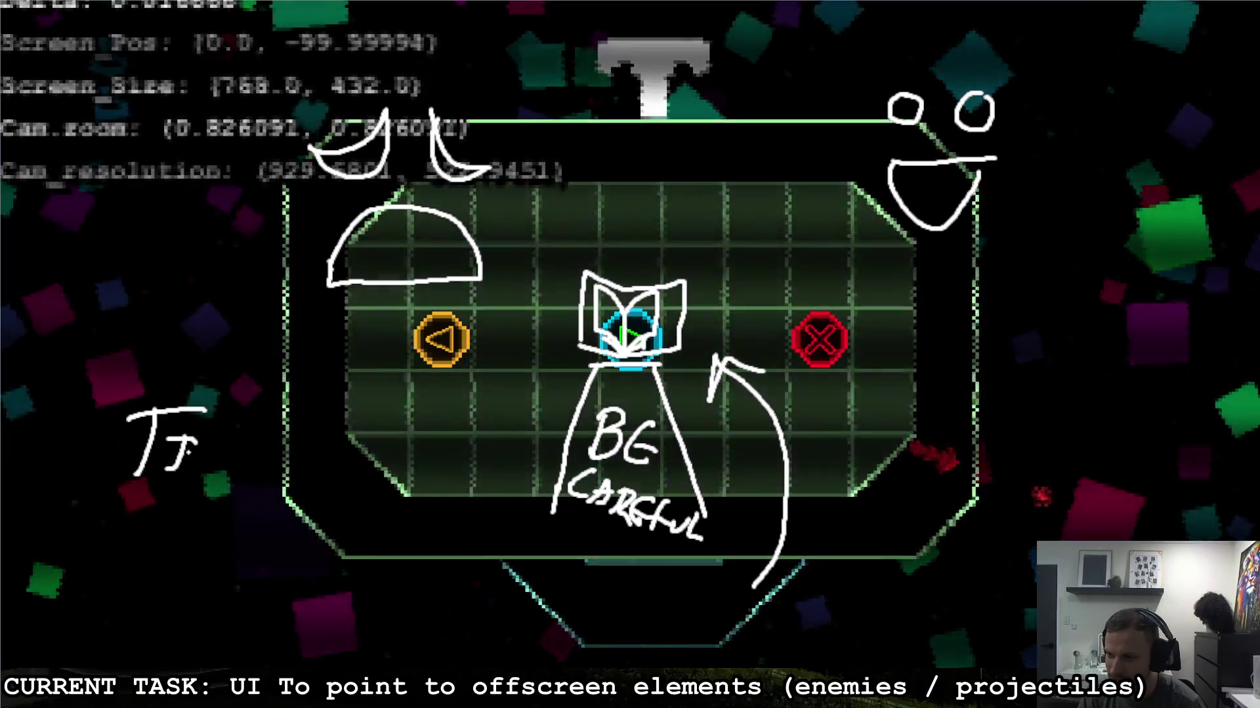
Step: Finish the TIMERS note and write SLIDERS below it at lower left
left_click_drag(282, 458, 312, 480)
left_click(339, 463)
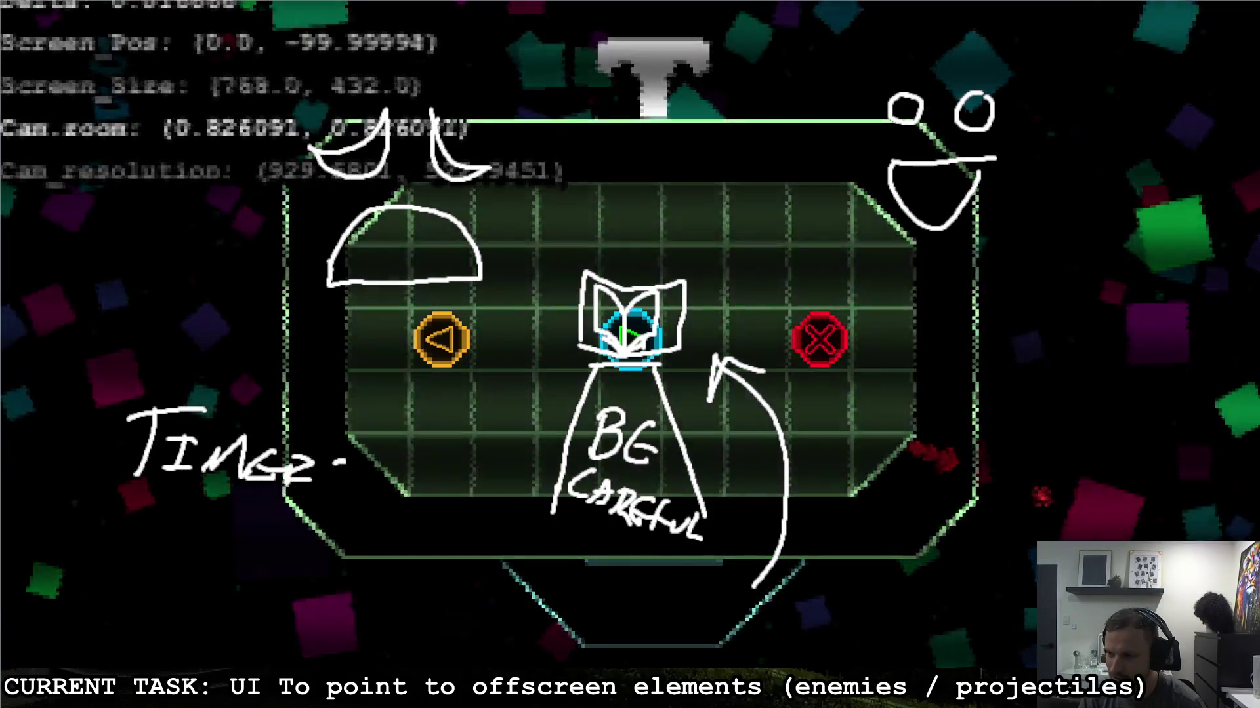
left_click_drag(145, 508, 125, 554)
mouse_move(151, 508)
left_mouse_down()
mouse_move(163, 556)
mouse_move(177, 559)
left_mouse_up()
mouse_move(174, 544)
left_mouse_down()
mouse_move(193, 543)
mouse_move(201, 568)
mouse_move(308, 584)
left_mouse_up()
Step: Write MULTITHREADING below SLIDERS, then draw and undo an ellipse around player and enemy
left_click_drag(105, 602, 105, 675)
left_click_drag(106, 602, 158, 672)
mouse_move(187, 605)
left_mouse_down()
mouse_move(226, 602)
mouse_move(268, 670)
left_mouse_up()
left_click_drag(277, 613, 277, 673)
mouse_move(250, 626)
left_mouse_down()
mouse_move(281, 623)
mouse_move(319, 666)
left_mouse_up()
mouse_move(323, 629)
left_mouse_down()
mouse_move(338, 627)
mouse_move(345, 658)
left_mouse_up()
left_click_drag(393, 620, 395, 675)
mouse_move(364, 624)
left_mouse_down()
mouse_move(423, 620)
mouse_move(434, 667)
mouse_move(471, 646)
left_mouse_up()
mouse_move(469, 617)
left_mouse_down()
mouse_move(470, 676)
mouse_move(510, 649)
mouse_move(552, 670)
mouse_move(574, 653)
left_mouse_up()
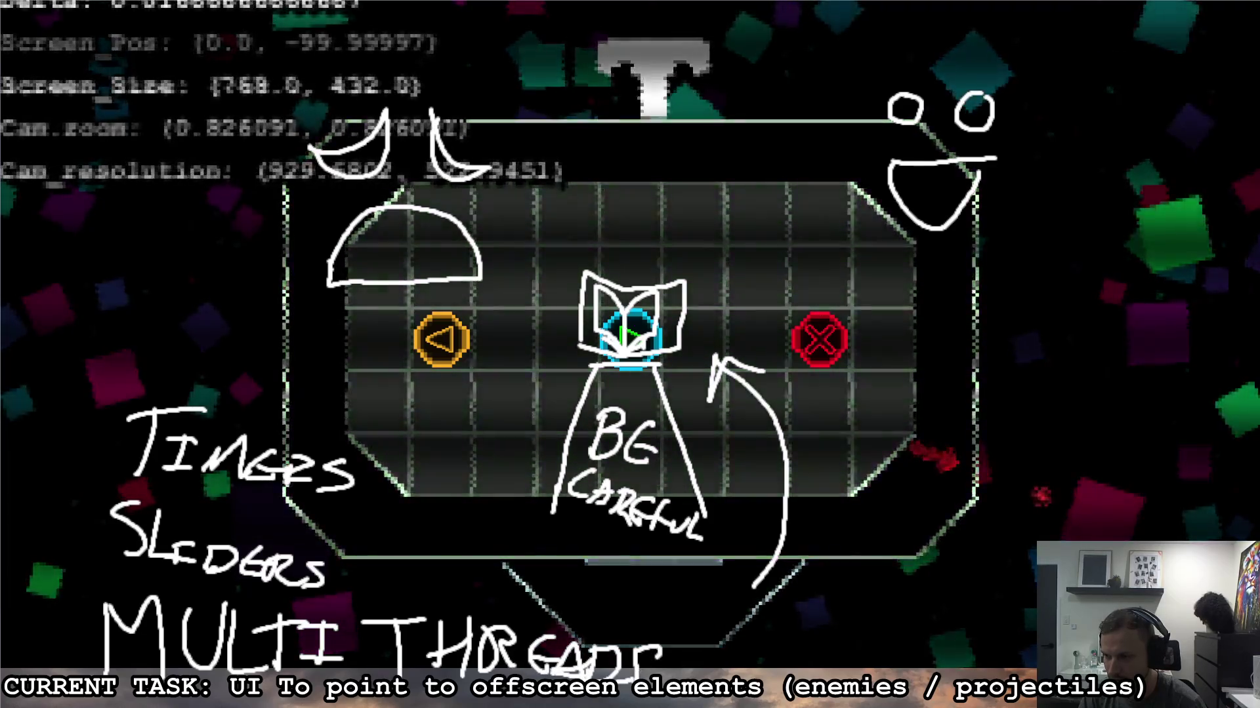
left_click_drag(755, 672, 769, 705)
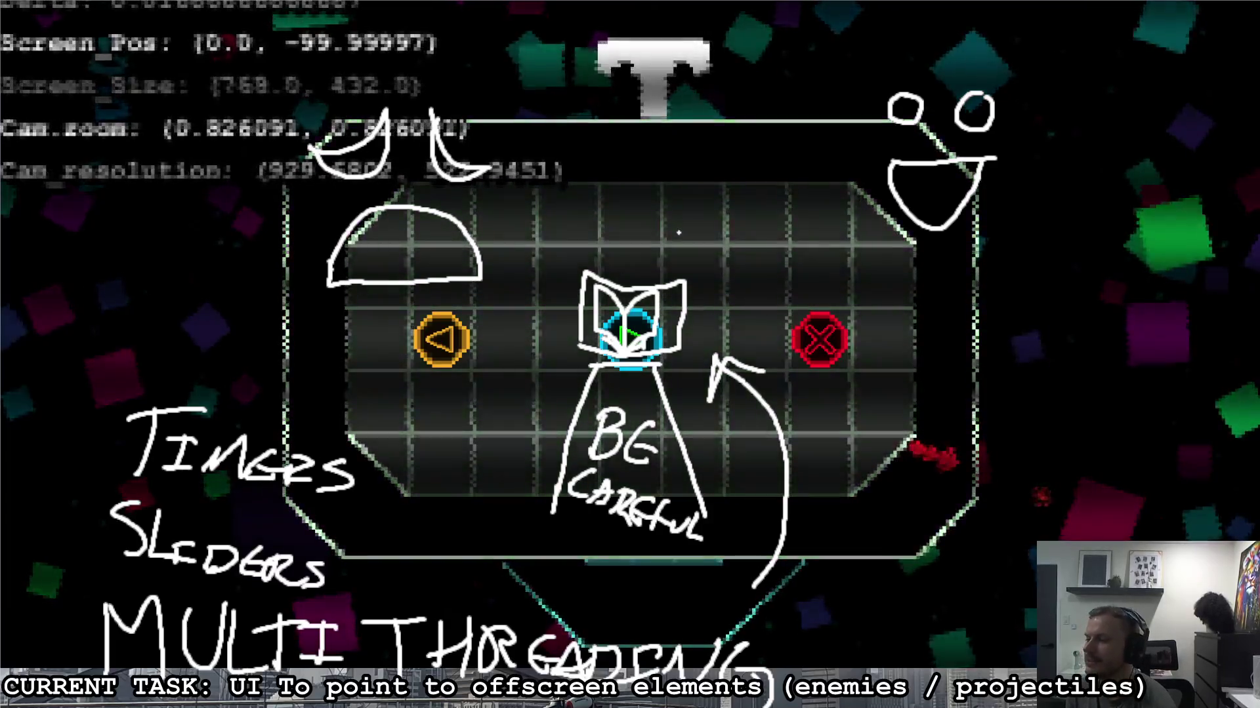
mouse_move(678, 232)
left_mouse_down()
mouse_move(722, 420)
mouse_move(574, 277)
left_mouse_up()
key("ctrl+z")
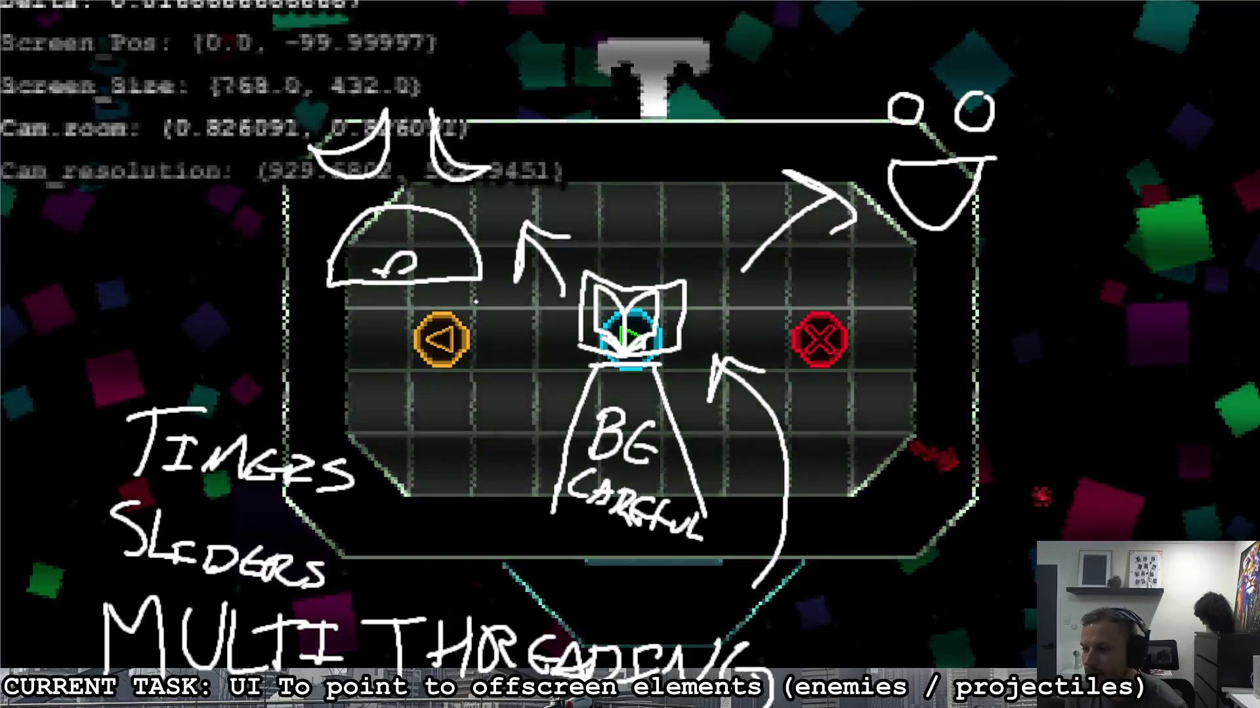
Step: Loop twice around the player and head sketch and box in the notes list
left_click_drag(564, 270, 656, 259)
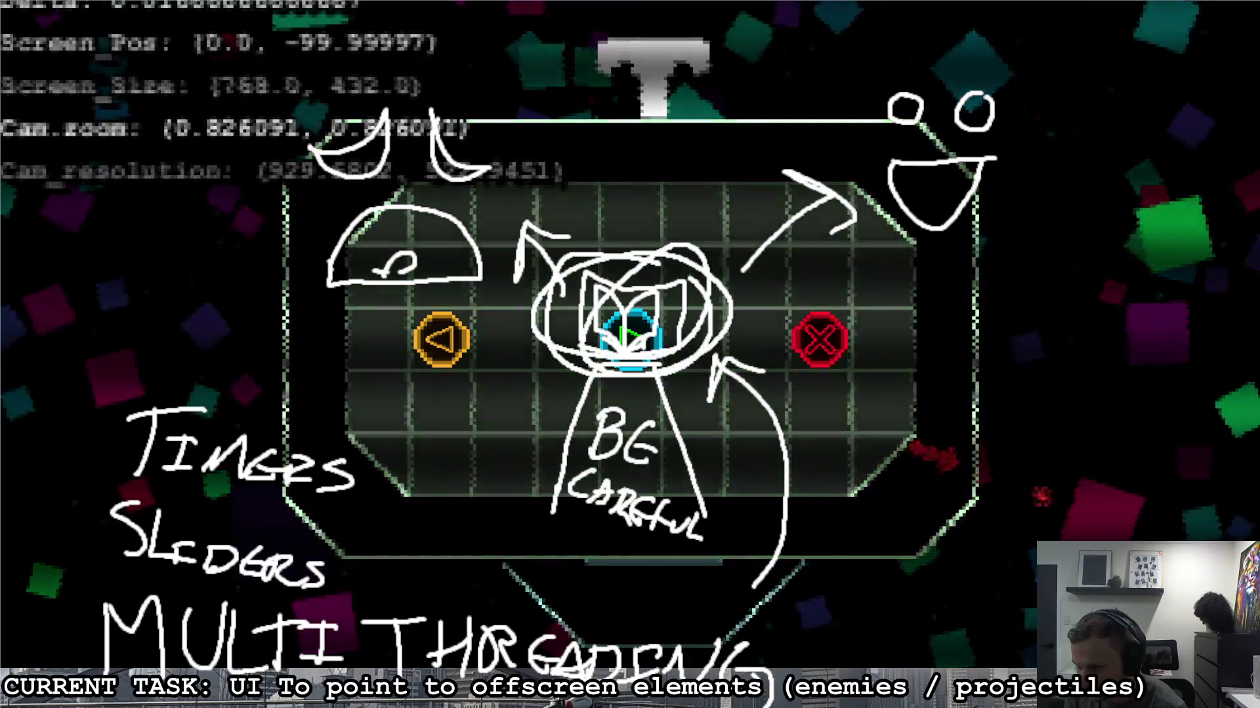
left_click_drag(544, 229, 525, 309)
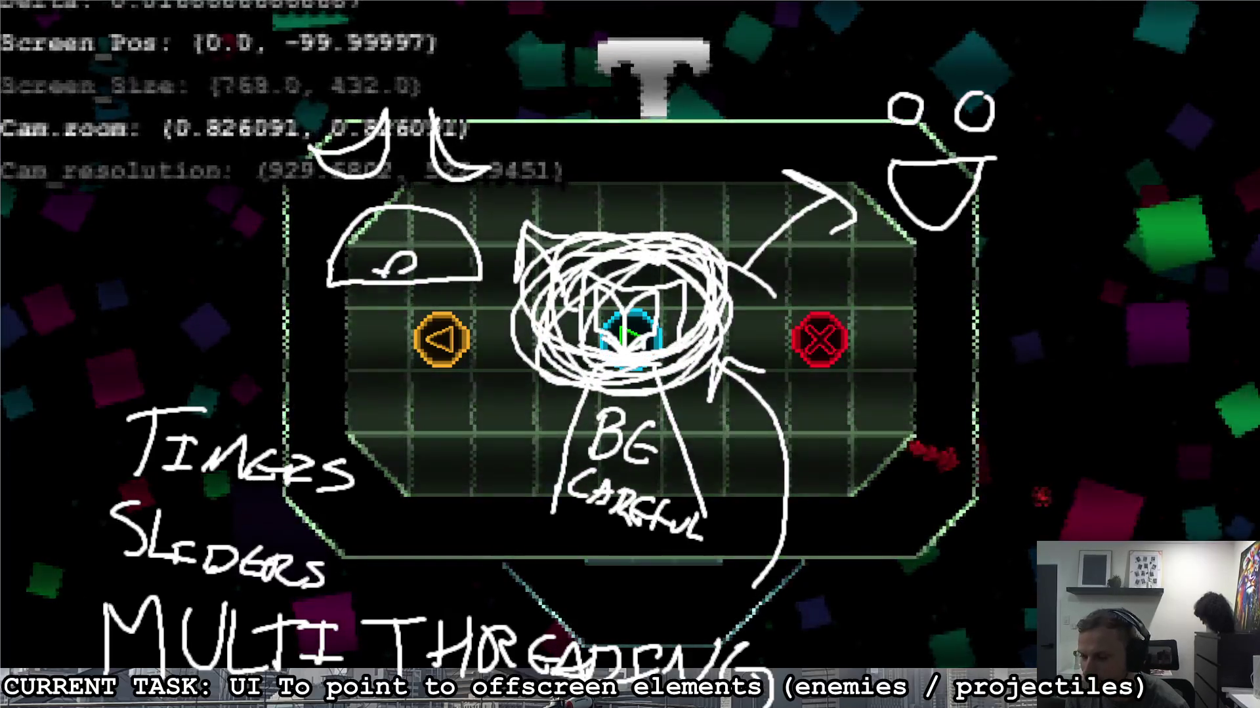
mouse_move(253, 397)
left_mouse_down()
mouse_move(33, 665)
mouse_move(787, 696)
mouse_move(546, 597)
left_mouse_up()
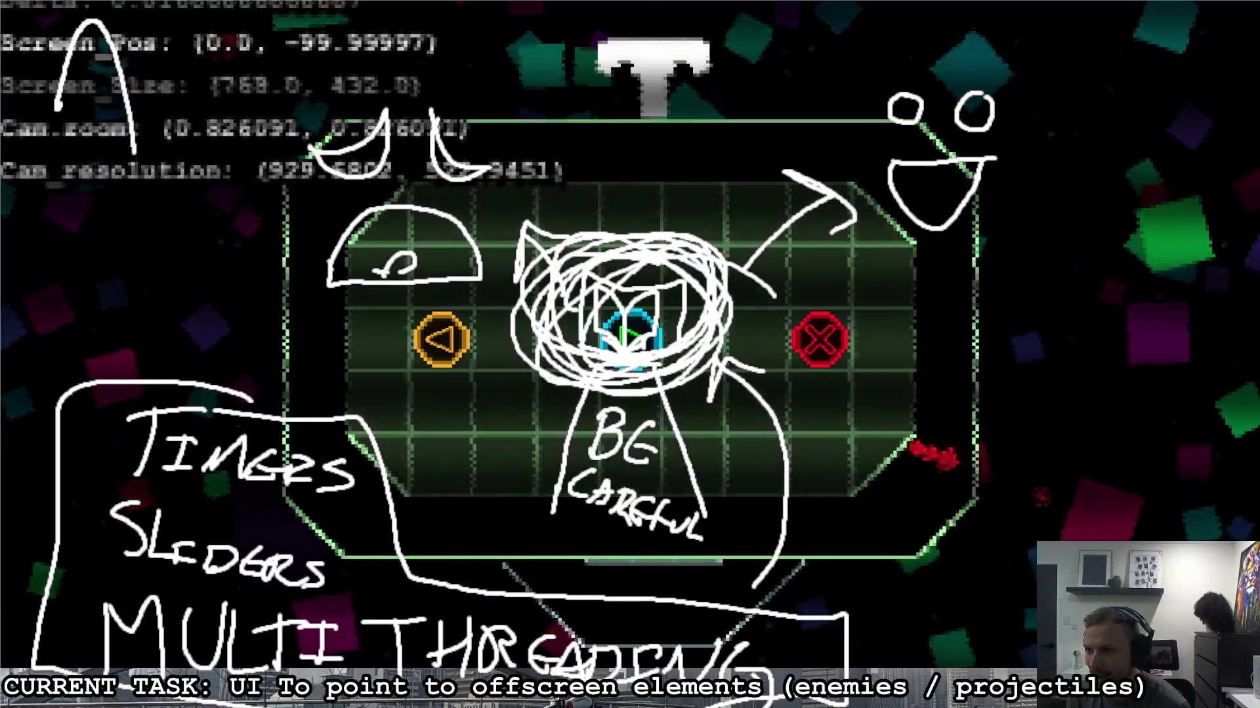
Step: Handwrite 'Animation' at the top left of the game view
left_click_drag(59, 102, 177, 92)
left_click_drag(135, 164, 184, 164)
left_click_drag(244, 131, 244, 164)
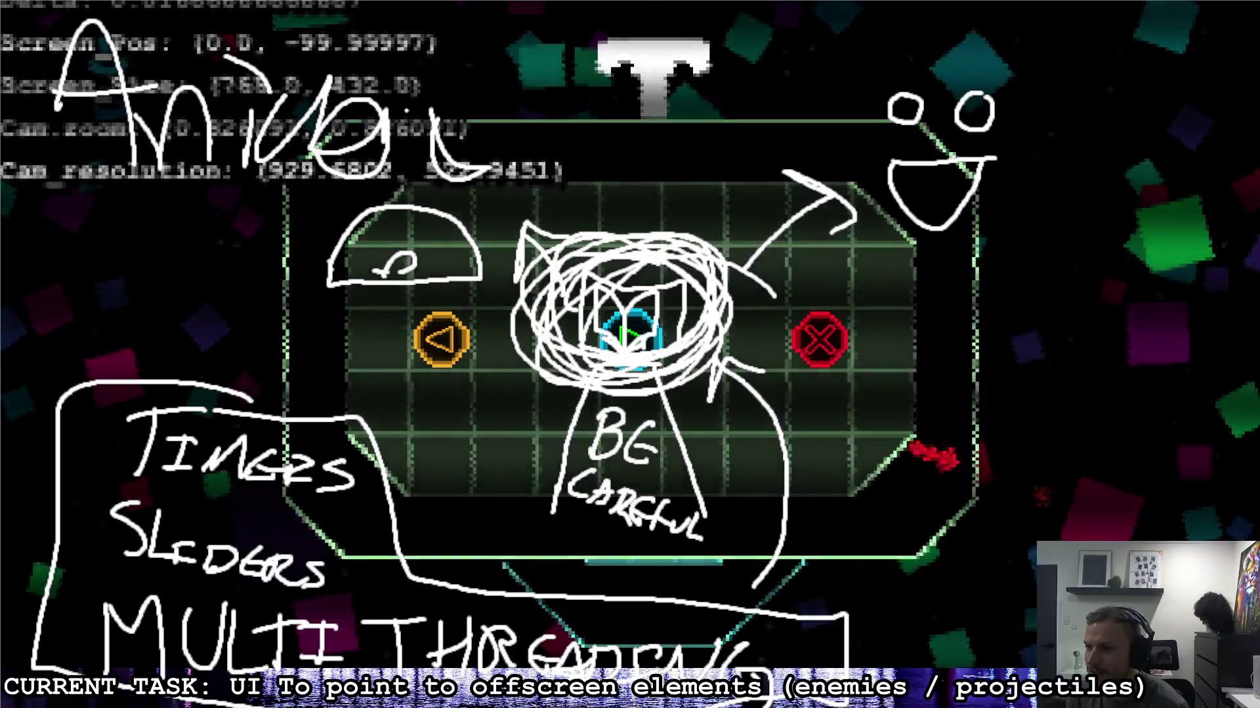
left_click_drag(420, 131, 498, 98)
left_click_drag(557, 42, 534, 157)
left_click_drag(459, 128, 577, 118)
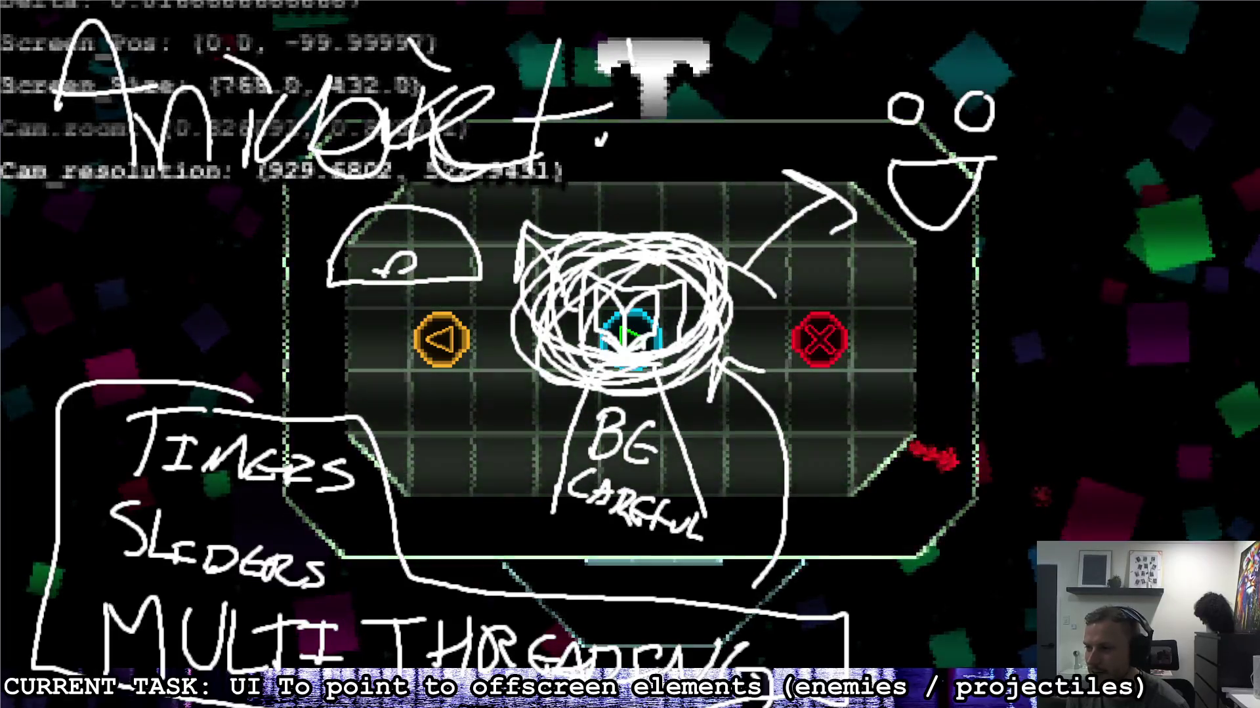
left_click(598, 141)
mouse_move(662, 63)
left_mouse_down()
mouse_move(639, 118)
mouse_move(682, 72)
left_mouse_up()
left_click_drag(692, 121, 764, 118)
Step: Write 'Tree' below Animation, then select all the ink
left_click_drag(115, 211, 276, 172)
mouse_move(177, 200)
left_mouse_down()
mouse_move(150, 314)
mouse_move(275, 233)
left_mouse_up()
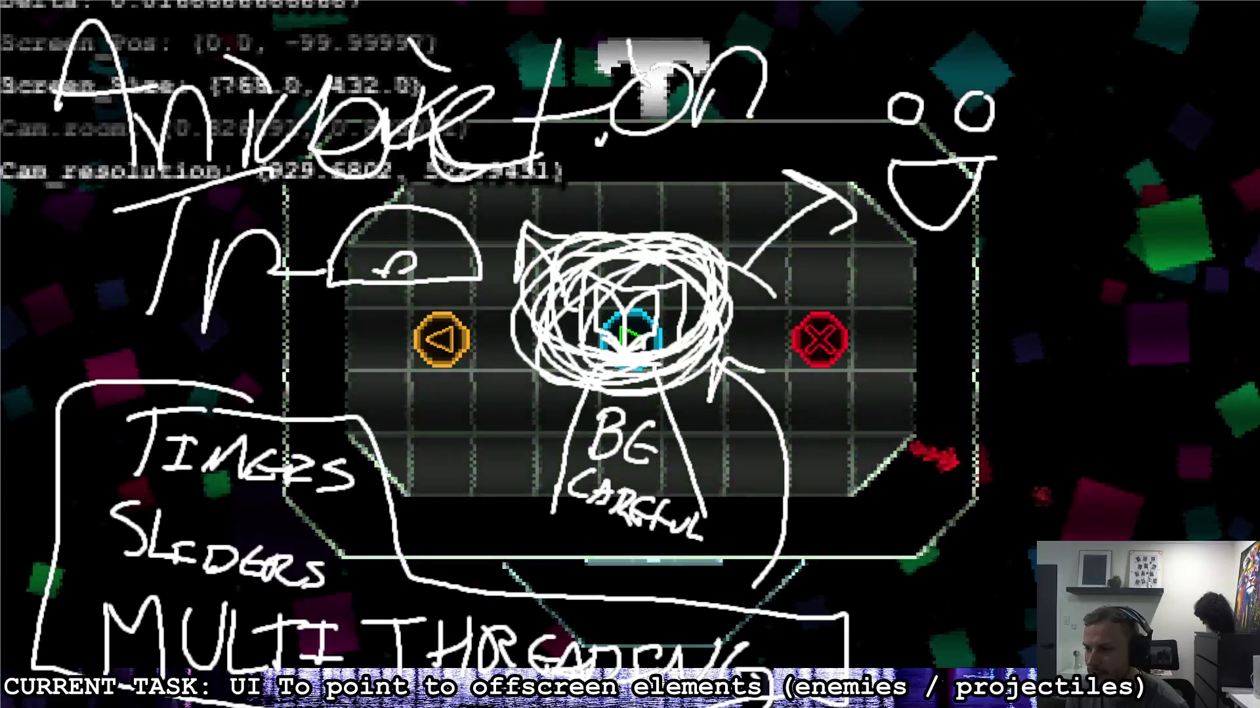
left_click_drag(249, 299, 341, 328)
left_click_drag(315, 282, 499, 275)
left_click_drag(328, 342, 531, 341)
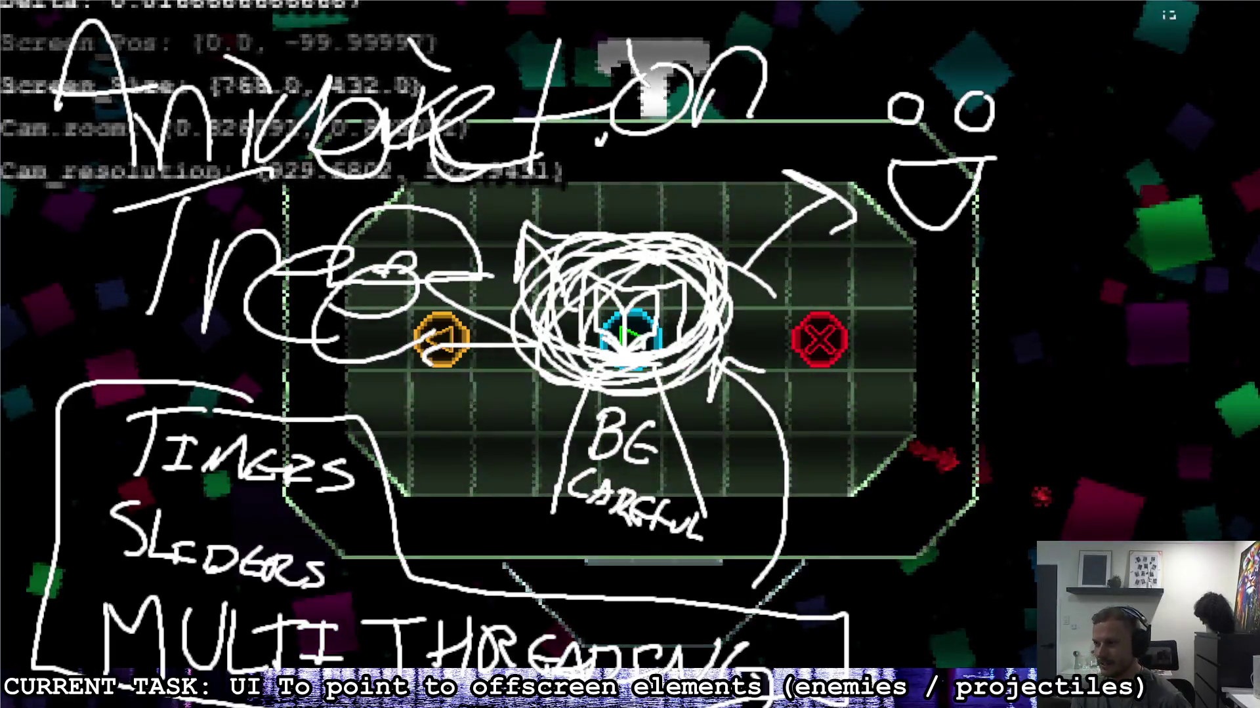
key("ctrl+a")
Step: Delete the ink, run the game and fly the ship around the octagonal room
key("Delete")
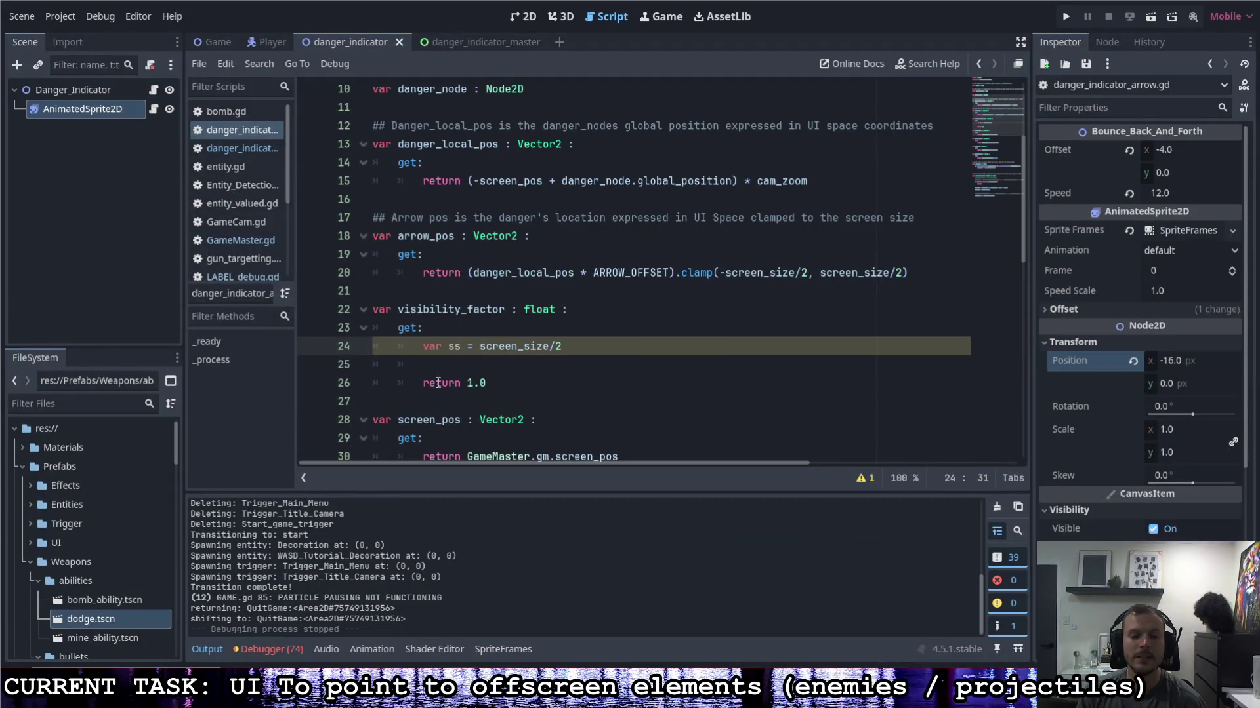
left_click(1065, 16)
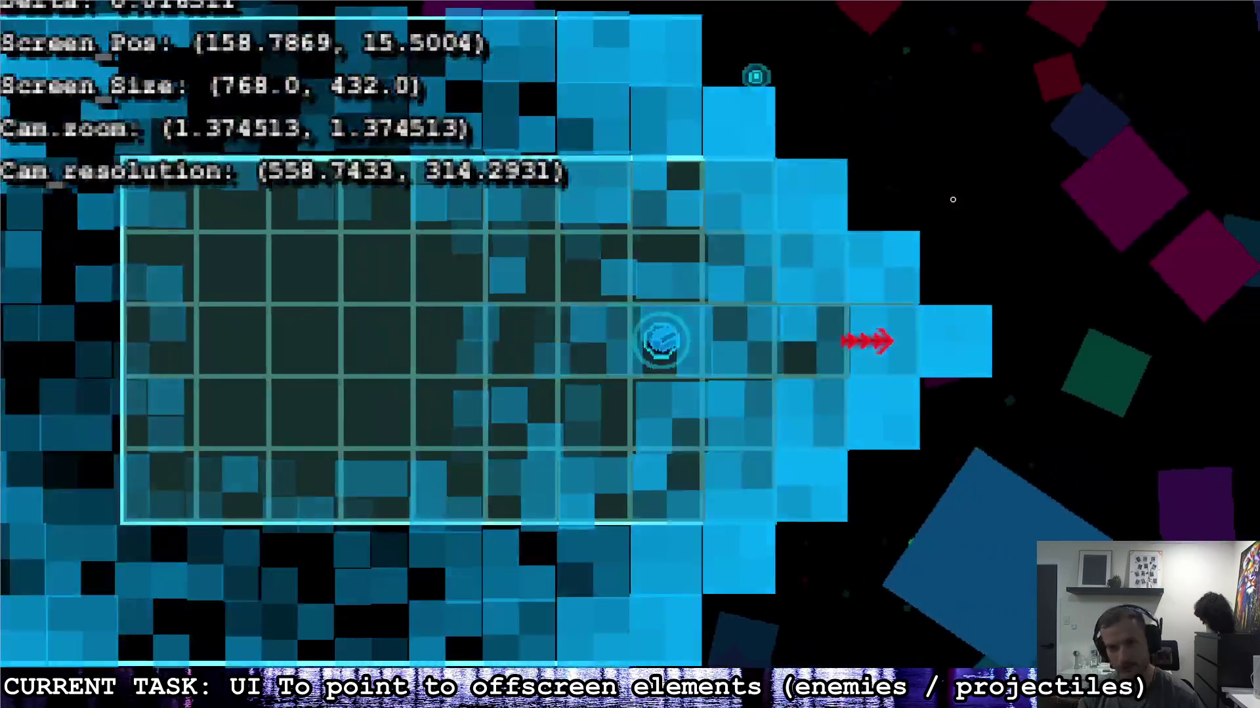
key("d")
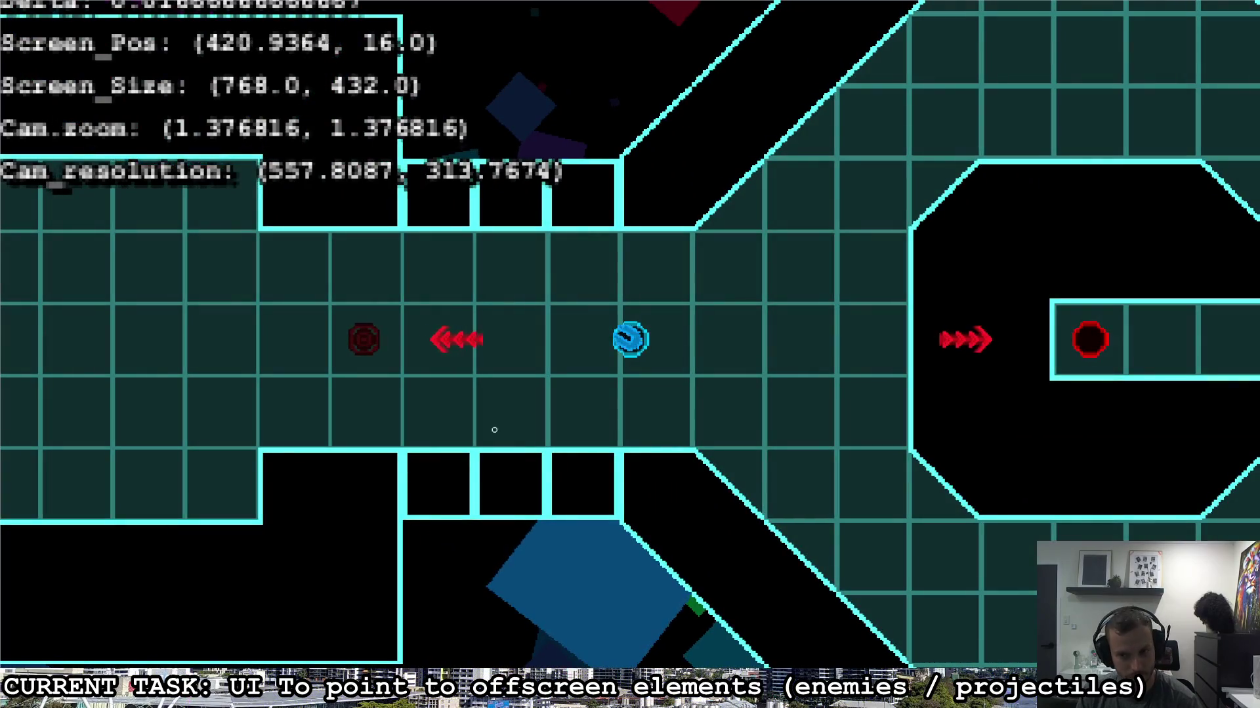
key("d")
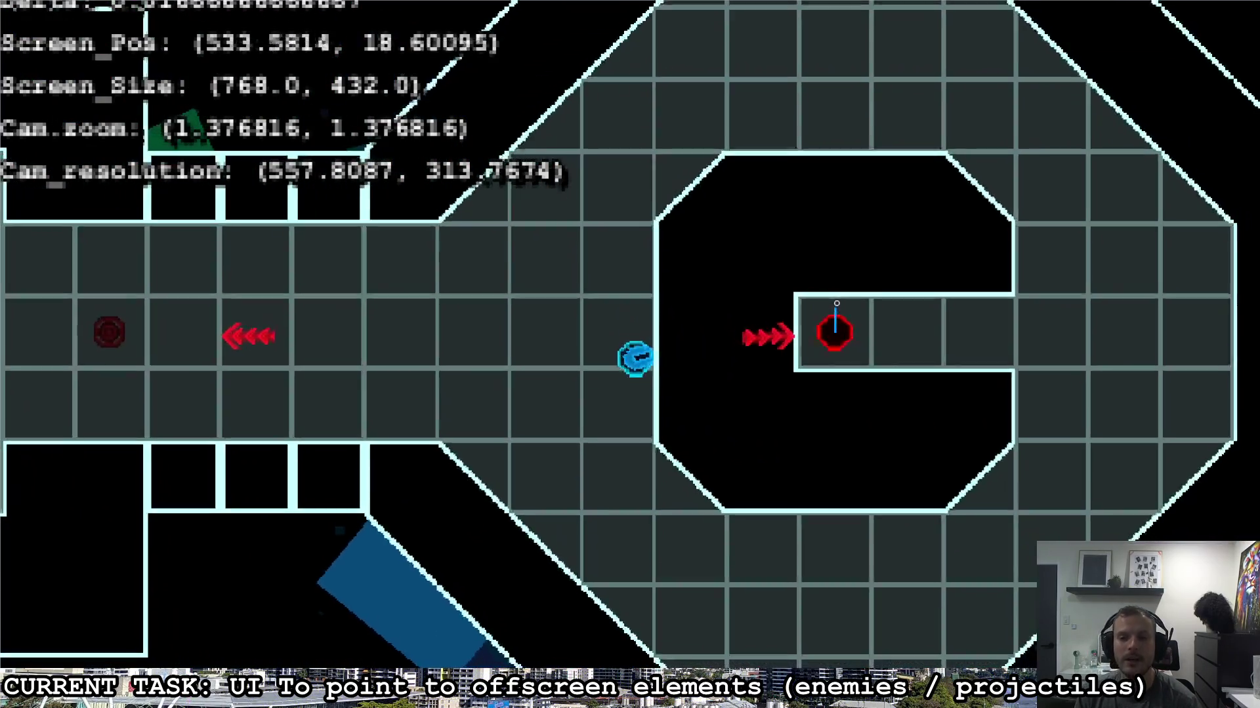
key("s")
key("d")
key("w")
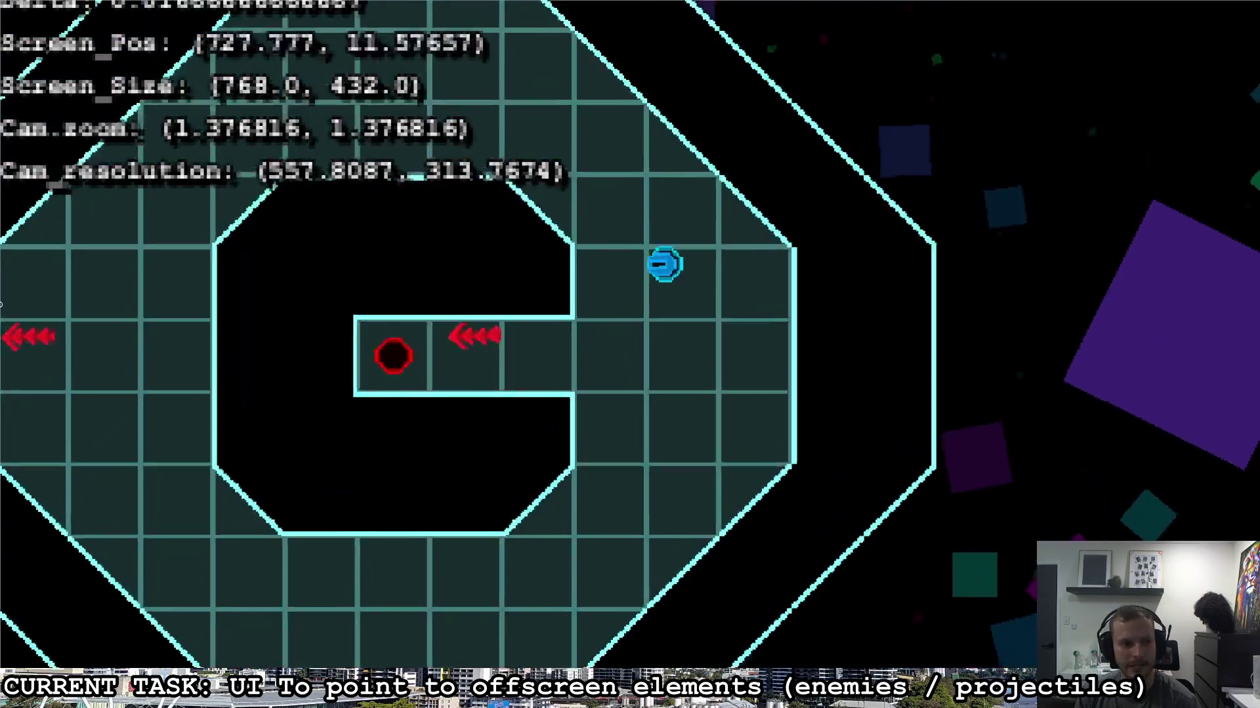
Step: Fly the ship past the enemies into the enemy room, then pause and quit to the script
key("a")
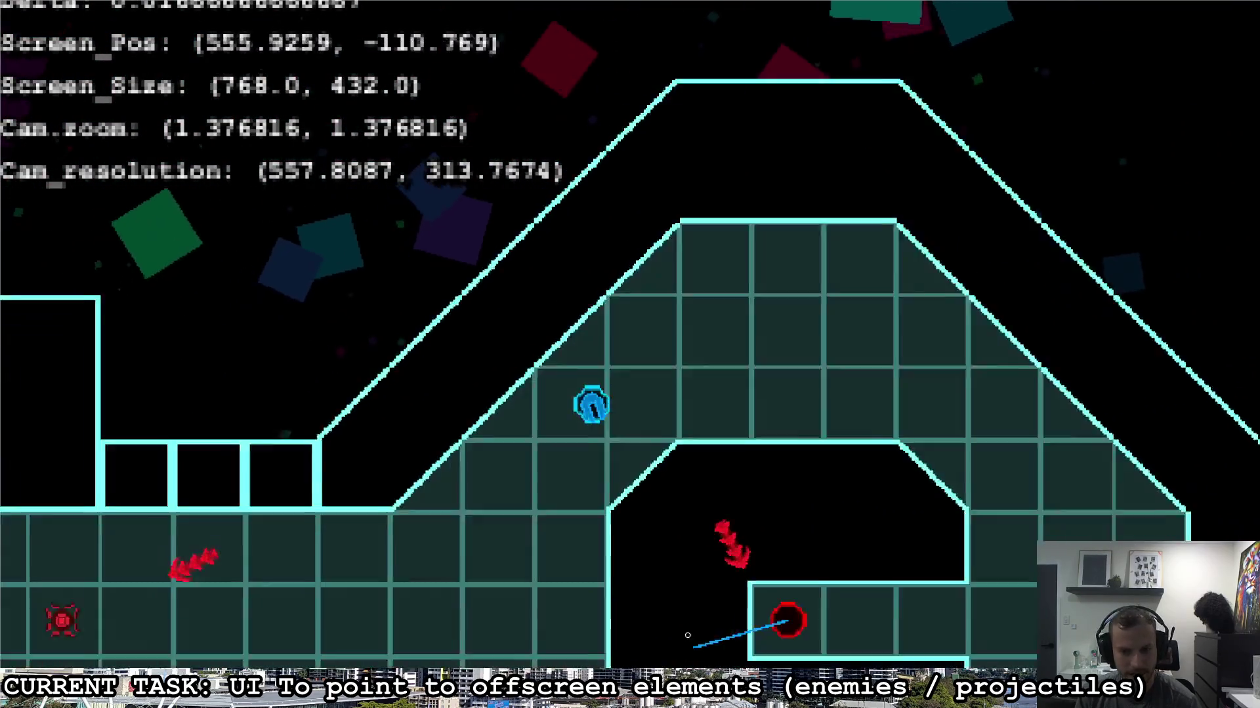
key("a")
key("s")
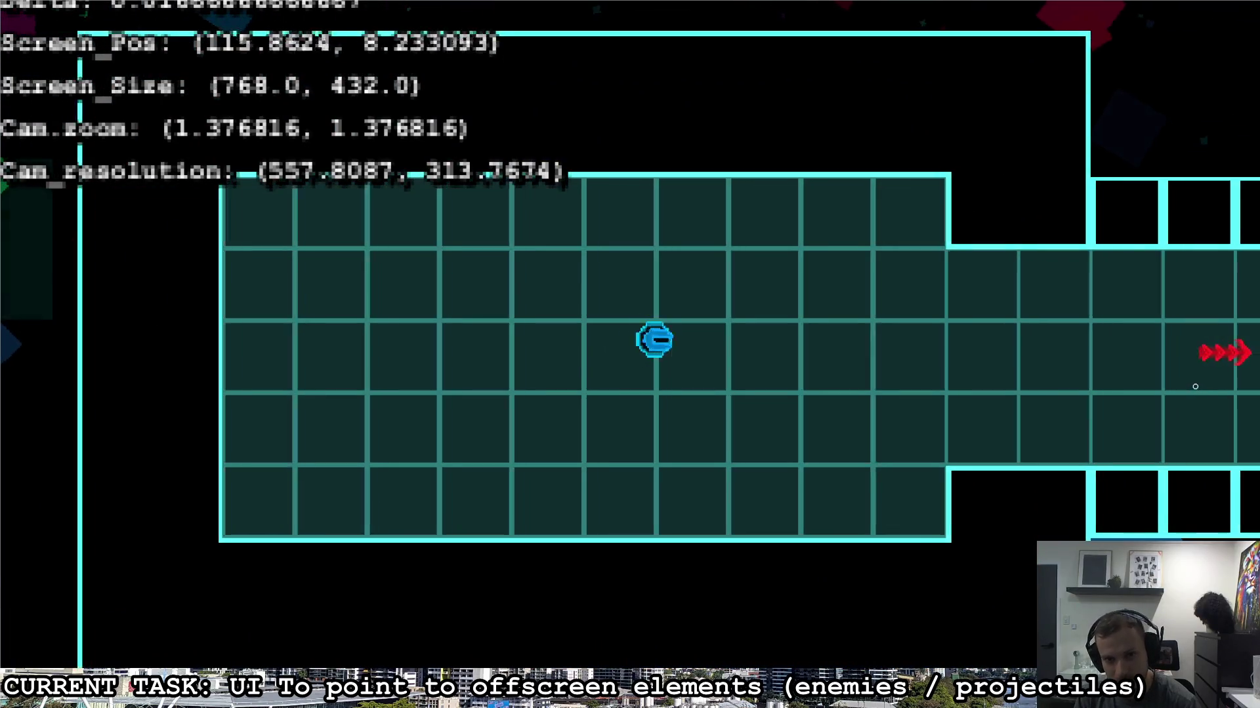
key("space")
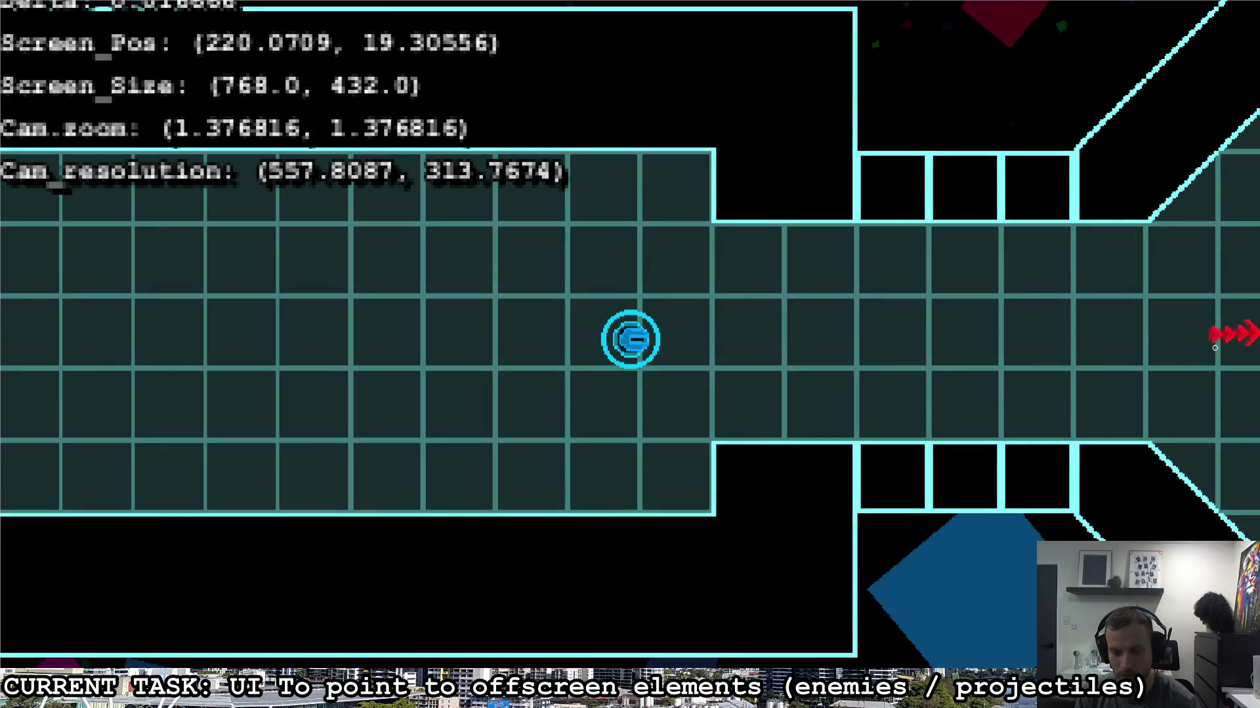
key("space")
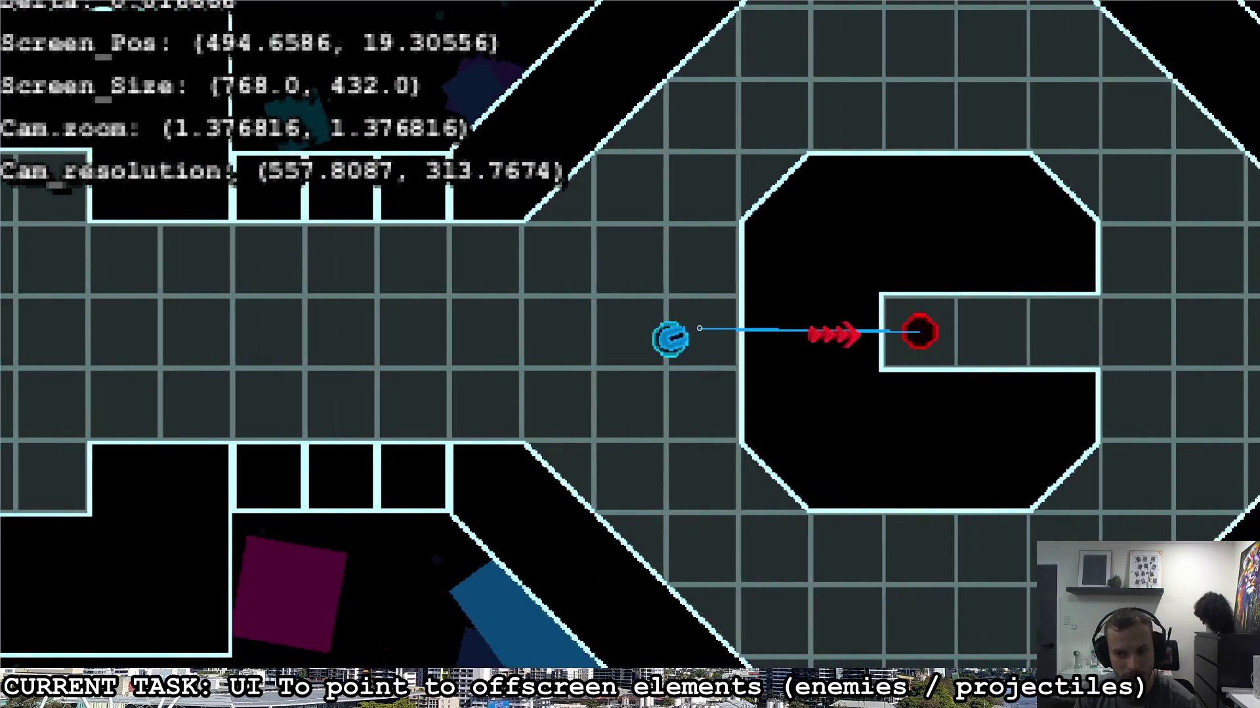
key("Escape")
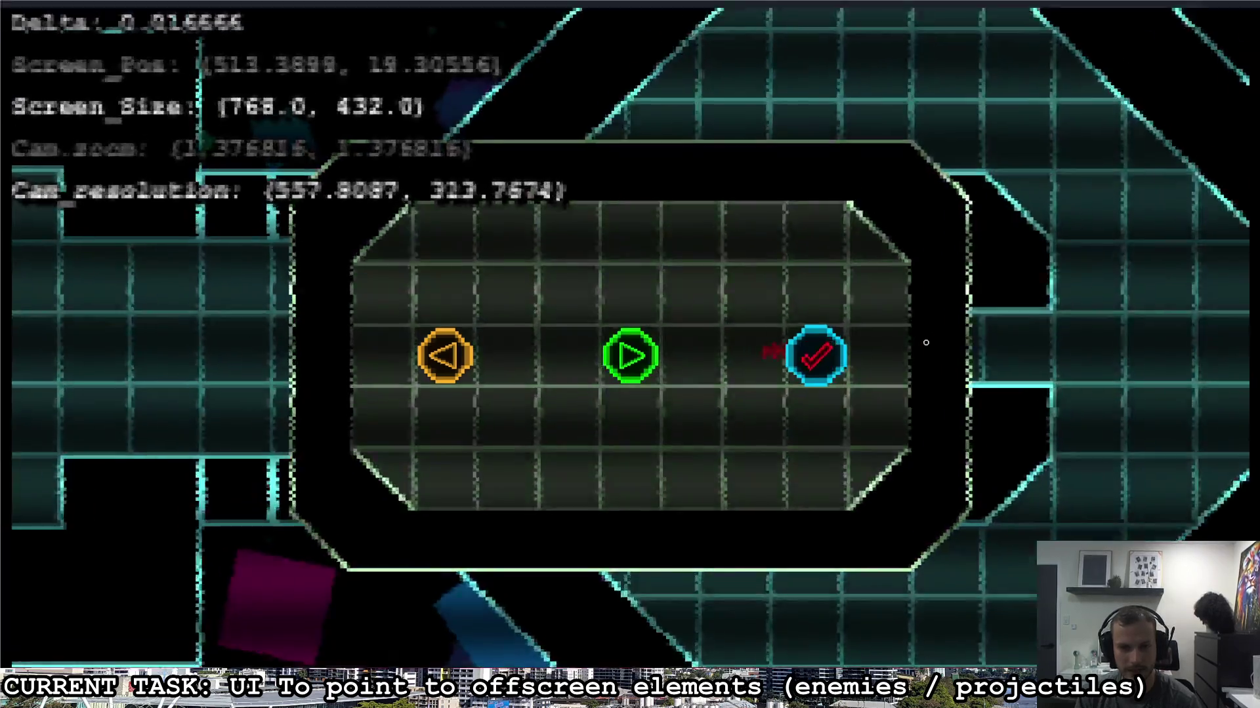
left_click(817, 341)
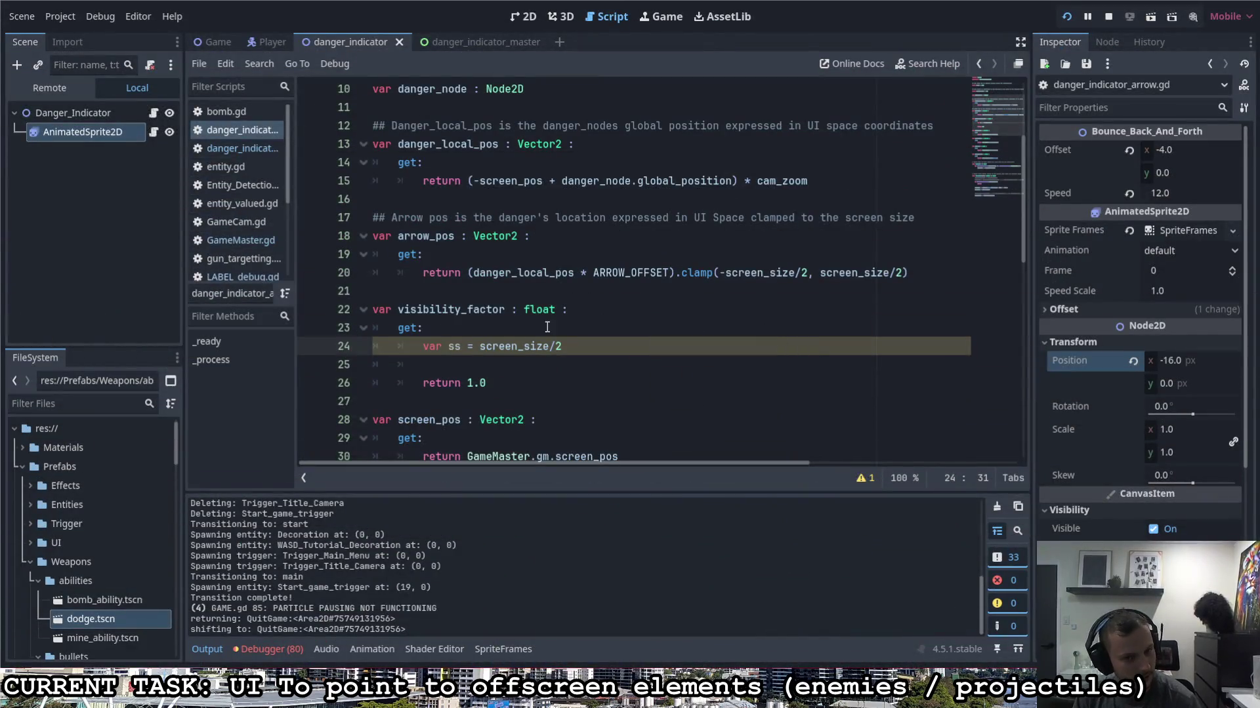
Step: Point out var ss = screen_size/2 and the clamp bounds, then open blank lines below ss
double_click(454, 345)
left_click_drag(480, 346, 563, 347)
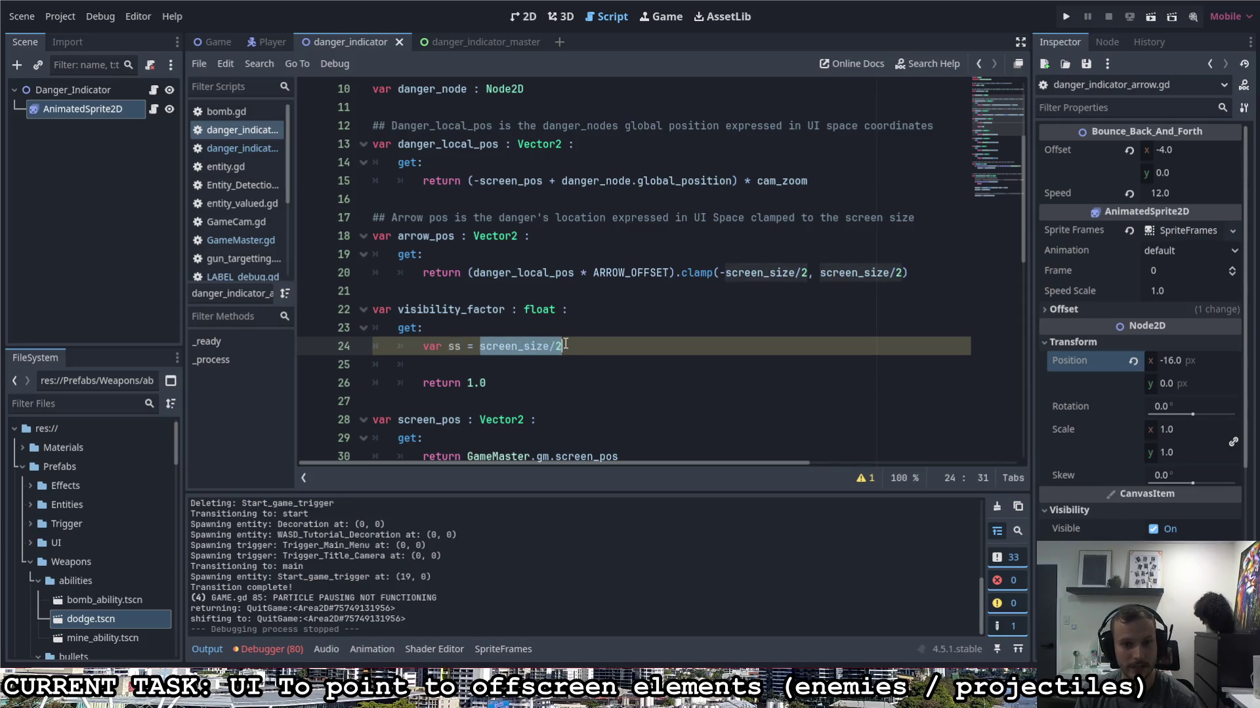
left_click(574, 346)
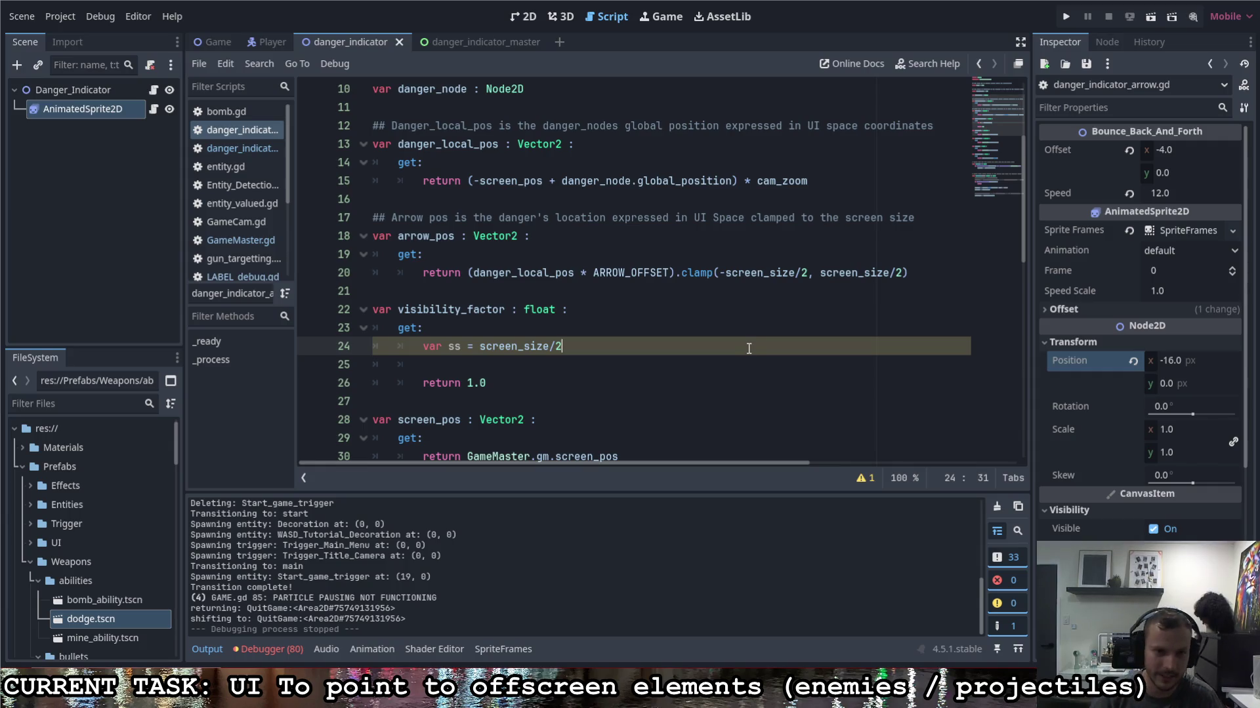
left_click_drag(720, 272, 903, 272)
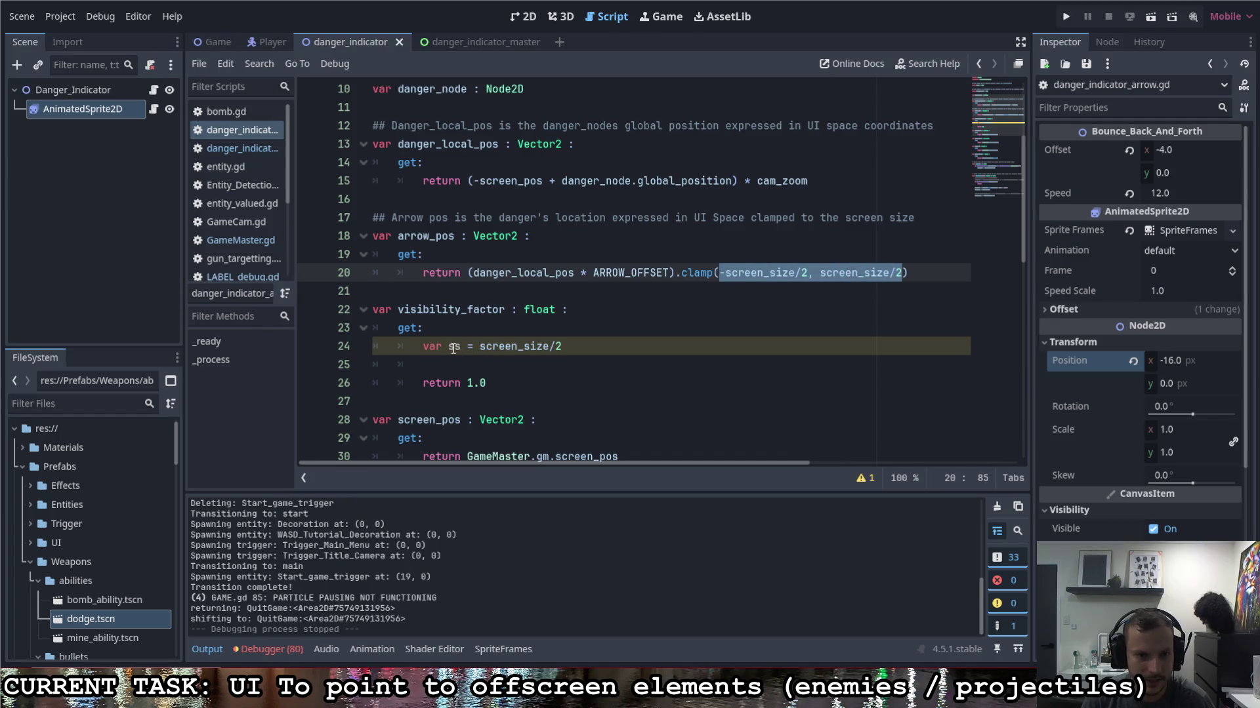
left_click(577, 346)
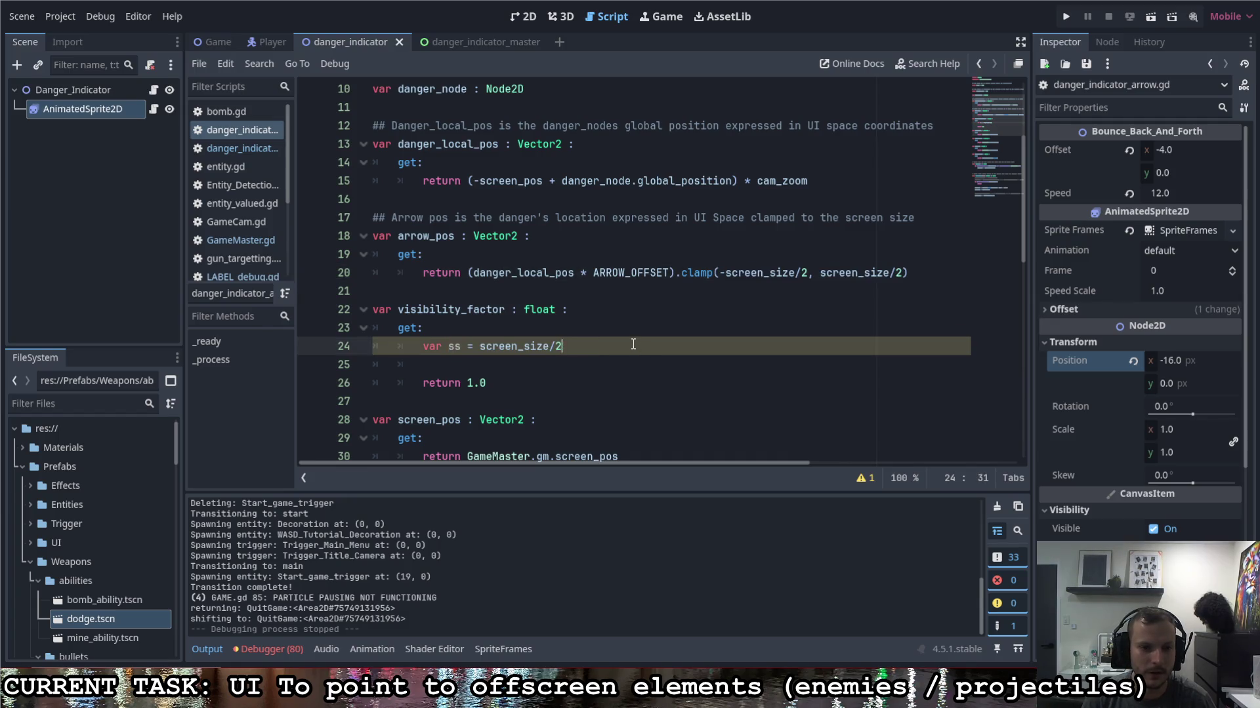
key("Return")
key("Return")
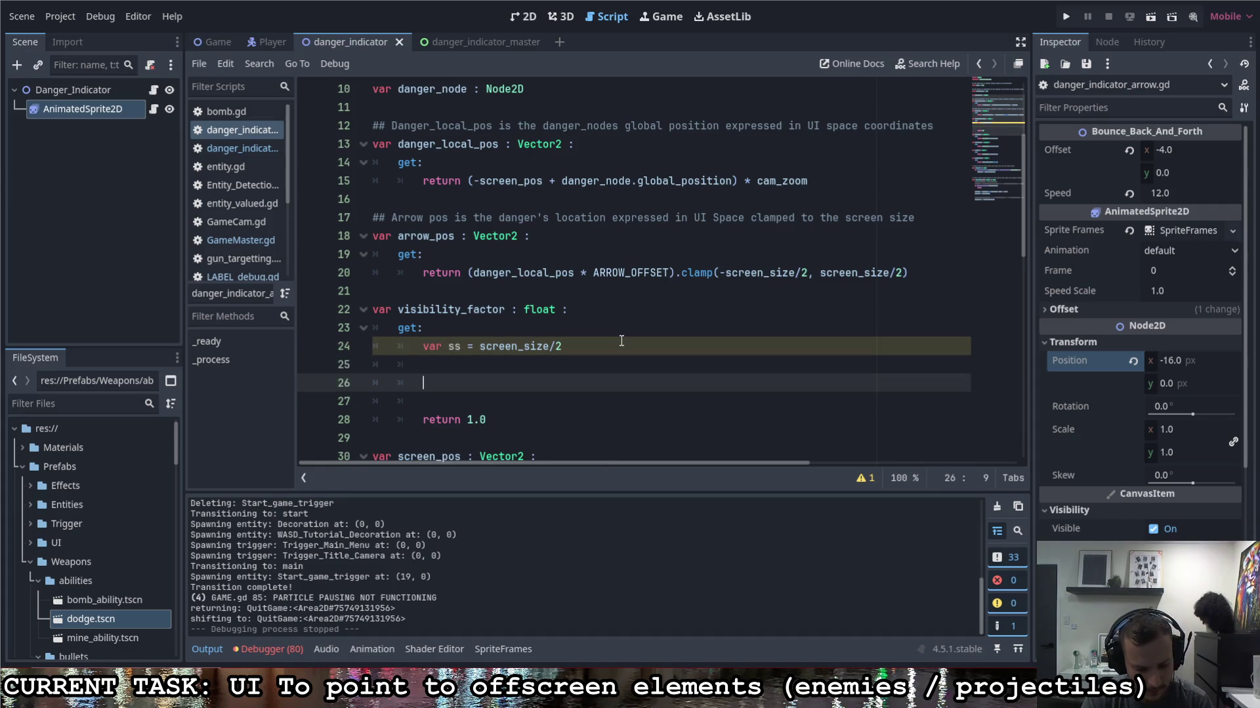
Step: Enter arrow_pos.x/ss.x + arrow_pos.y/ss.y on line 26, autocompleting arrow_pos
type("ss.x")
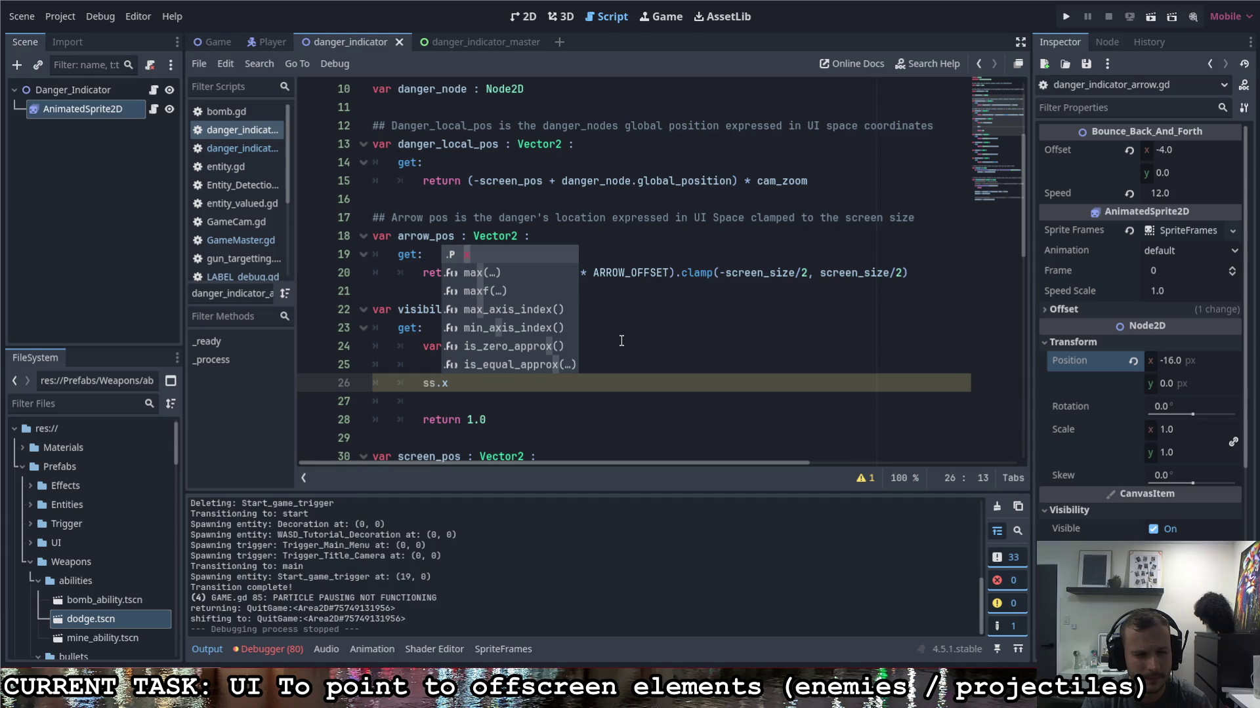
key("Home")
type("aroo")
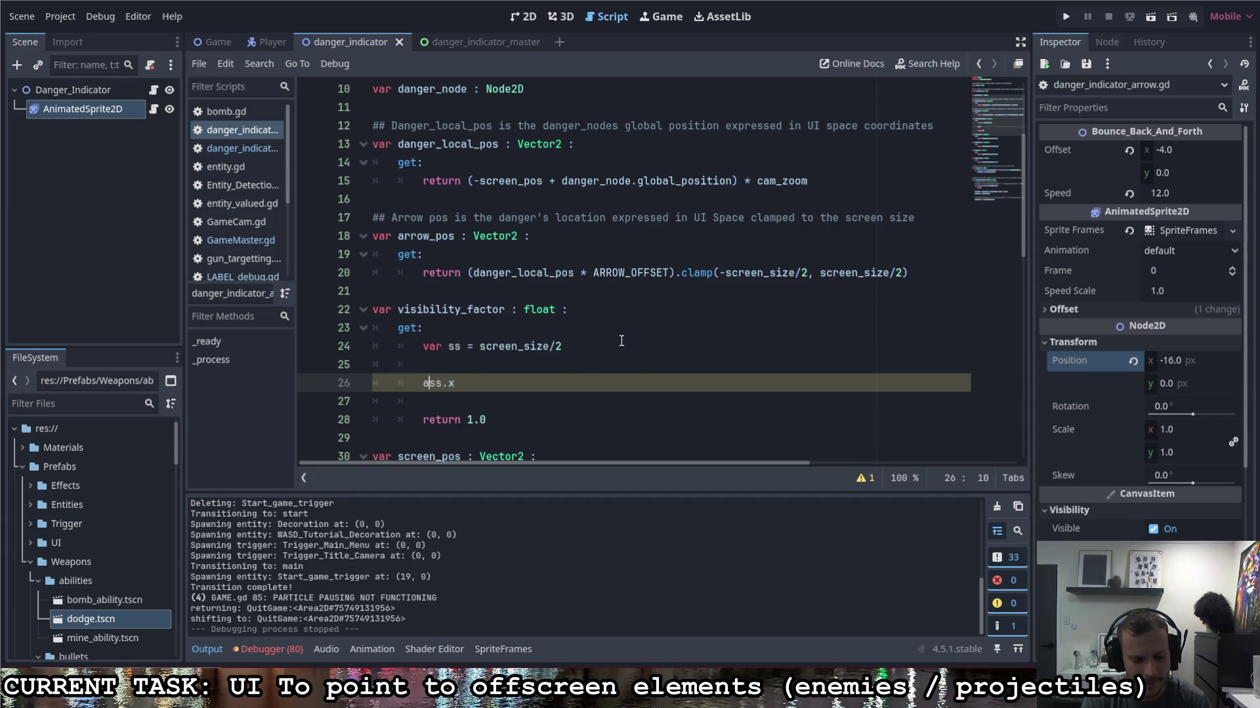
key("BackSpace")
key("BackSpace")
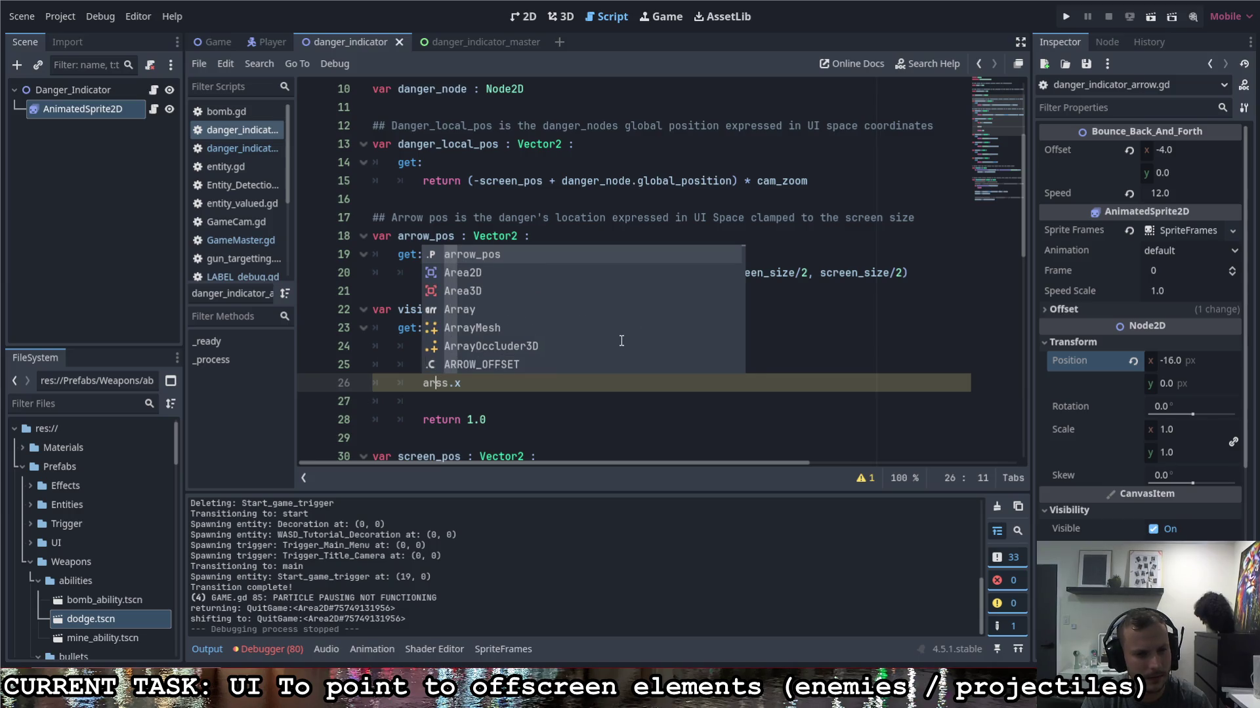
type("e")
key("BackSpace")
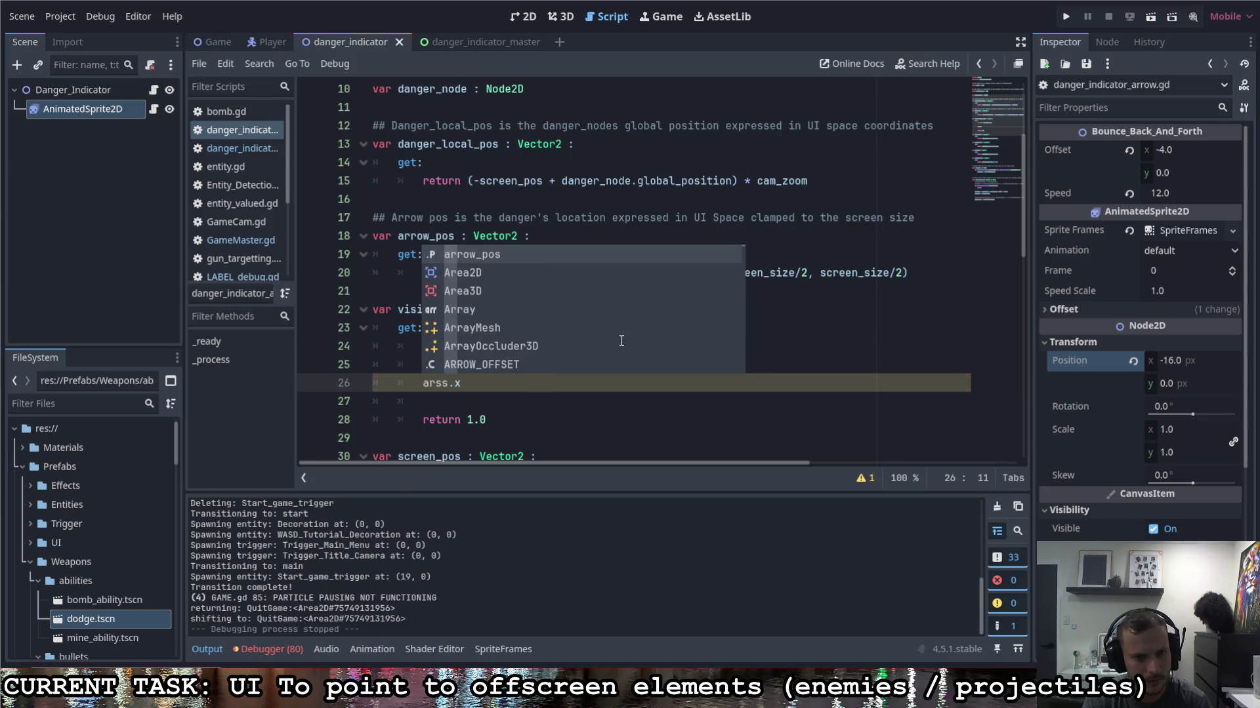
key("Tab")
type(".x")
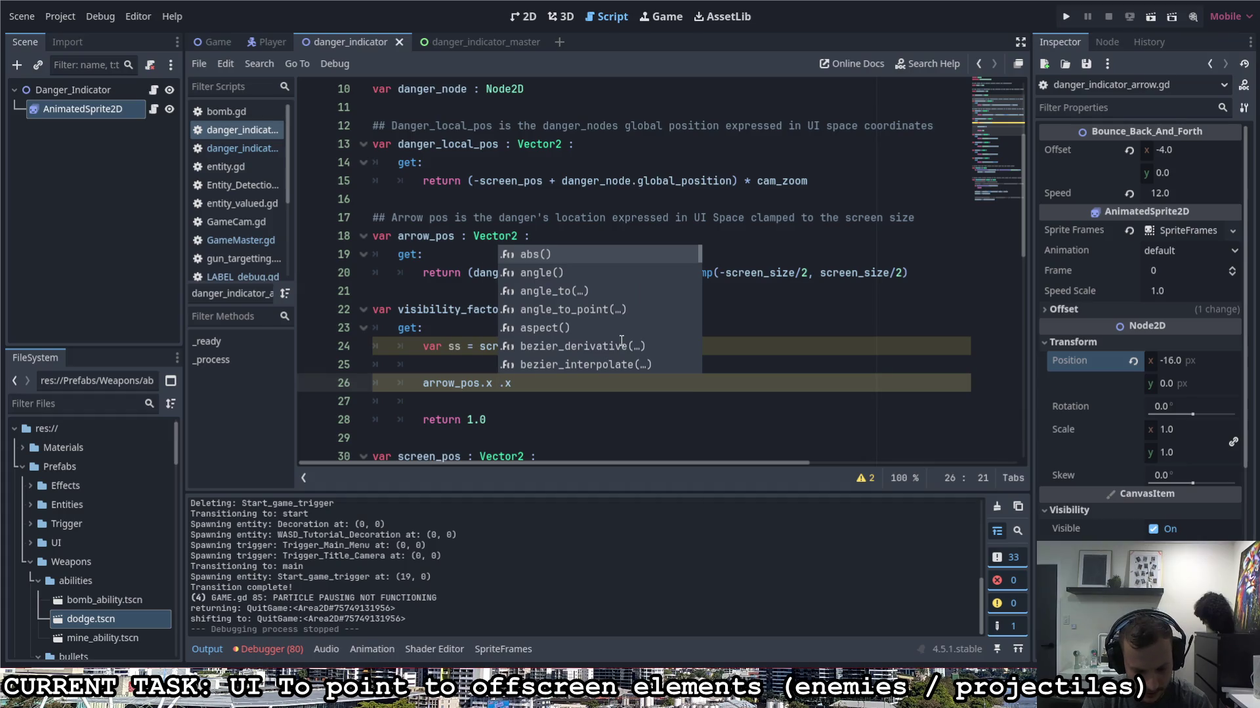
key("BackSpace")
type("/ss.x ")
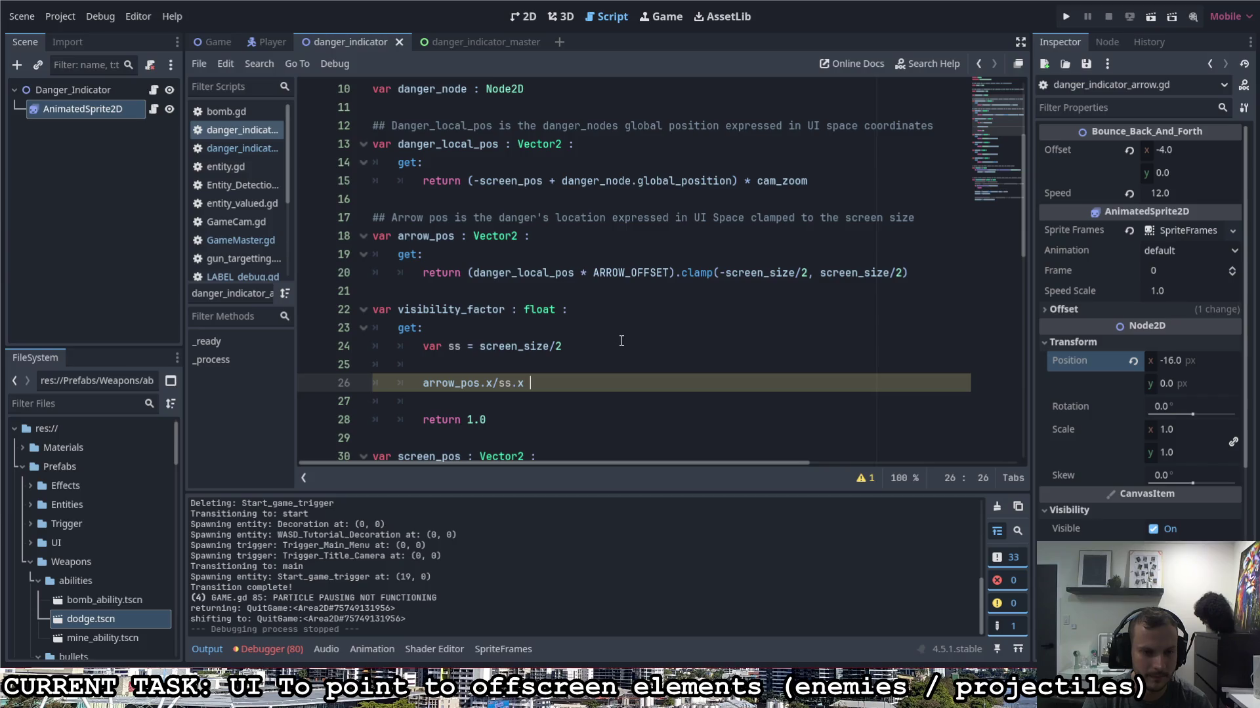
type("+ ")
type("arrow")
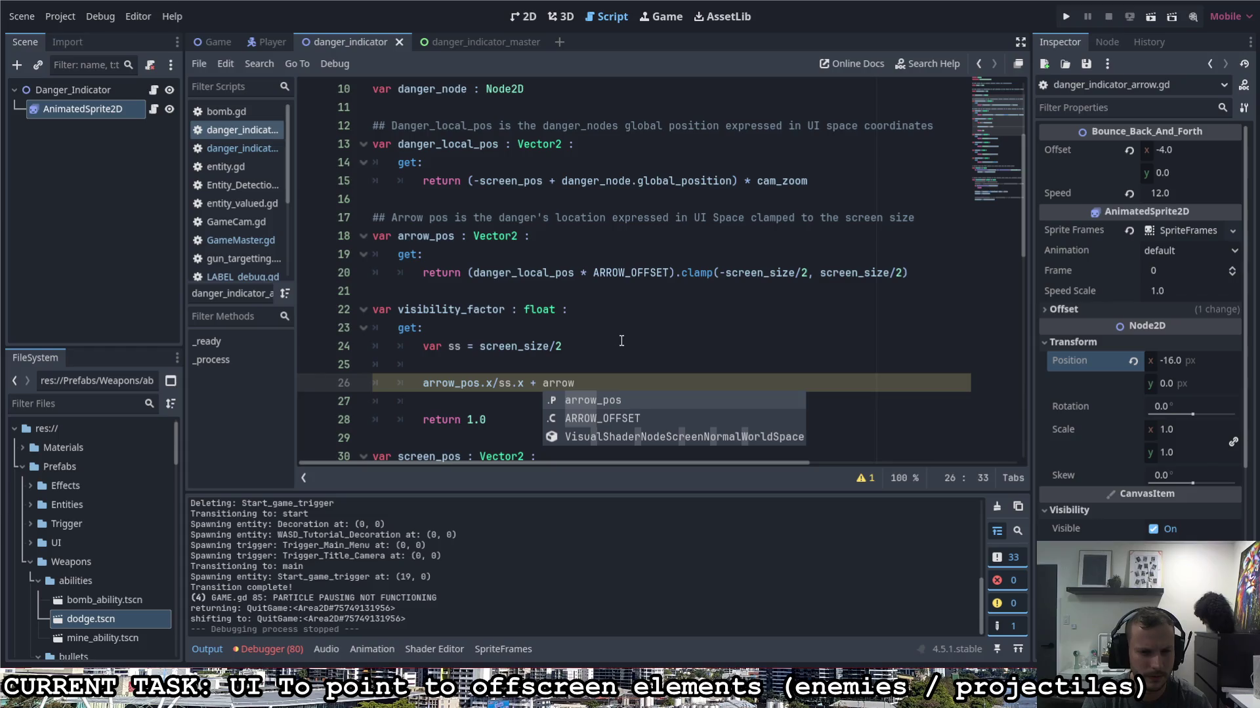
key("Return")
type(".")
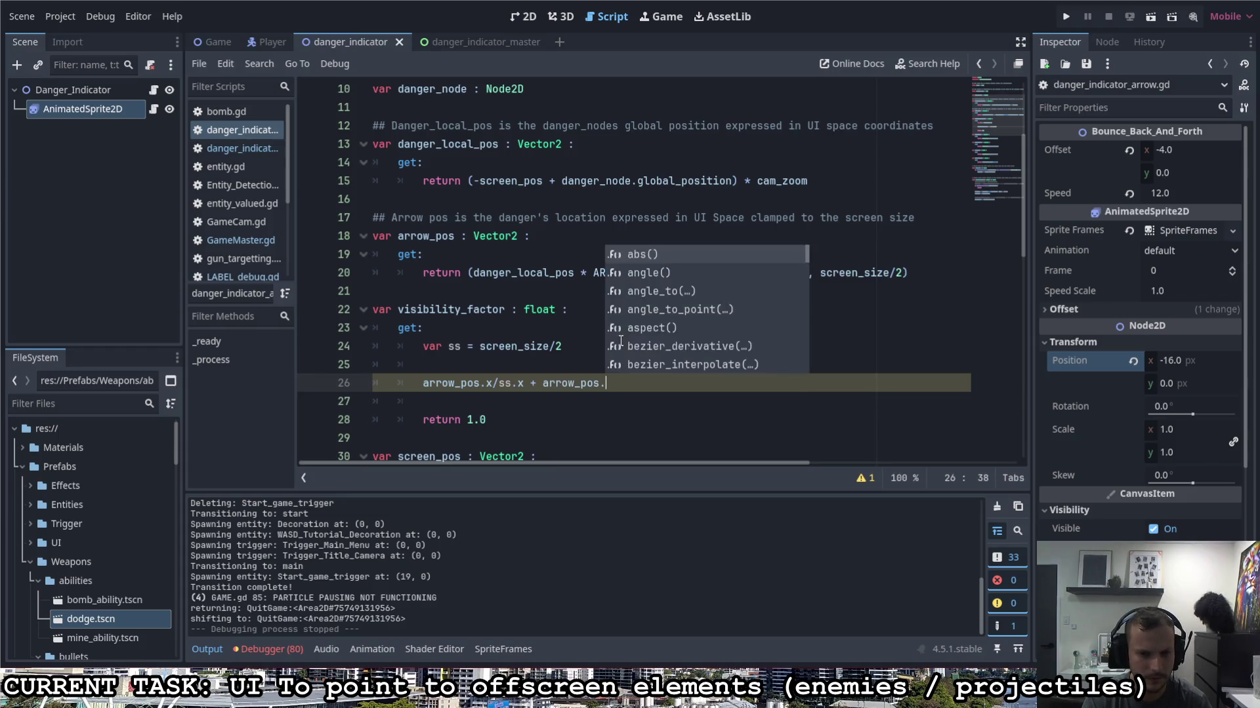
type("y/ss.y")
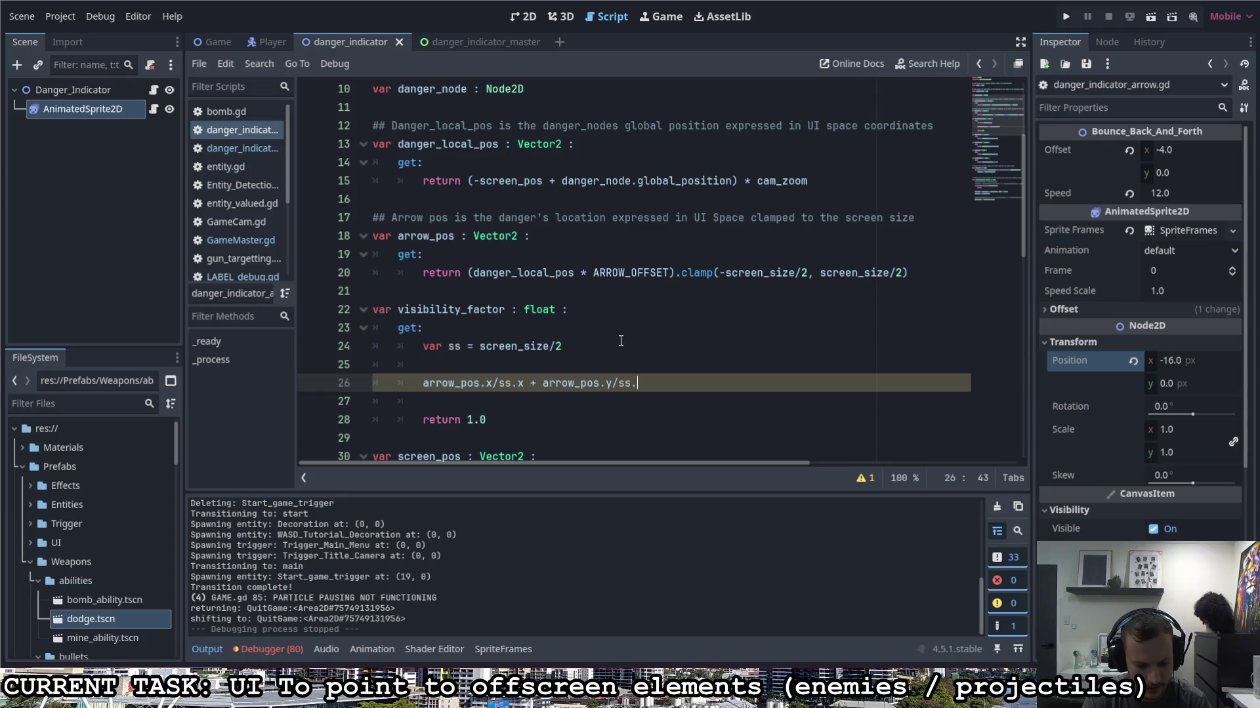
Step: Highlight parts of the new line-26 expression while explaining it
left_click_drag(424, 383, 646, 382)
left_click(642, 391)
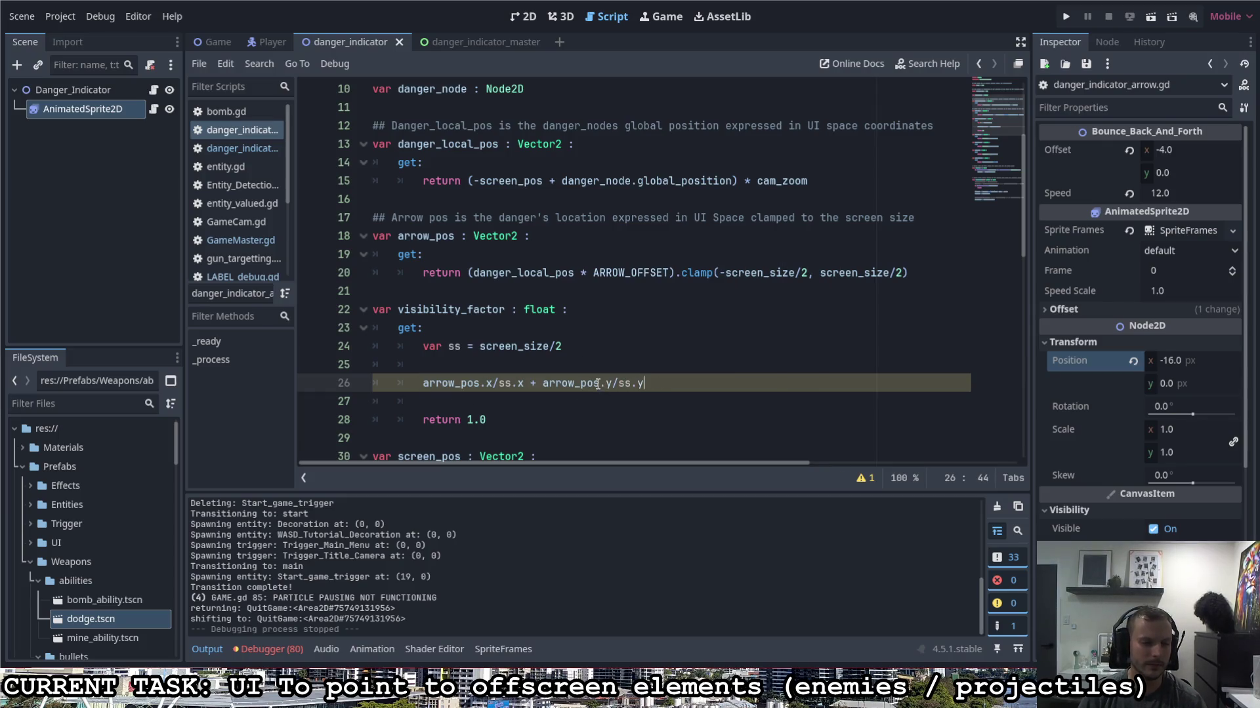
key("shift+Home")
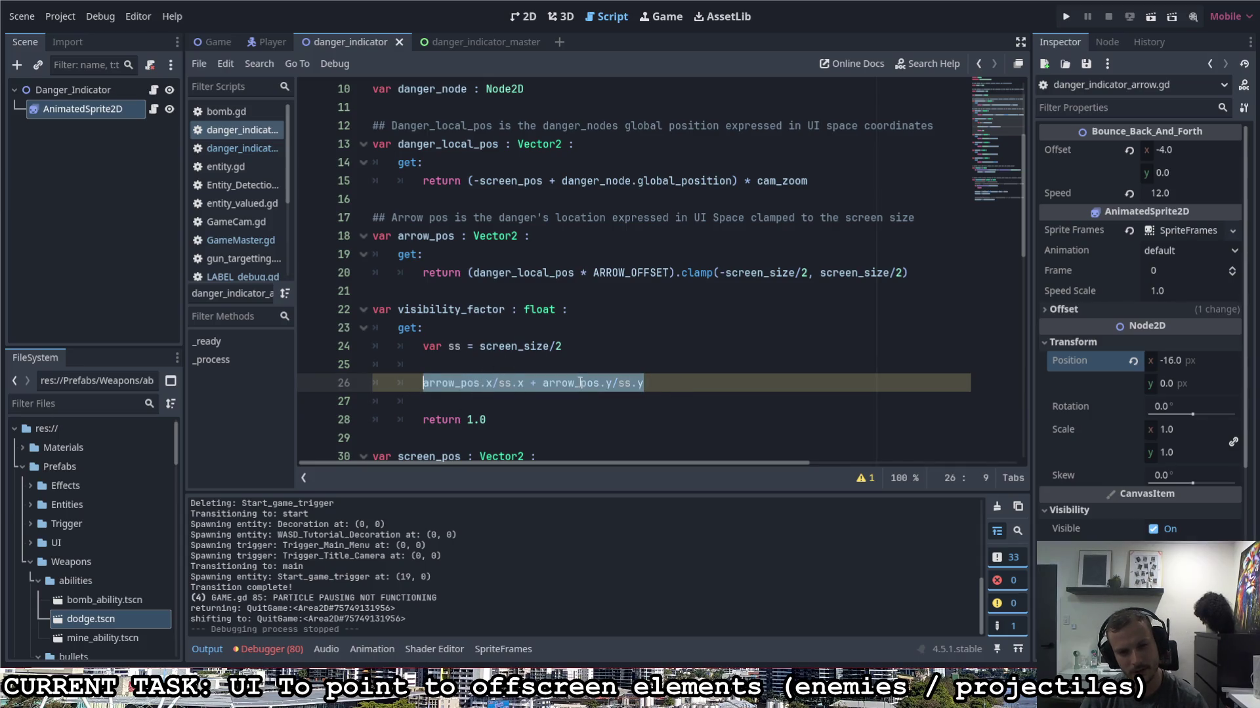
left_click_drag(686, 384, 423, 384)
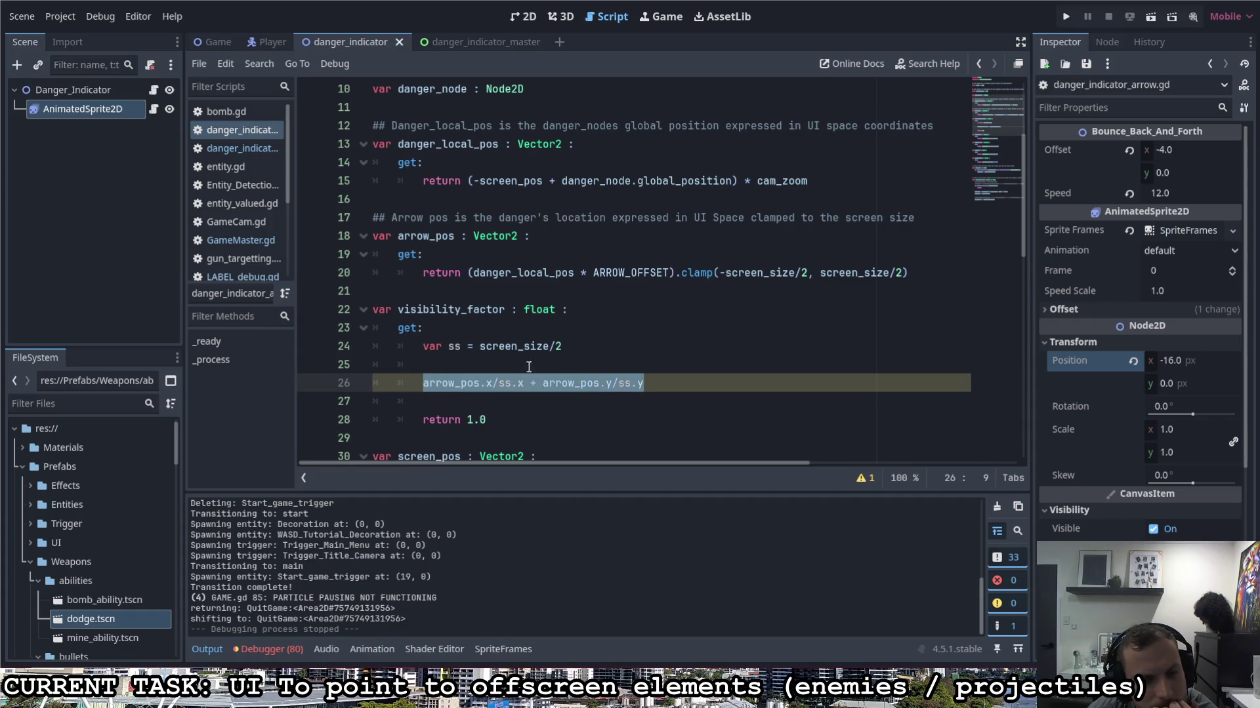
left_click(492, 383)
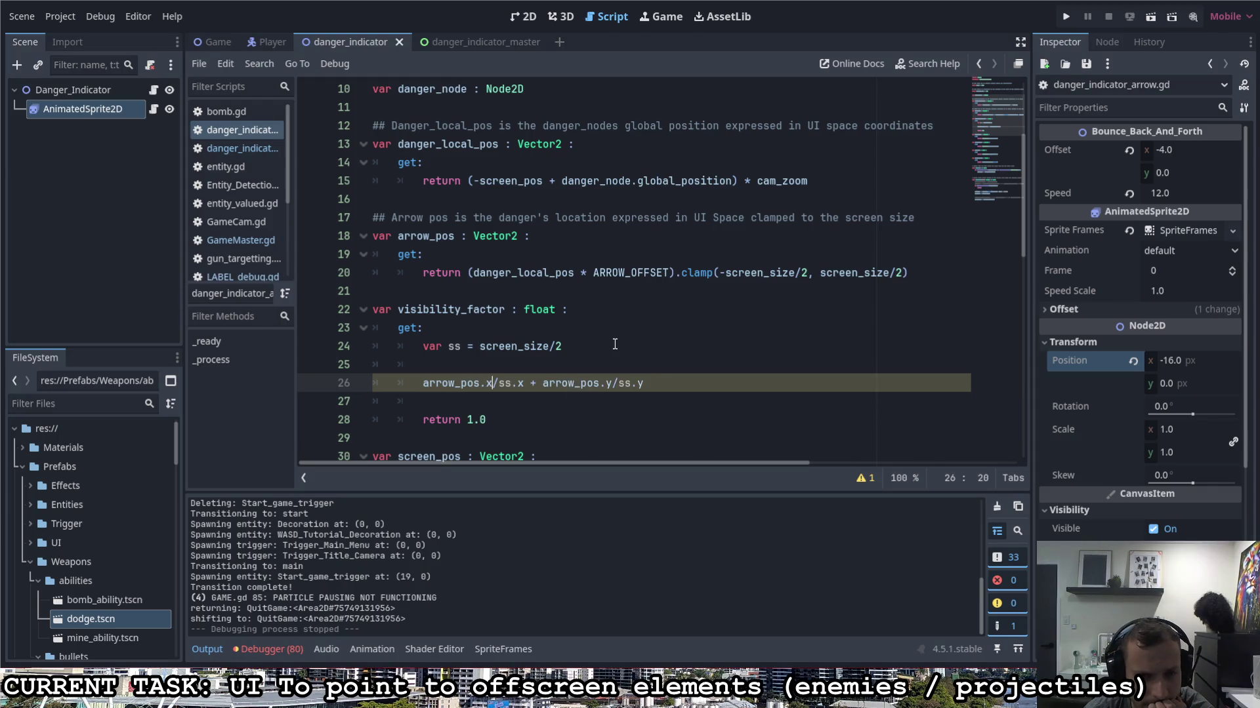
left_click(658, 382)
key("ctrl+shift+Left")
key("ctrl+shift+Left")
key("ctrl+shift+Left")
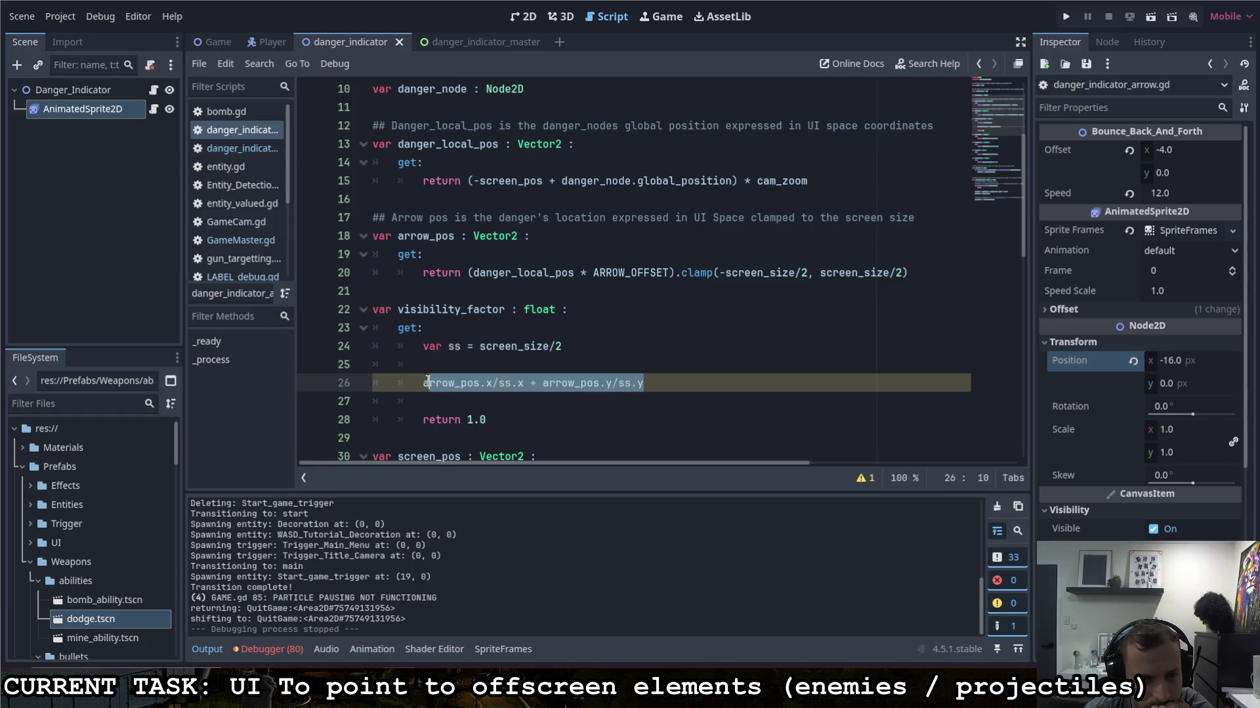
Step: Replace line 26's sum-of-ratios expression with min(arrow_pos.x - ss.x, arrow_pos.y - ss.y)
key("Left")
key("Left")
key("shift+End")
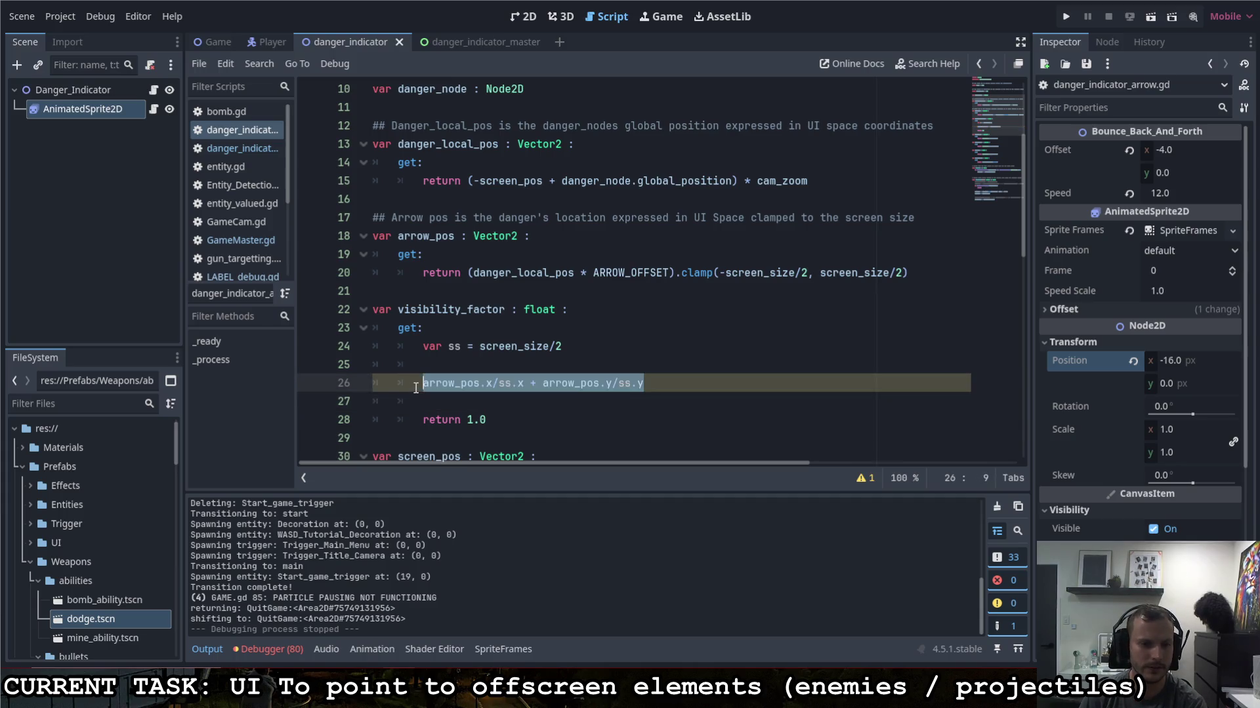
key("BackSpace")
type("min(")
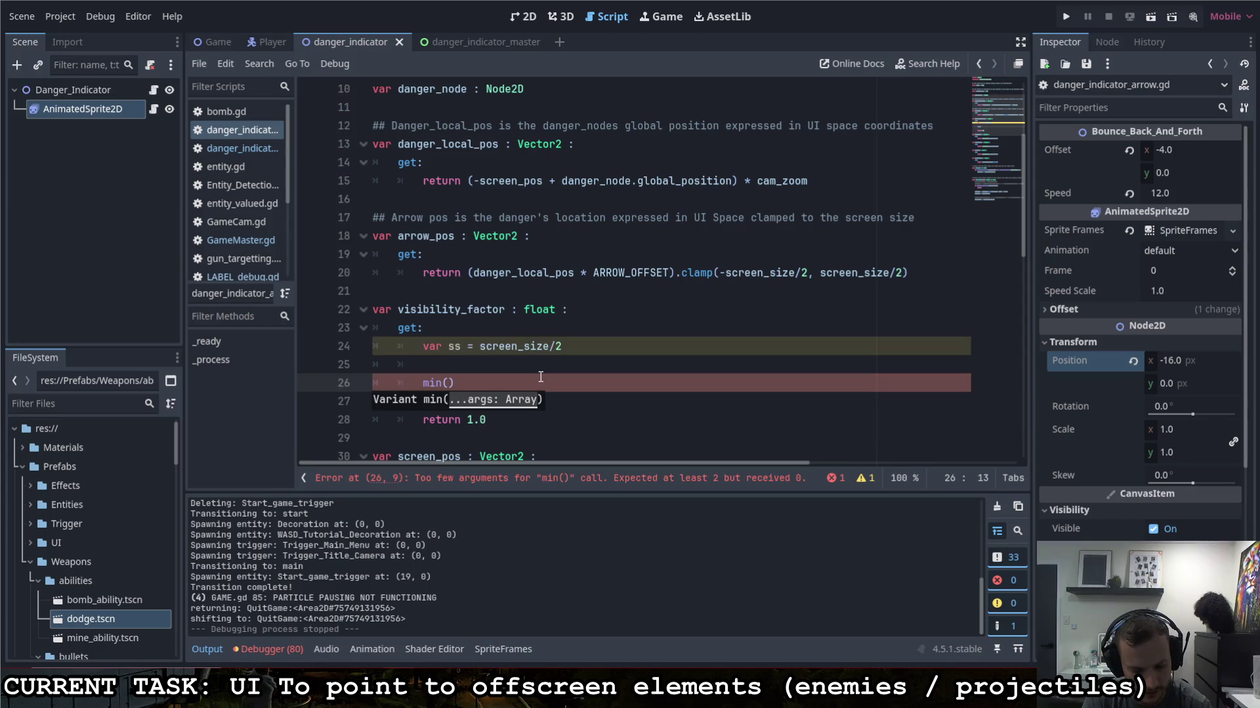
type("ss.x")
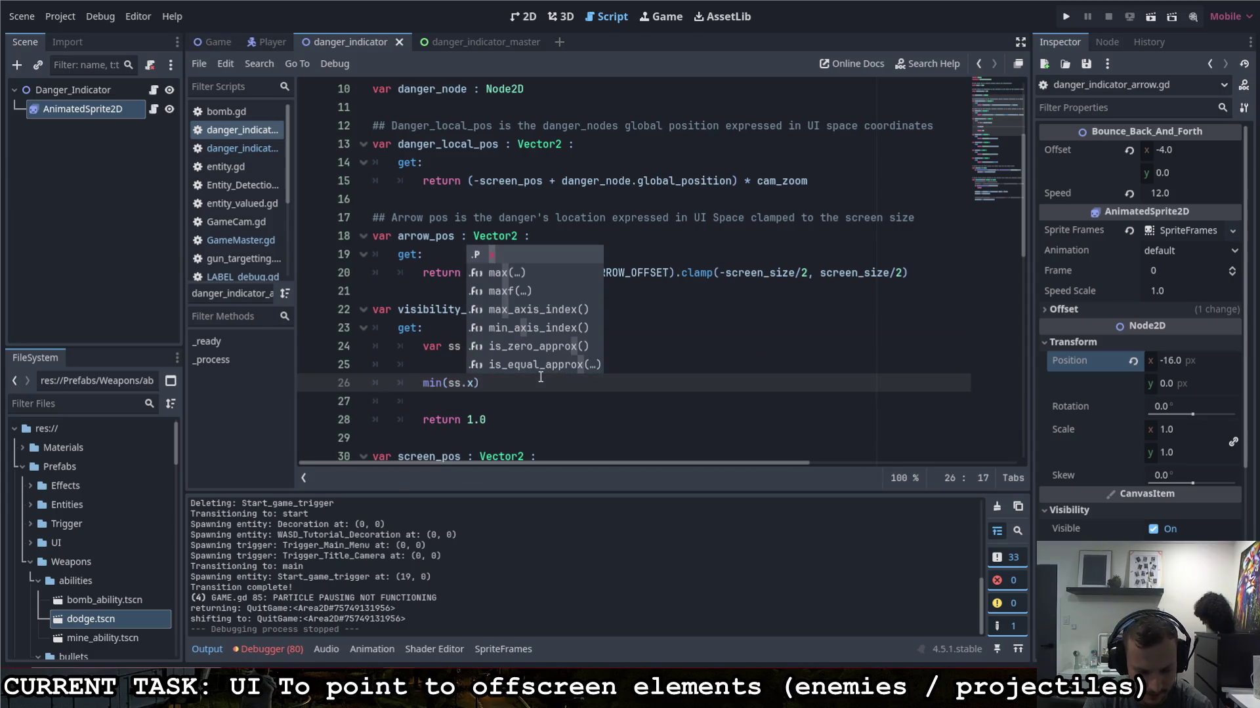
key("BackSpace")
key("BackSpace")
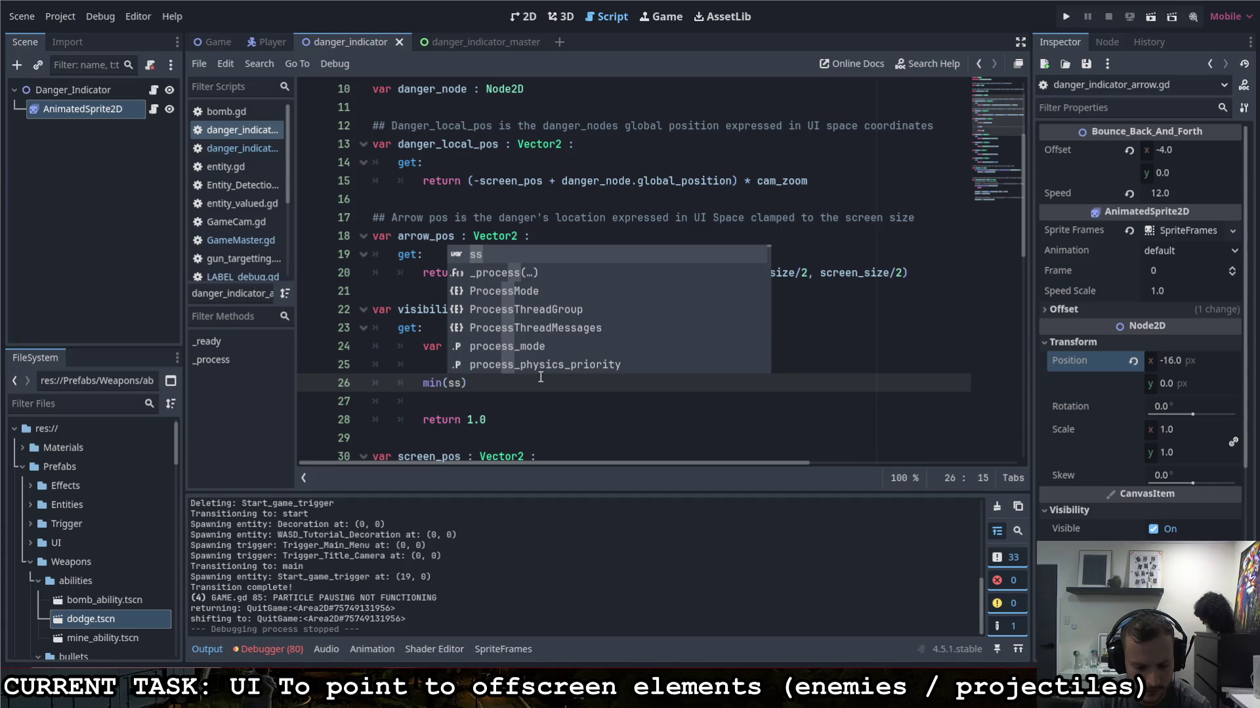
key("BackSpace")
key("BackSpace")
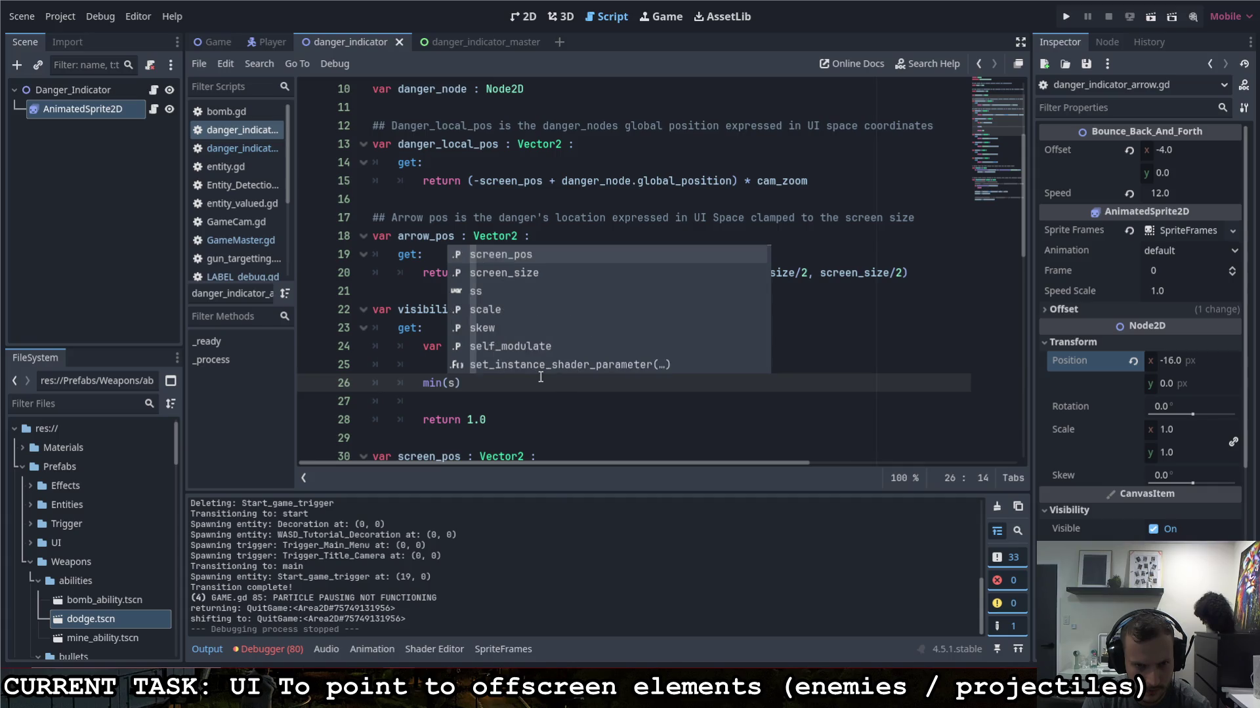
type("a")
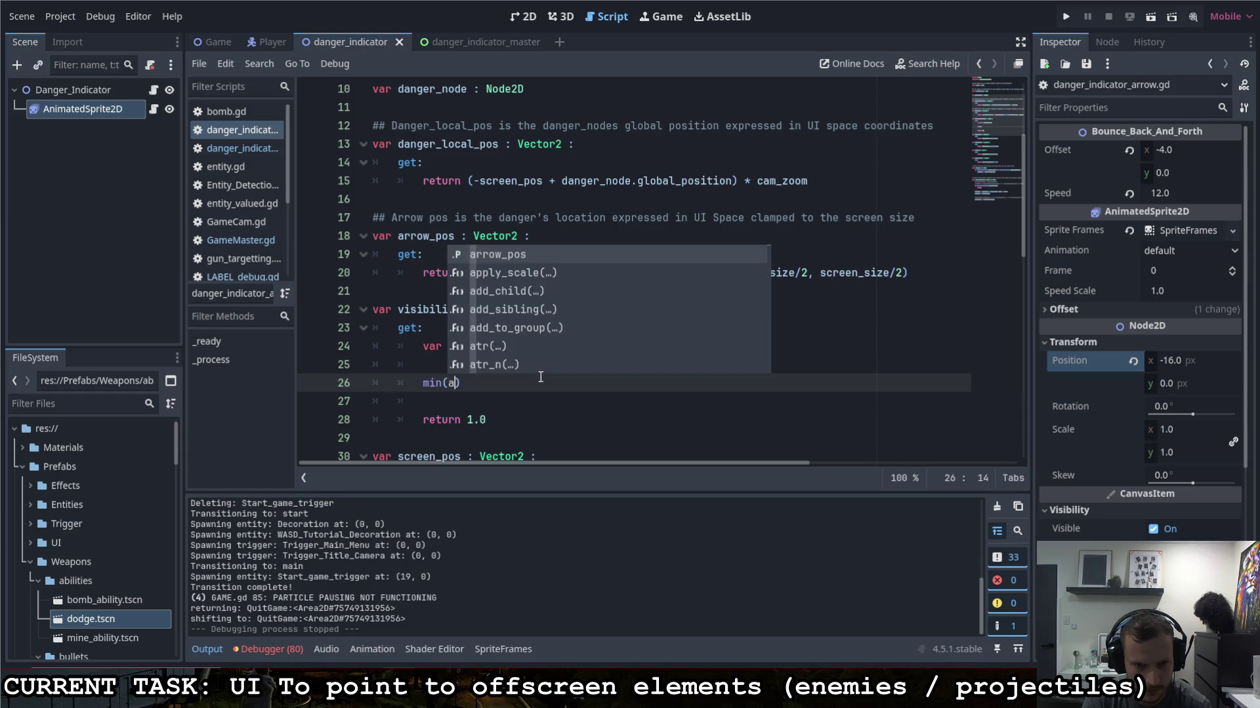
key("Return")
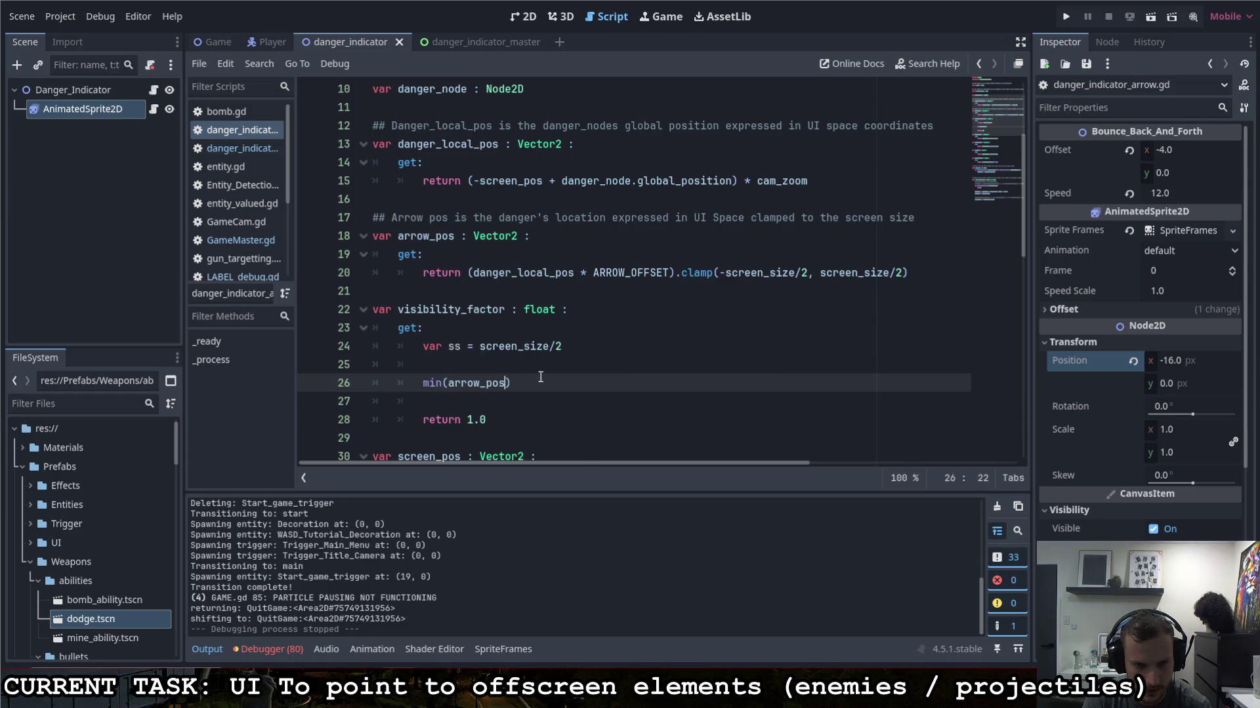
type("-")
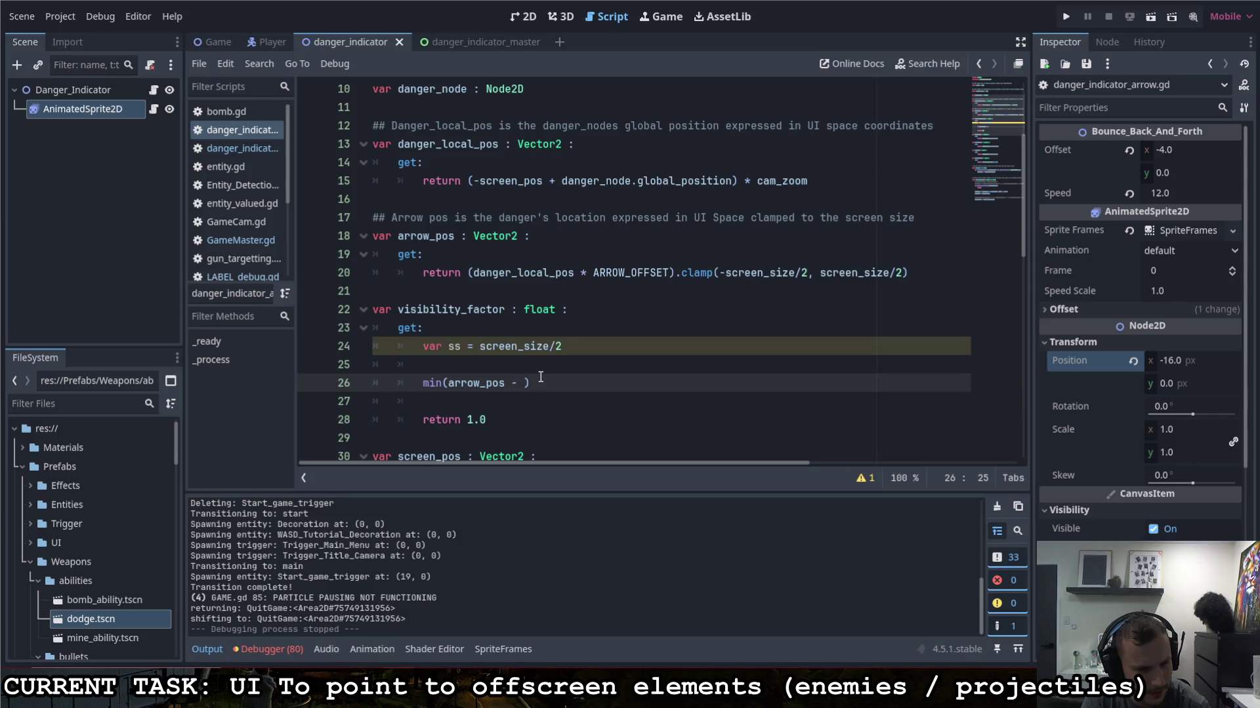
key("BackSpace")
key("BackSpace")
key("BackSpace")
type(".x - ")
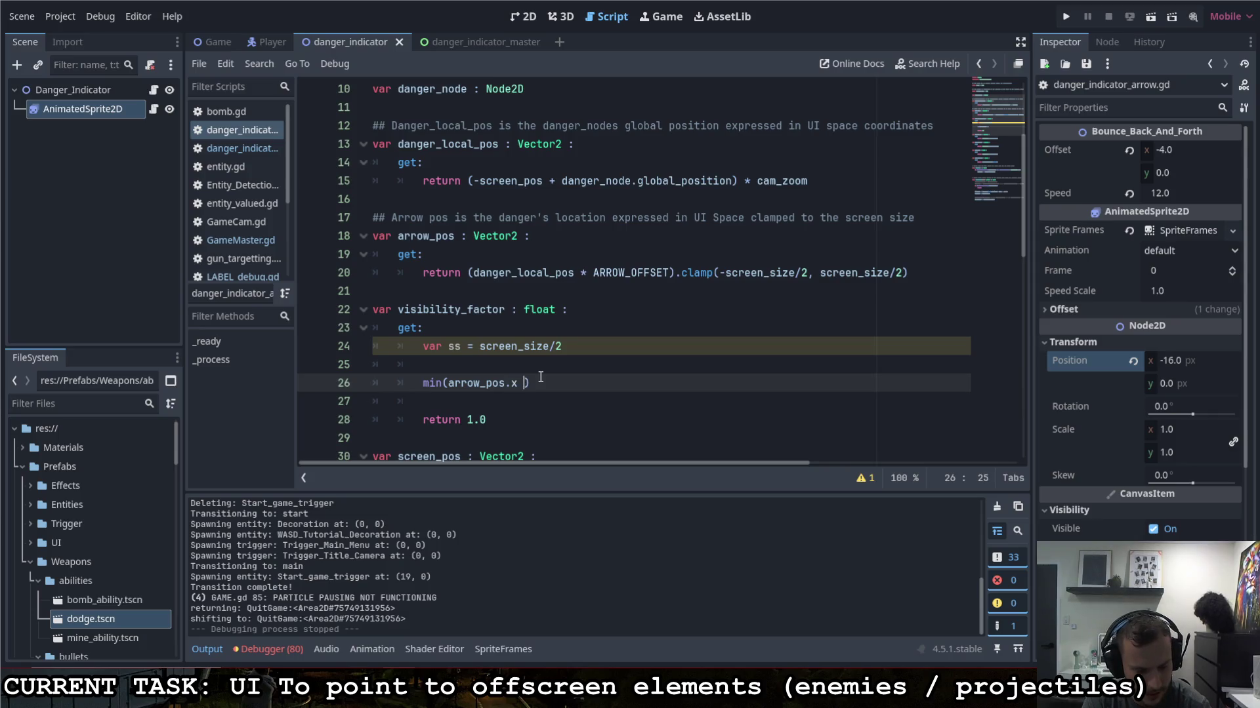
type("ss.x, ")
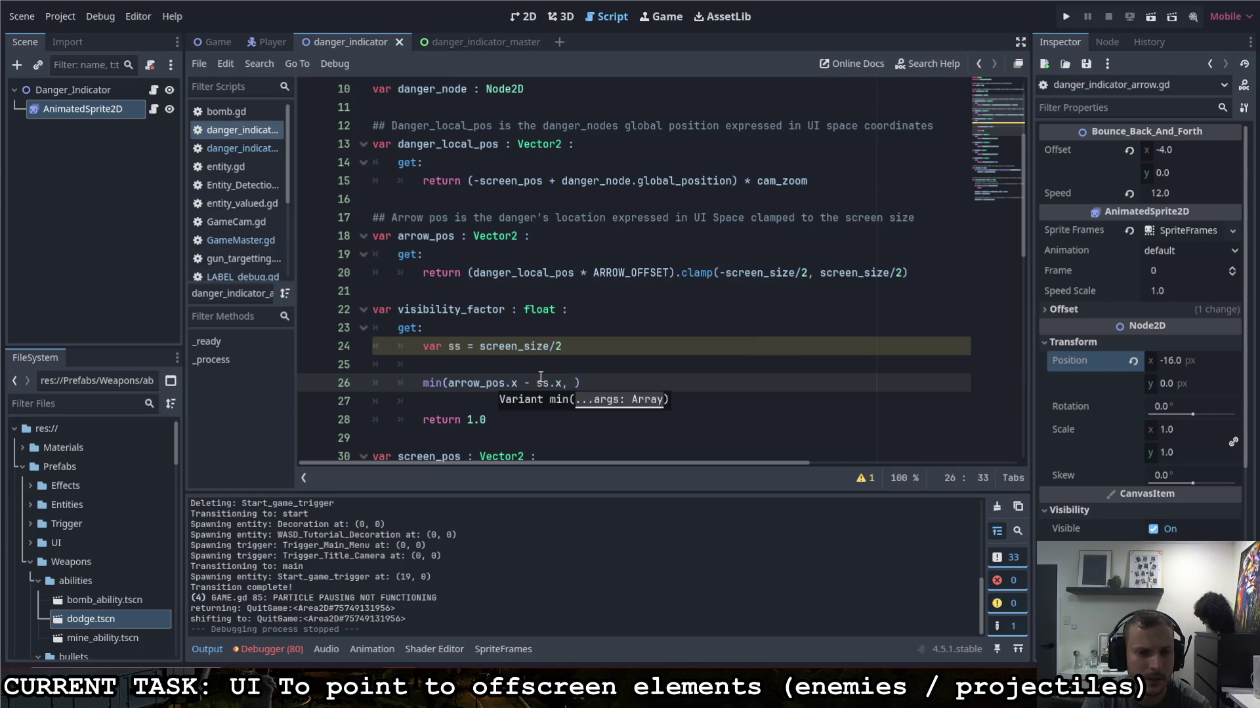
type("arrow_pos")
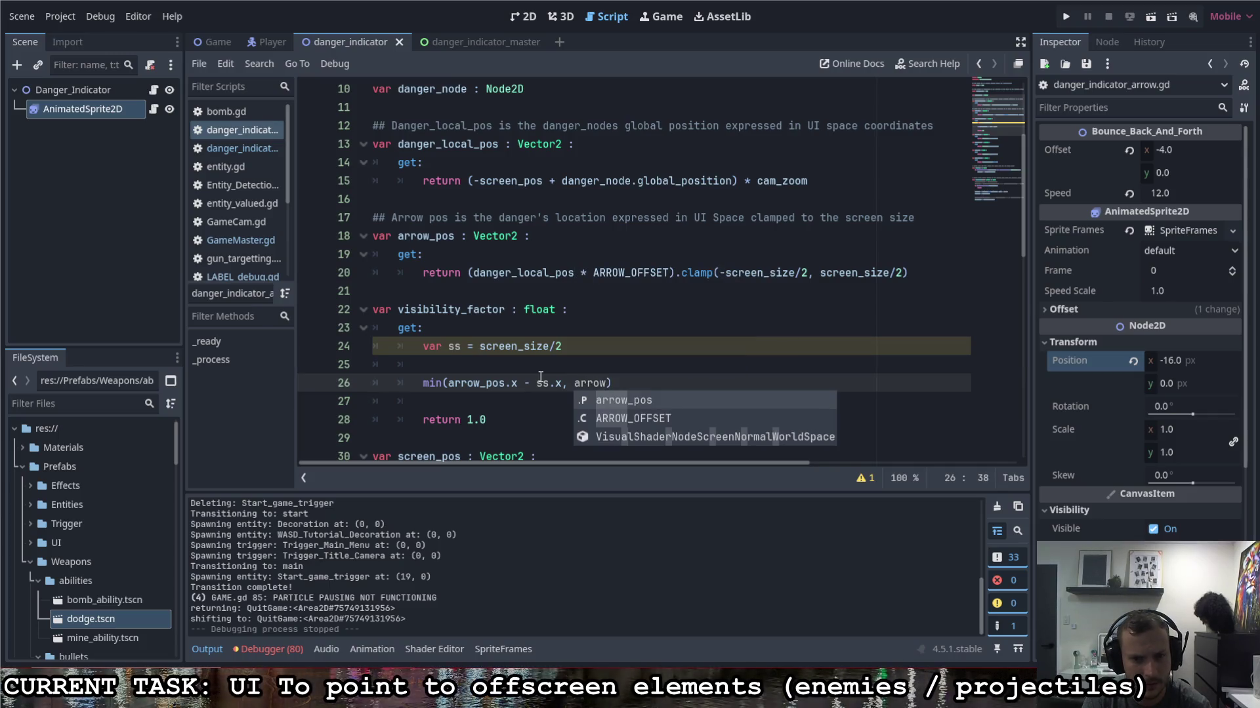
type(".y - ss")
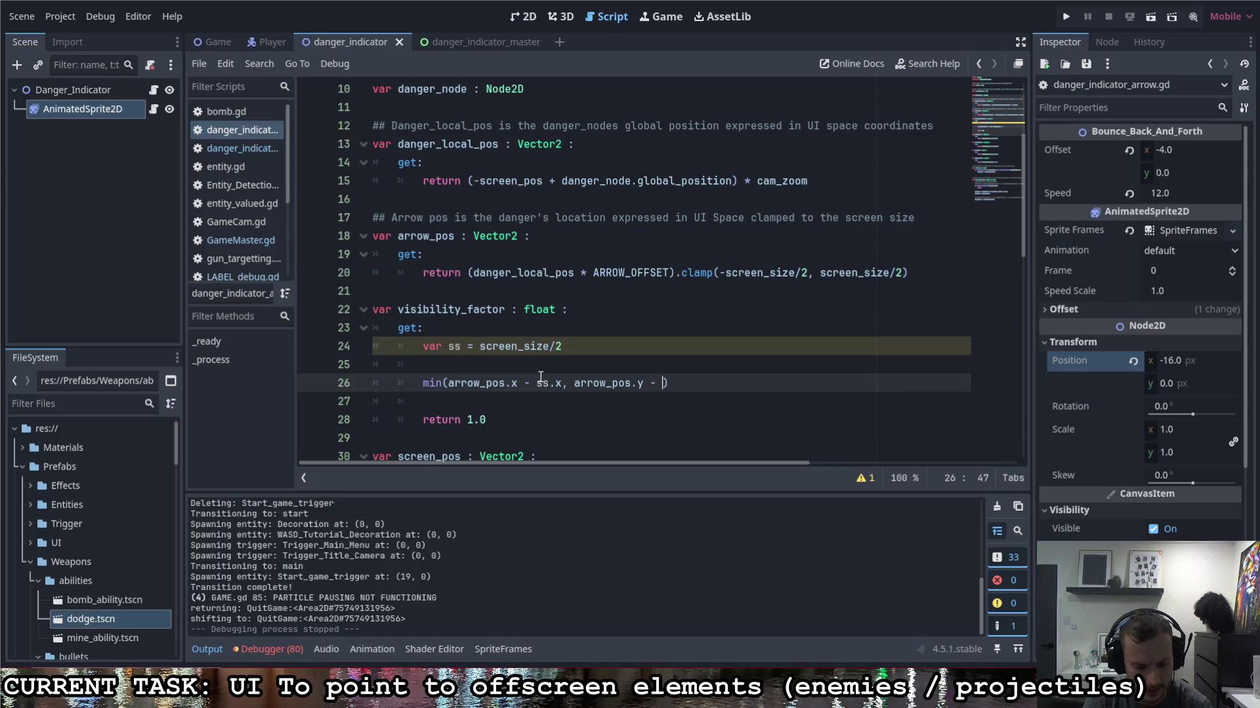
type(".y)")
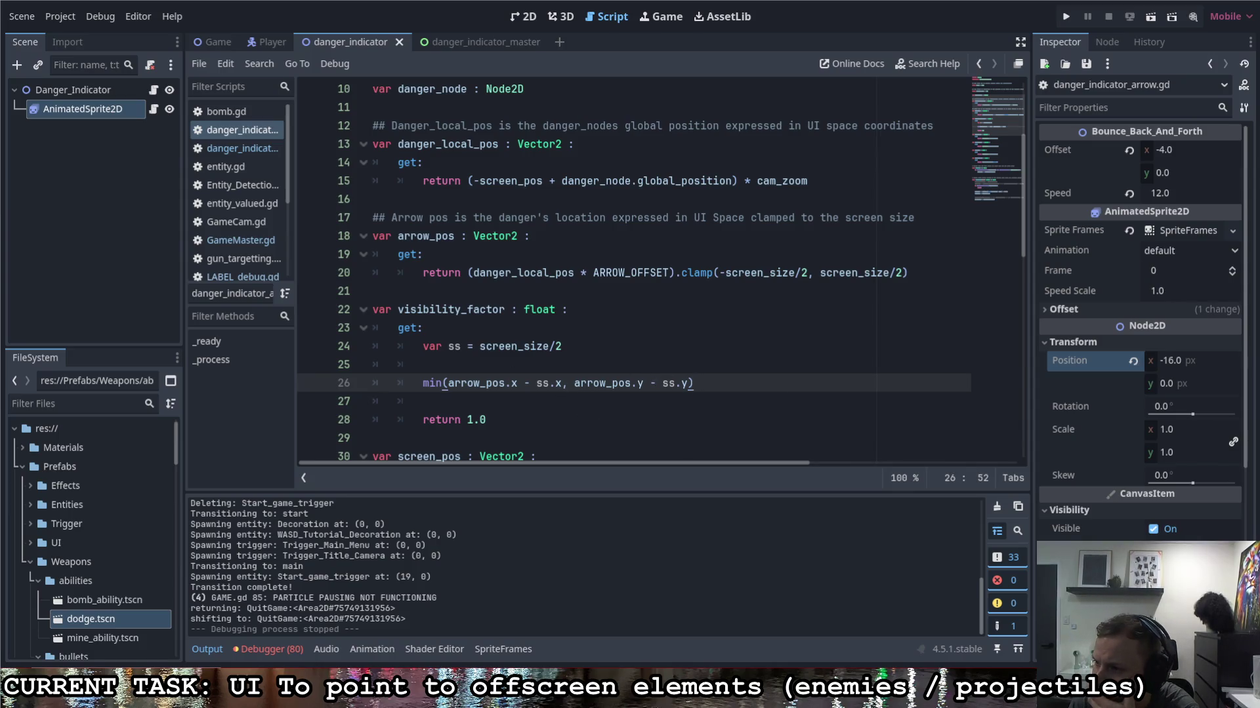
Step: Remove the red underline annotation drawn over the code
mouse_move(290, 202)
left_mouse_down()
mouse_move(288, 351)
mouse_move(479, 202)
mouse_move(523, 351)
mouse_move(284, 348)
left_mouse_up()
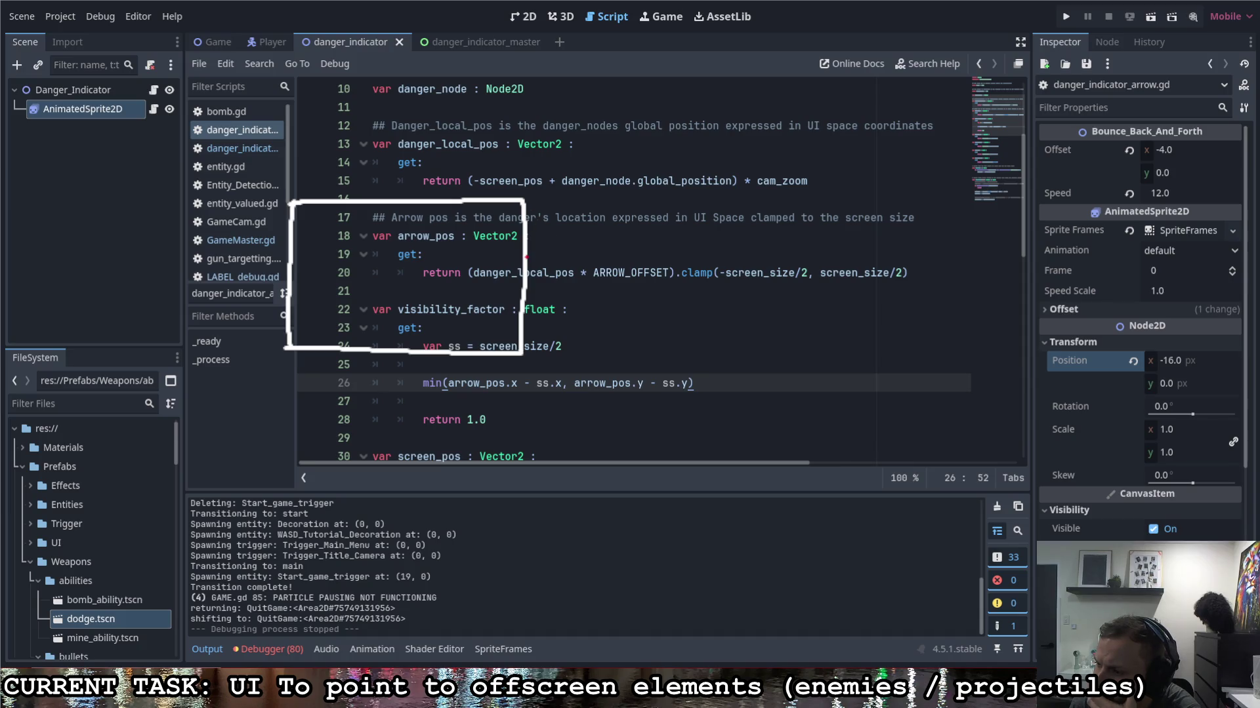
left_click_drag(516, 248, 519, 270)
left_click_drag(287, 193, 542, 195)
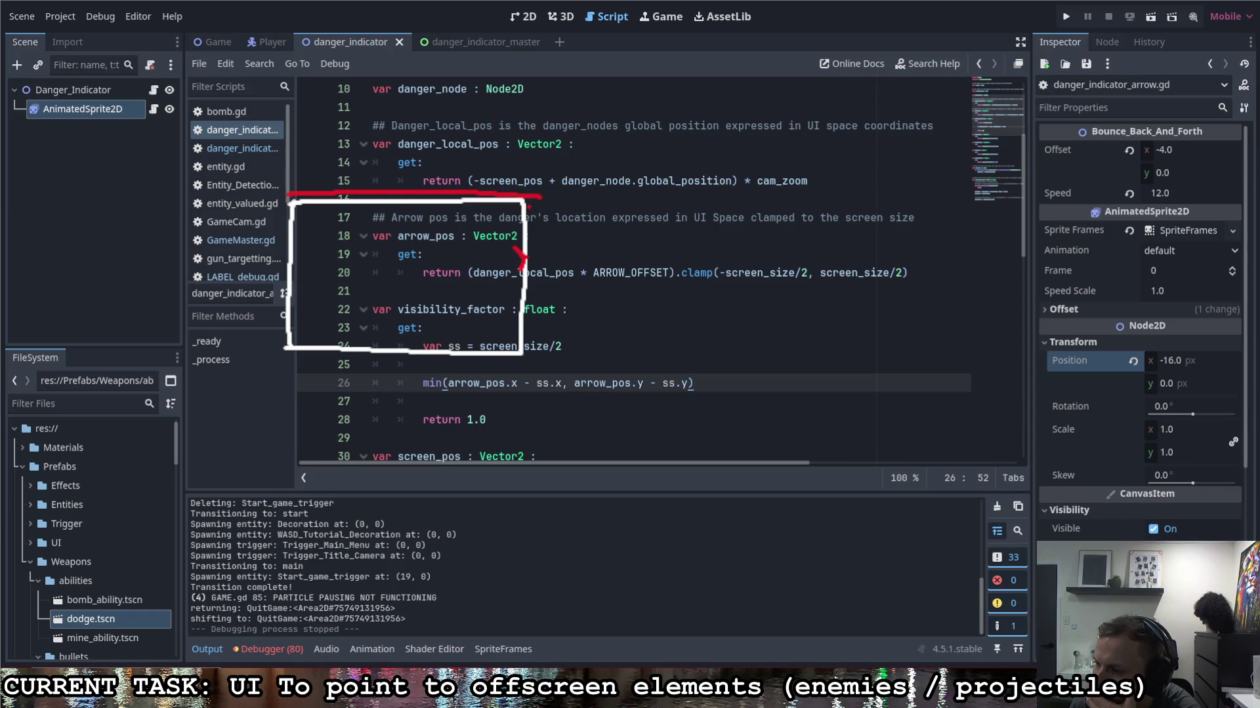
key("ctrl+z")
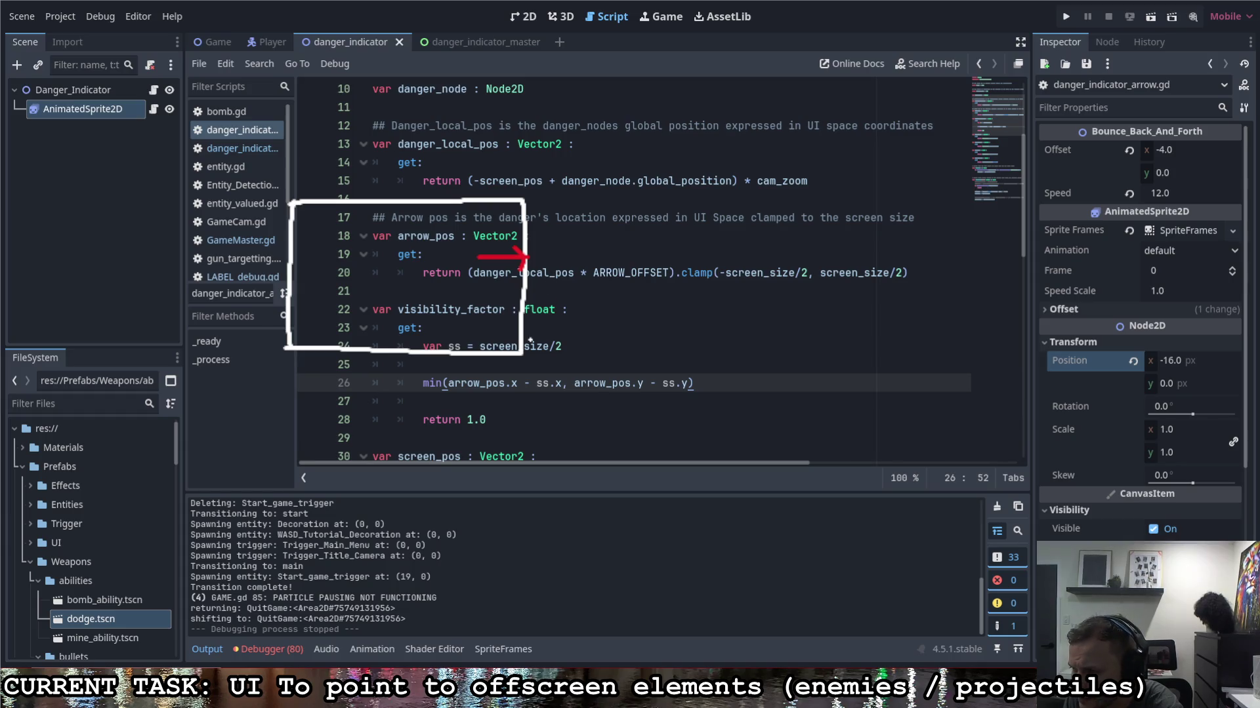
Step: Hand-write the note 'Ar.x = Ss' below the code
mouse_move(359, 427)
left_mouse_down()
mouse_move(380, 454)
mouse_move(365, 456)
left_mouse_up()
left_click_drag(403, 434, 433, 433)
left_click_drag(404, 445, 500, 455)
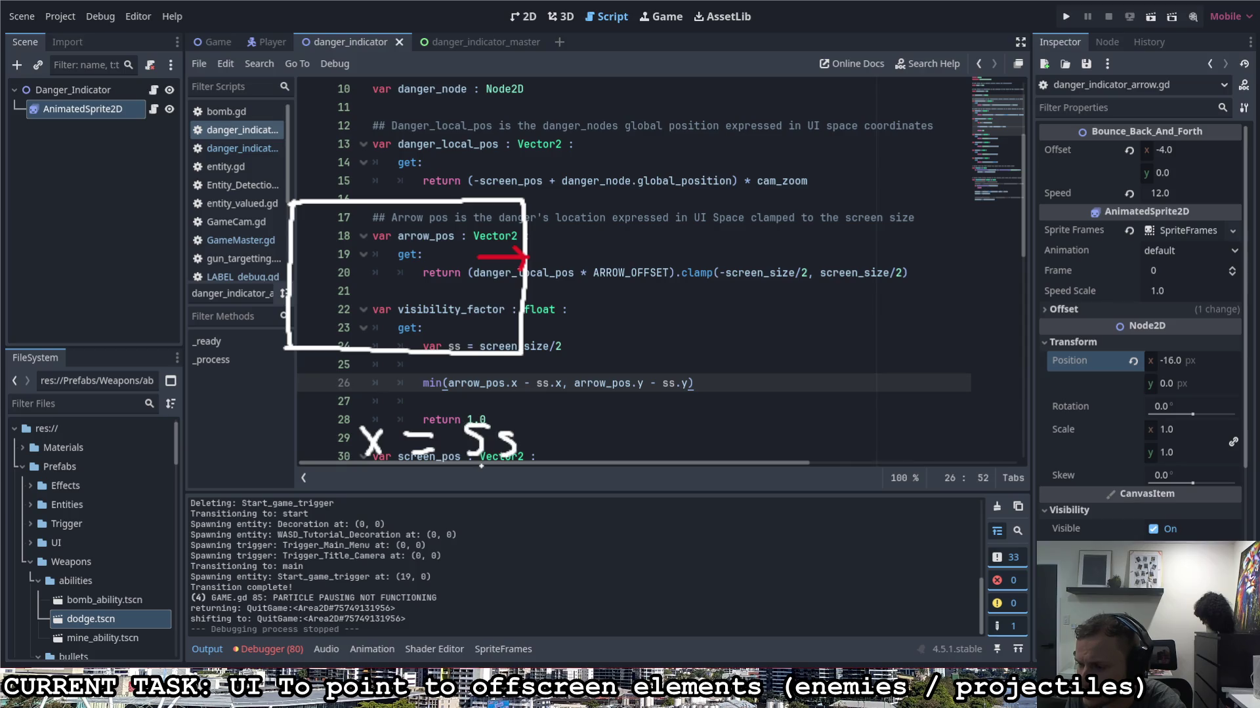
left_click_drag(296, 451, 315, 441)
left_click_drag(322, 452, 336, 439)
left_click(346, 458)
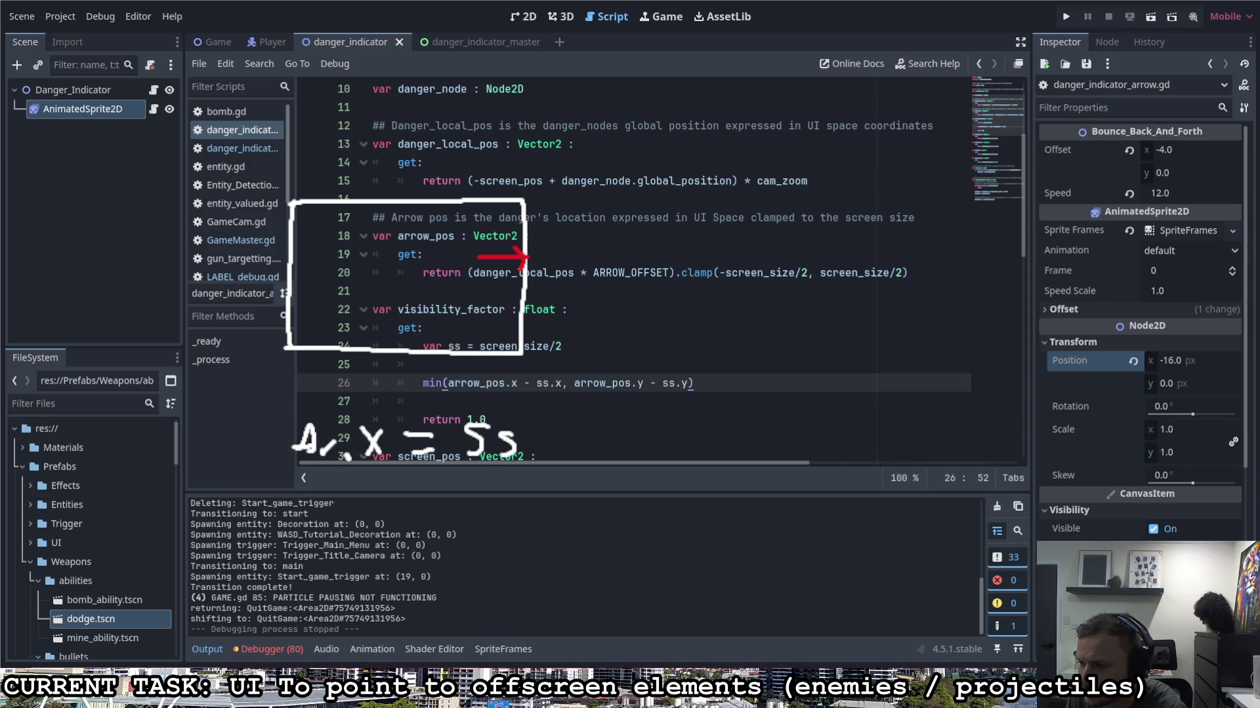
left_click_drag(524, 465, 529, 461)
Step: Hand-write a second note 'Ar.y < Ss.y' beneath the first
left_click_drag(297, 517, 316, 518)
mouse_move(294, 508)
left_mouse_down()
mouse_move(345, 510)
mouse_move(352, 524)
left_mouse_up()
left_click_drag(366, 509, 369, 557)
mouse_move(432, 502)
left_mouse_down()
mouse_move(419, 517)
mouse_move(446, 531)
left_mouse_up()
left_click_drag(484, 503, 466, 528)
mouse_move(505, 508)
left_mouse_down()
mouse_move(489, 530)
mouse_move(564, 520)
mouse_move(542, 562)
left_mouse_up()
left_click(529, 537)
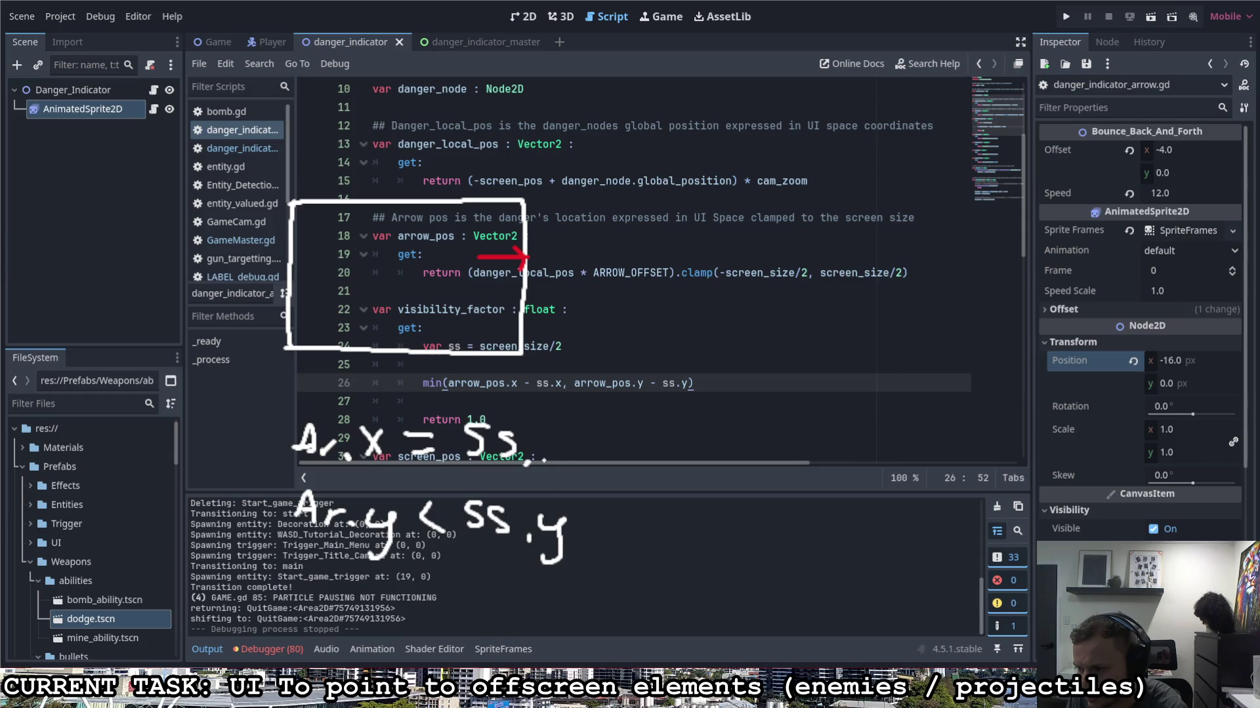
left_click_drag(541, 441, 566, 468)
left_click_drag(565, 440, 543, 468)
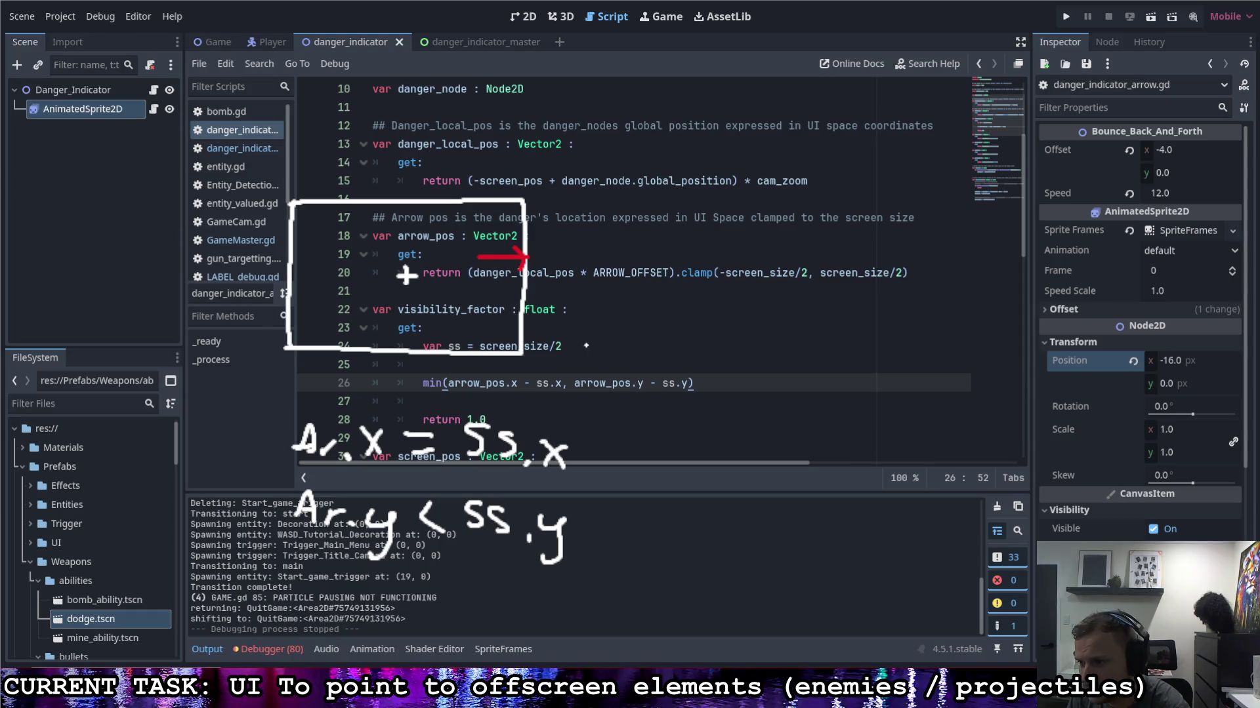
Step: Underline Ss in the first note and put the cursor before min on line 26
left_click_drag(465, 466, 524, 467)
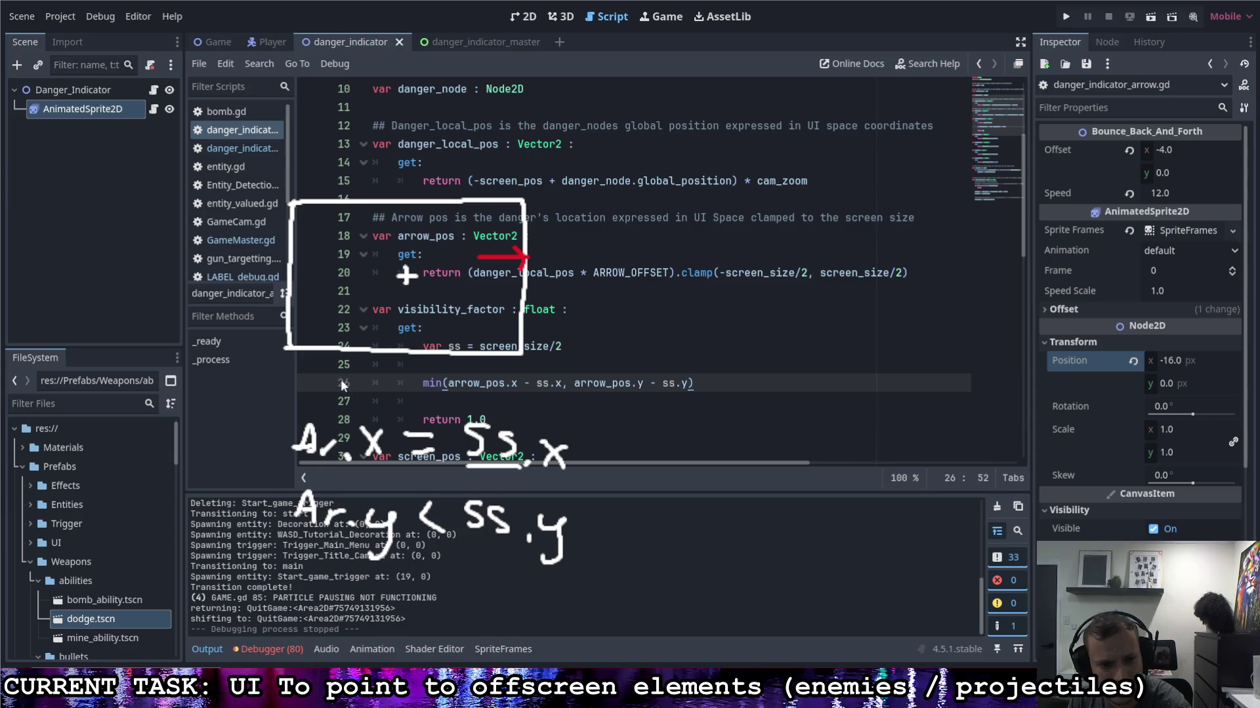
double_click(430, 385)
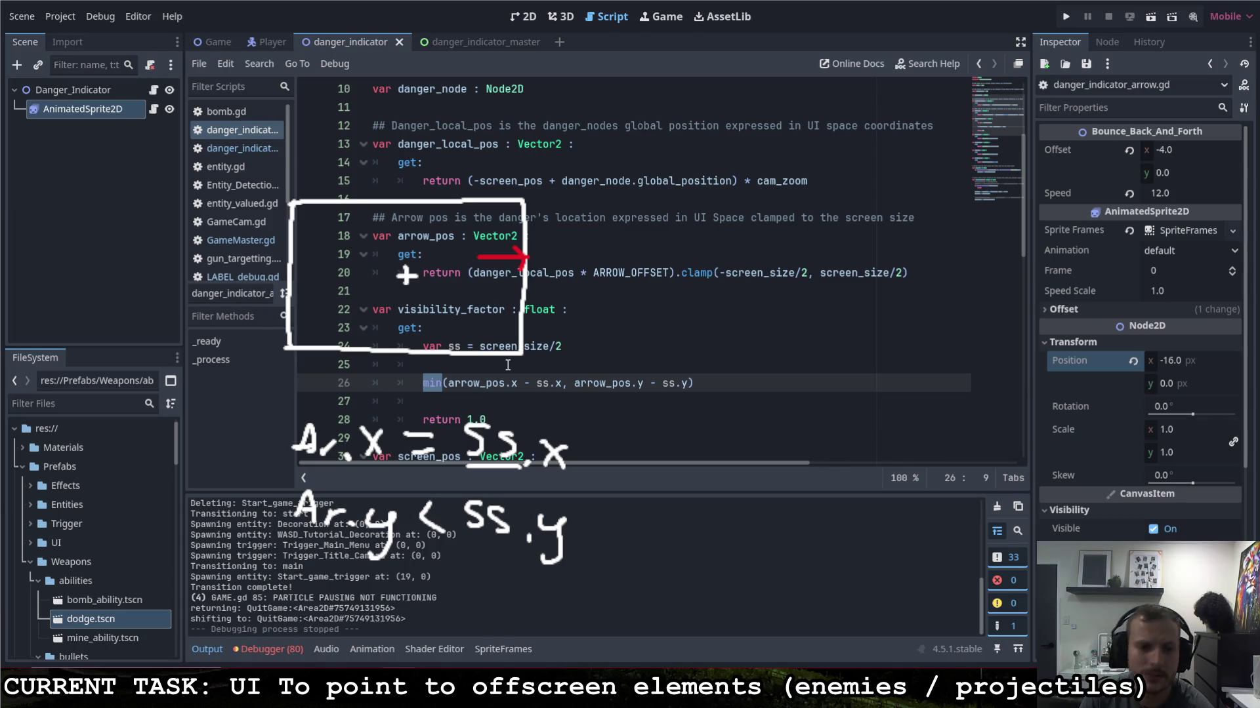
key("Left")
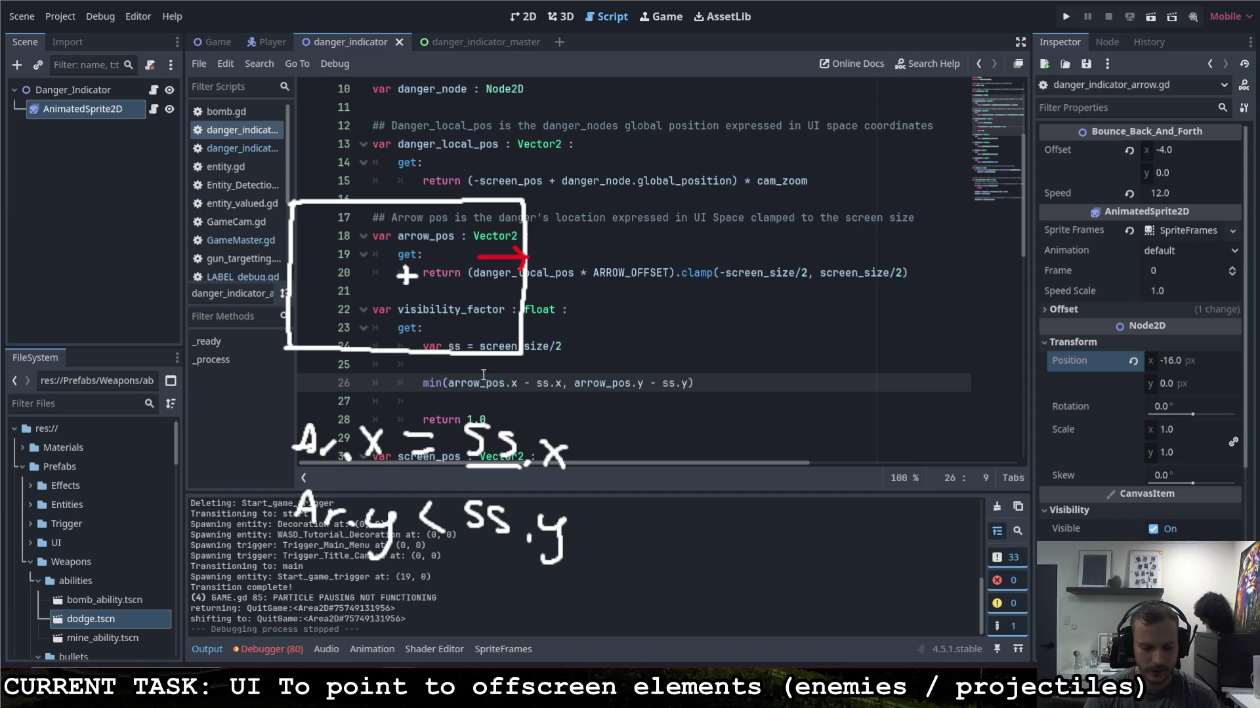
Step: Prefix the min call on line 26 with '1.0 - '
type("1.0 -")
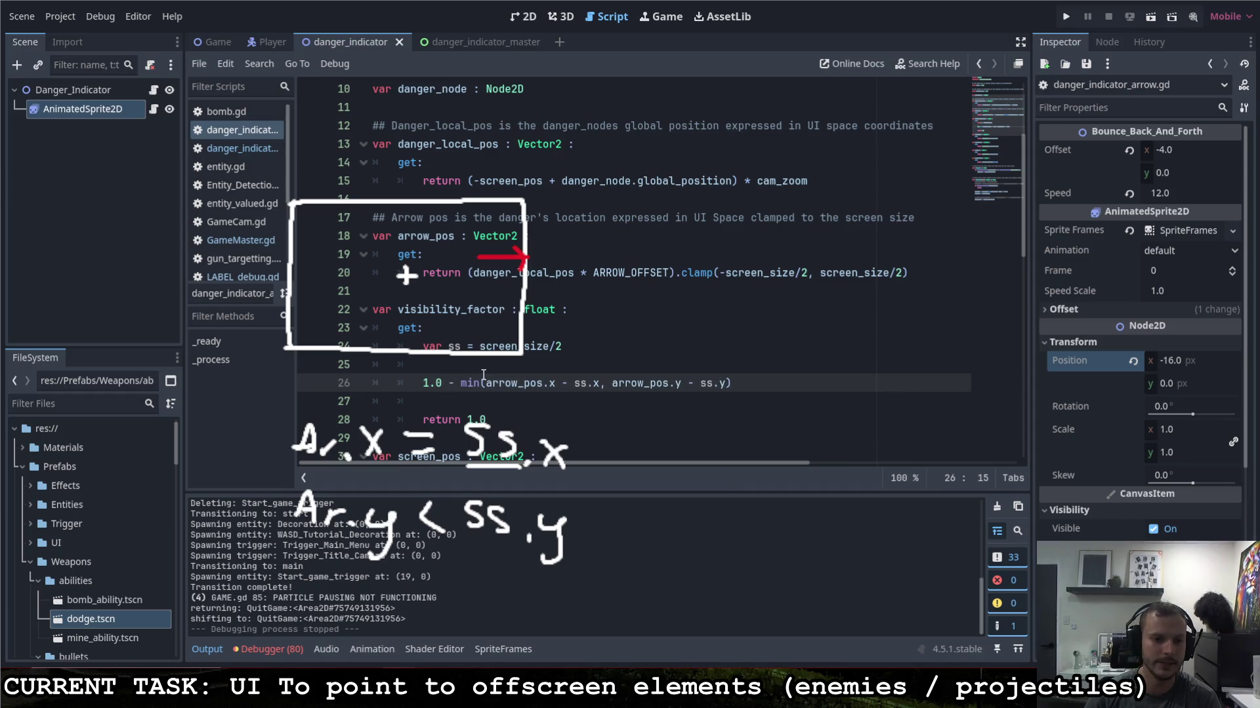
left_click_drag(480, 384, 468, 383)
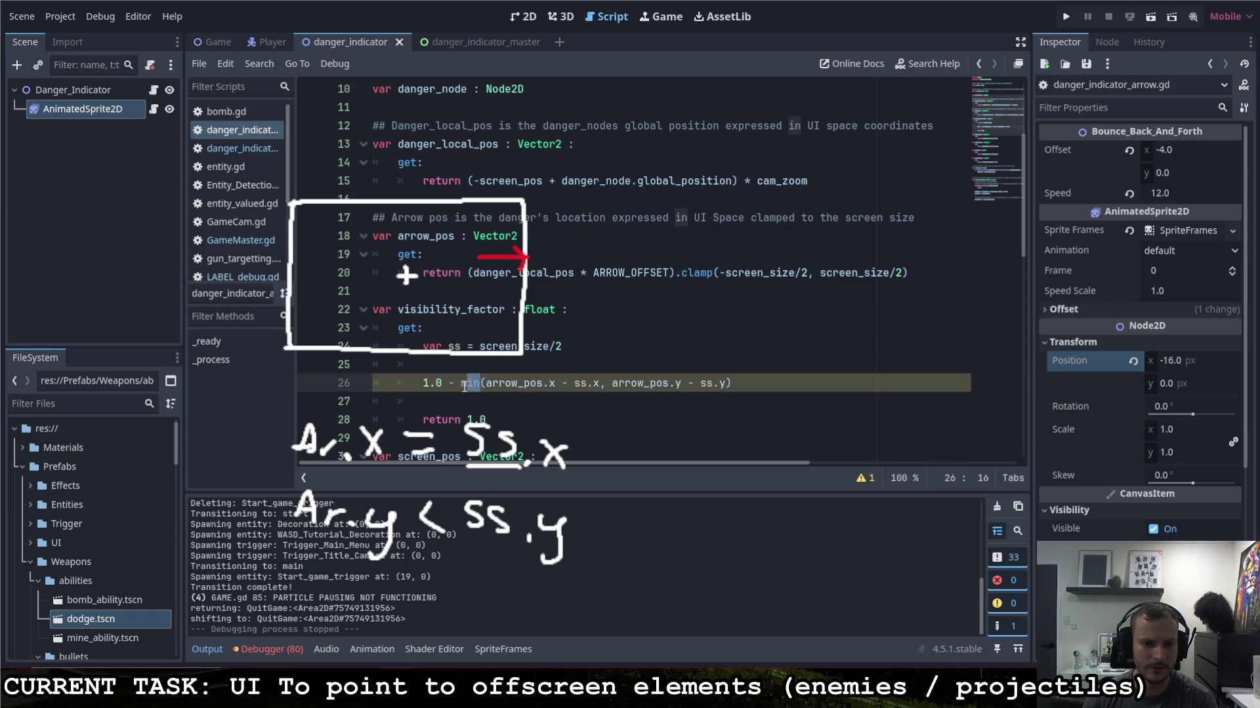
key("Right")
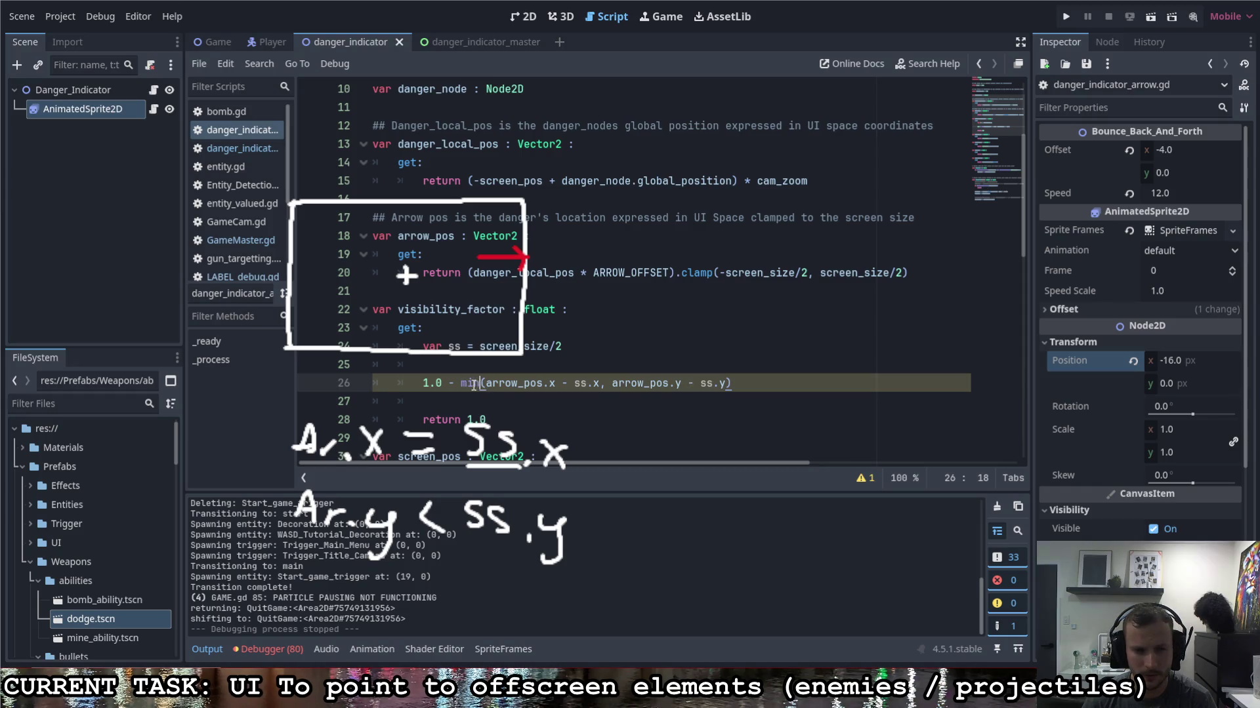
left_click_drag(480, 384, 468, 384)
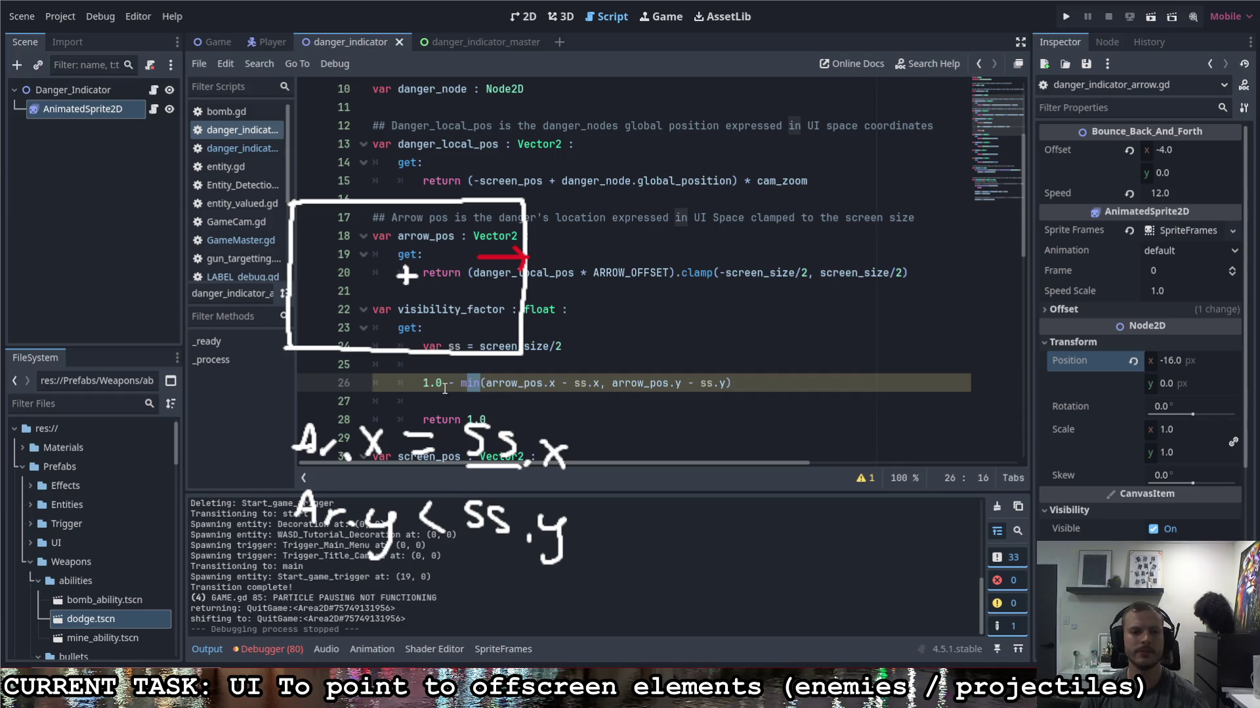
Step: Move the 1.0 - min(...) expression into the return statement, replacing the constant 1.0
left_click_drag(423, 383, 820, 389)
key("ctrl+x")
key("Down")
key("Down")
key("End")
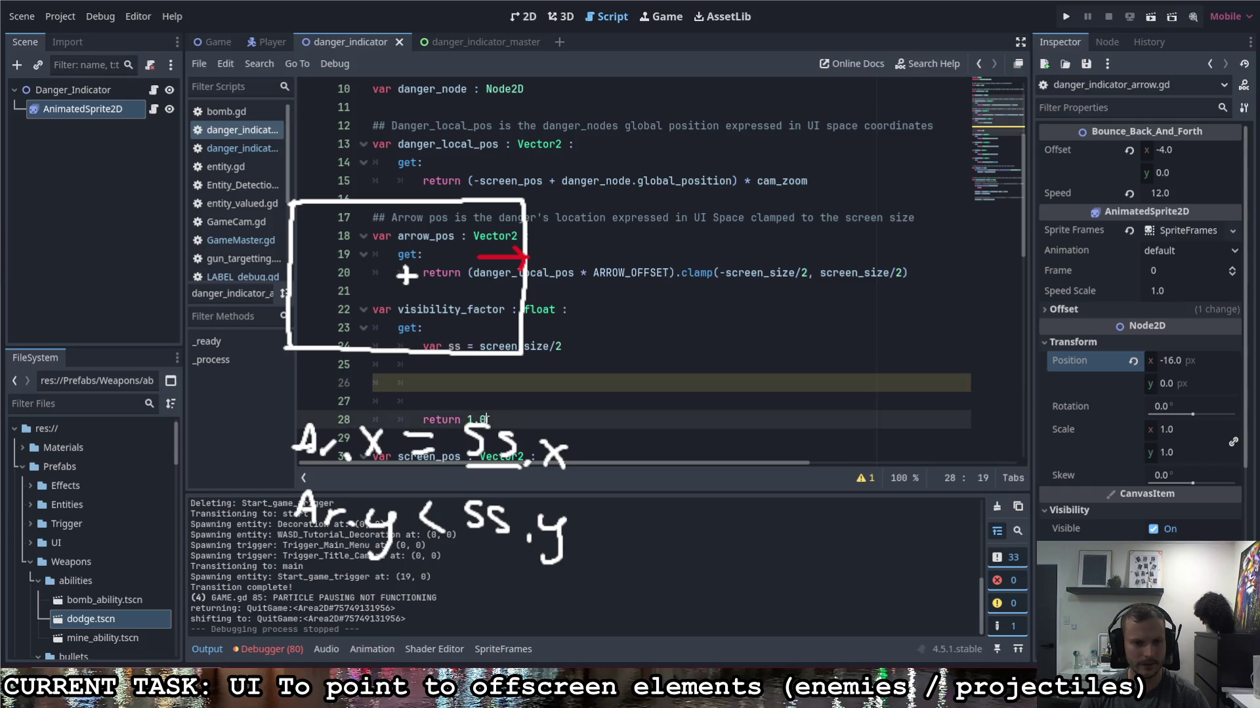
key("BackSpace")
key("BackSpace")
key("BackSpace")
key("ctrl+v")
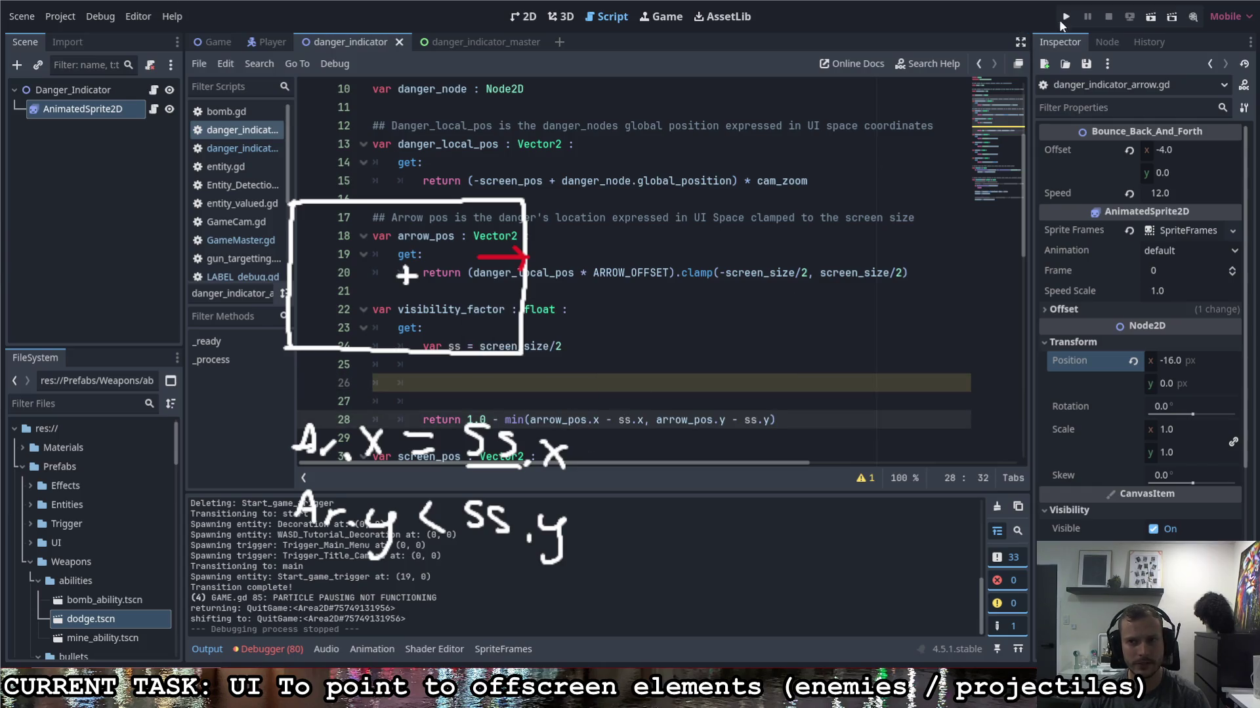
Step: Run the project to test the new visibility factor, then quit the game
left_click(1065, 16)
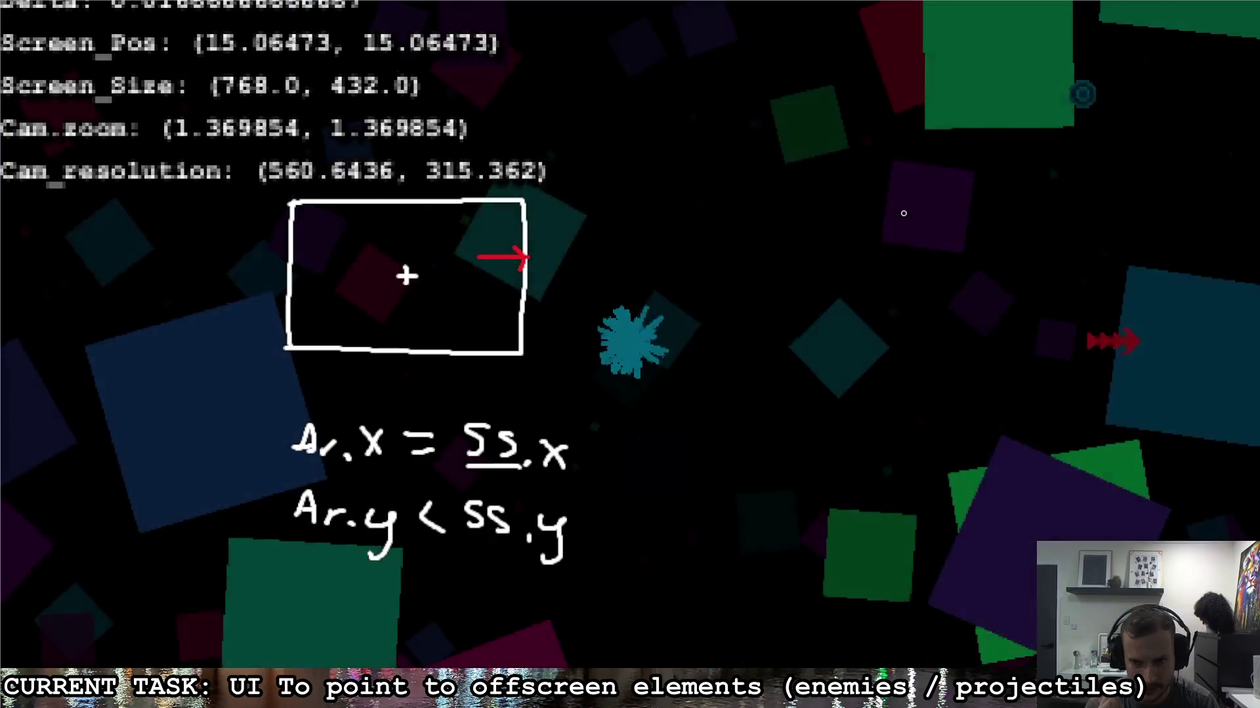
key("Escape")
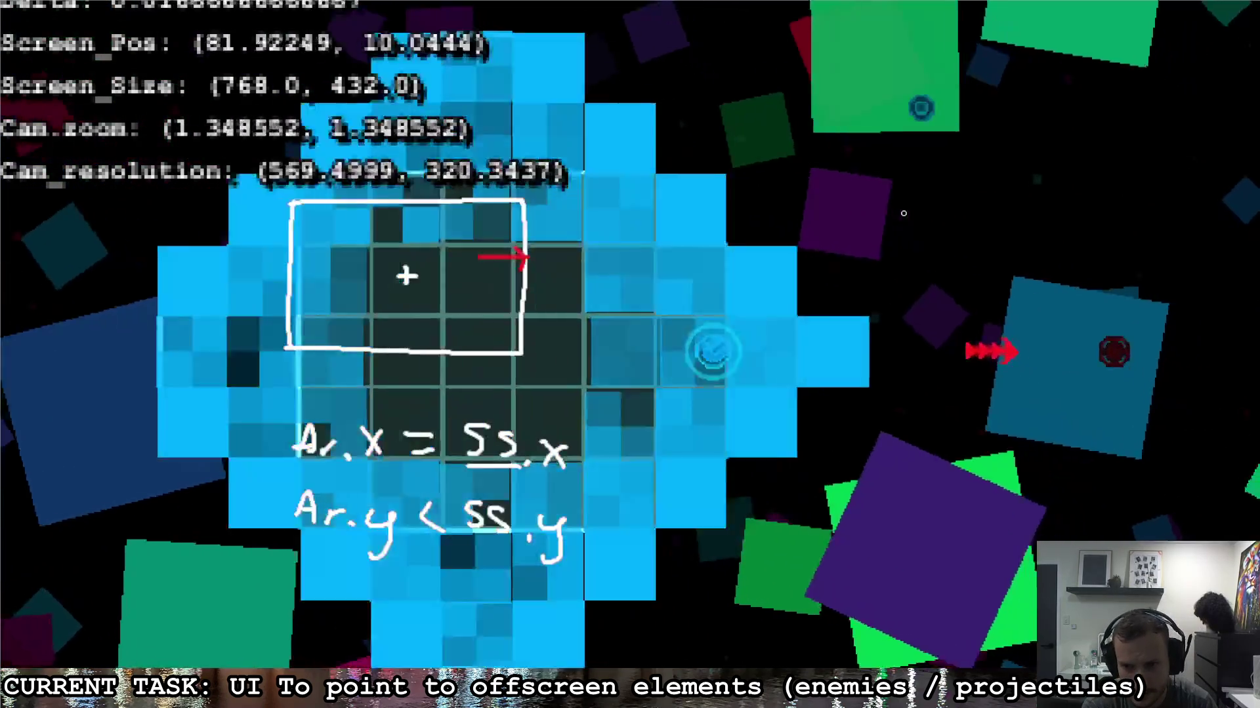
key("d")
Step: Go to the modulate line in _process and relaunch the game with F5
scroll(532, 322, "down", 12)
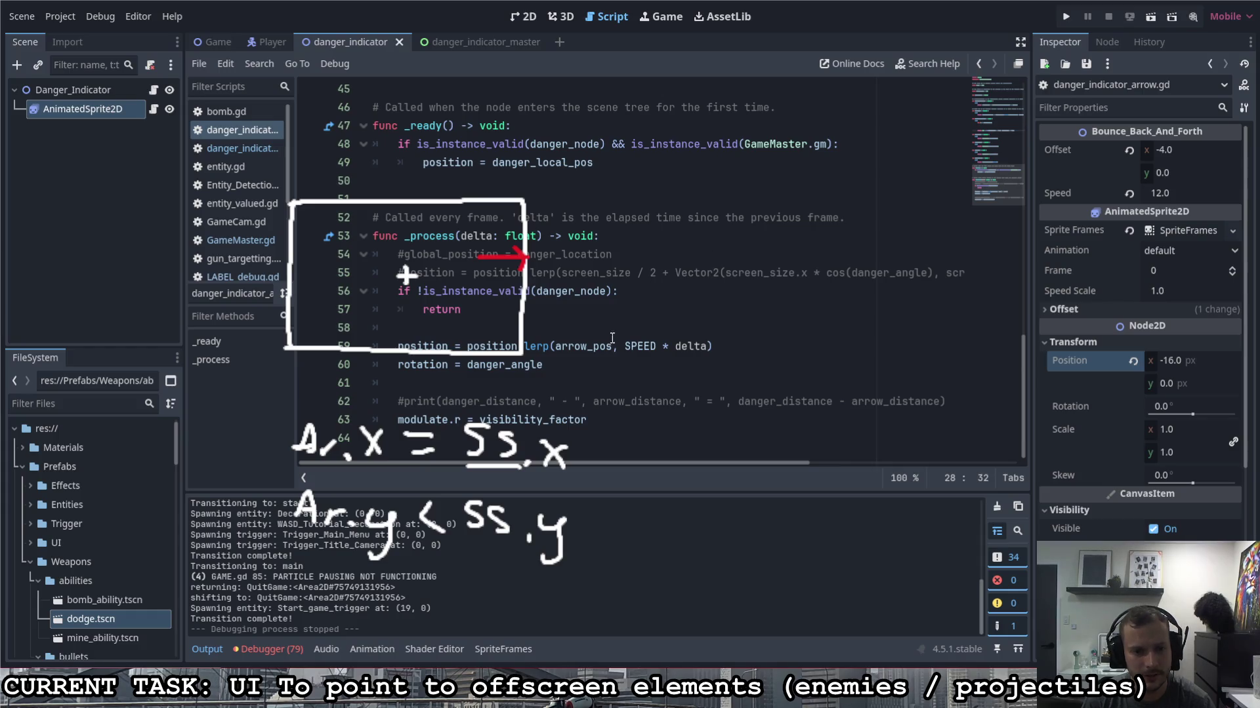
left_click(458, 425)
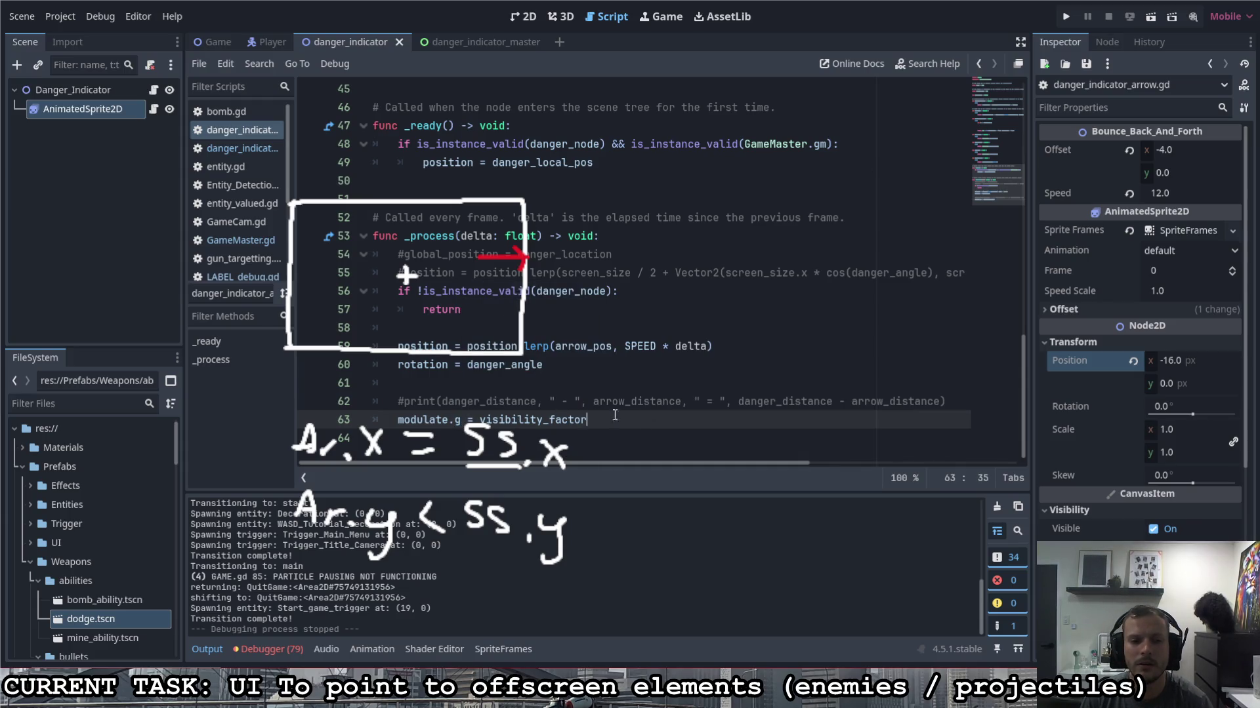
key("F5")
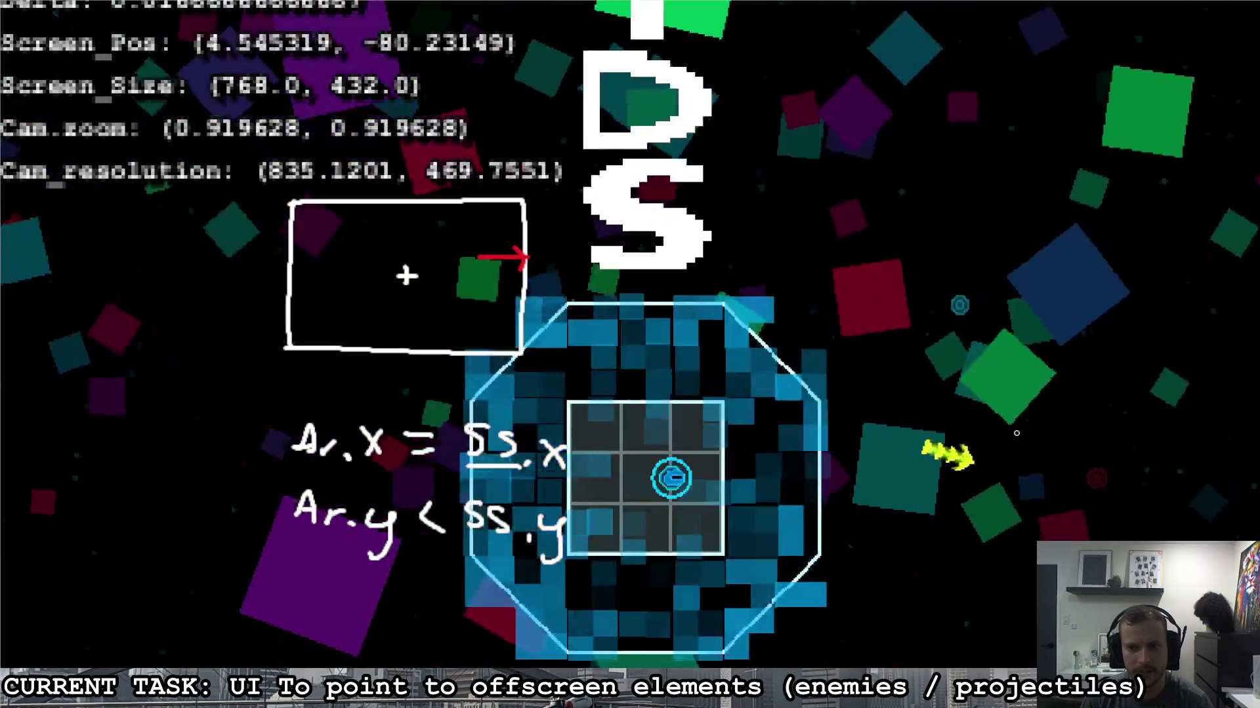
key("d")
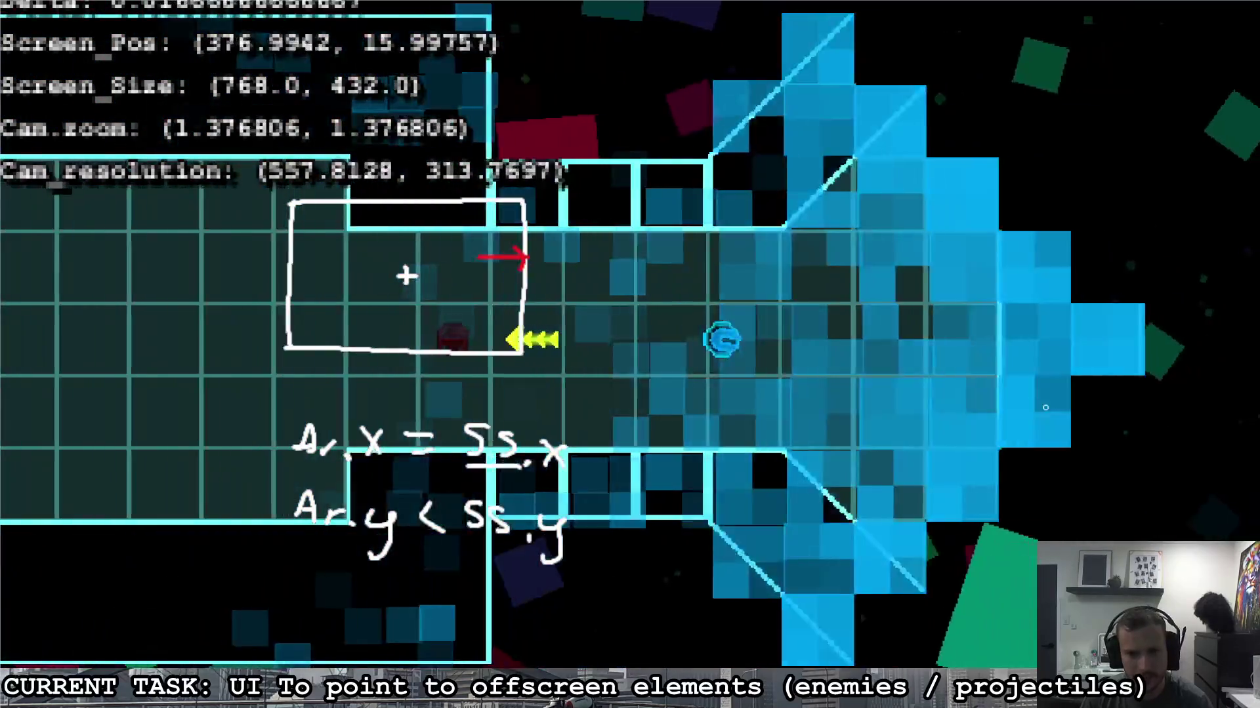
key("s")
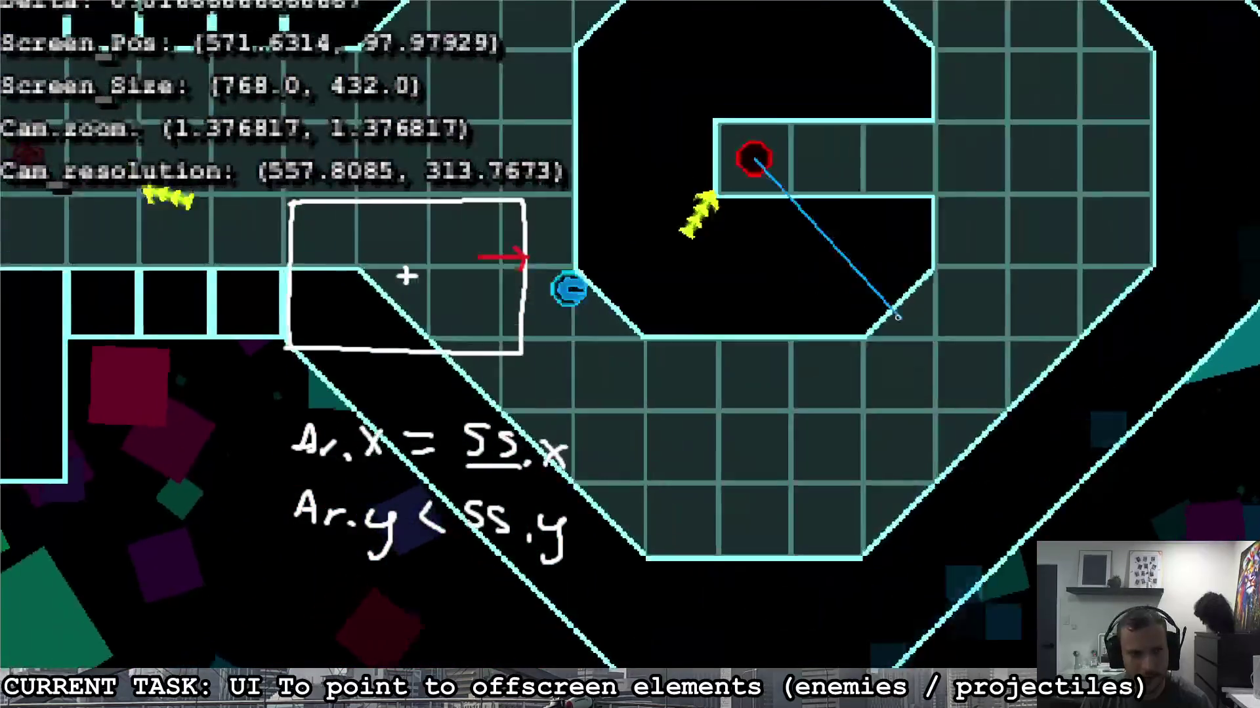
key("w")
key("a")
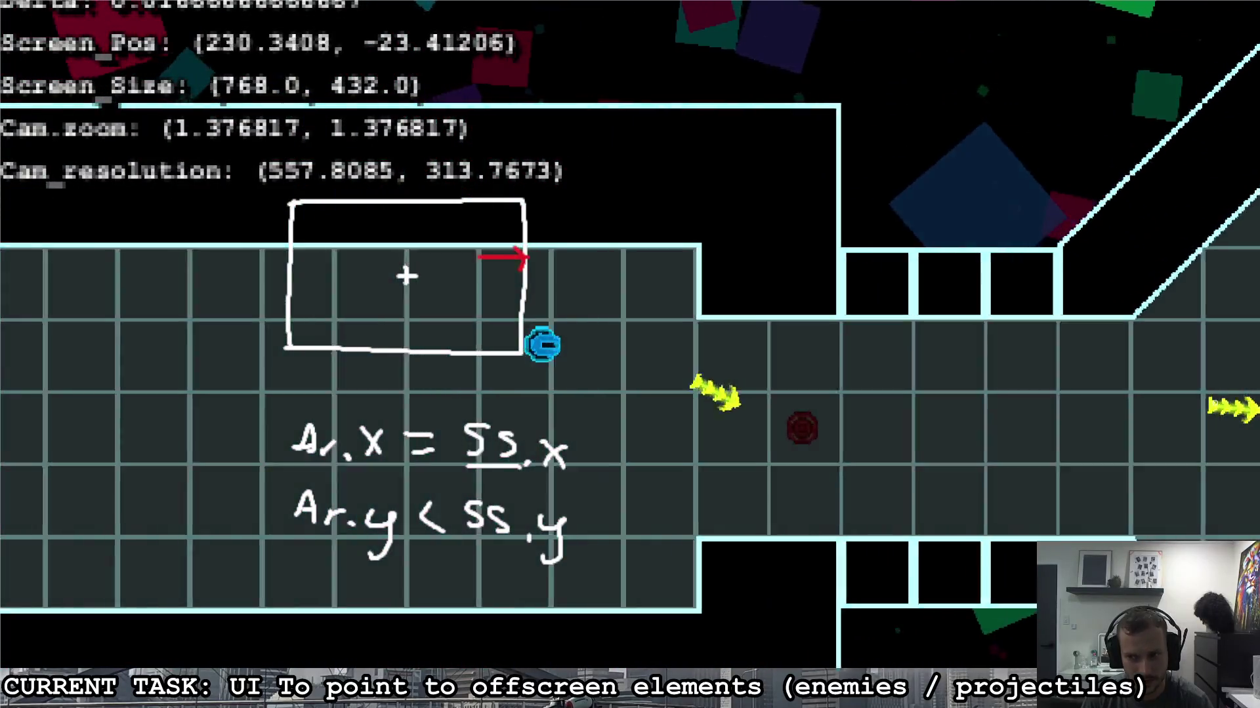
key("a")
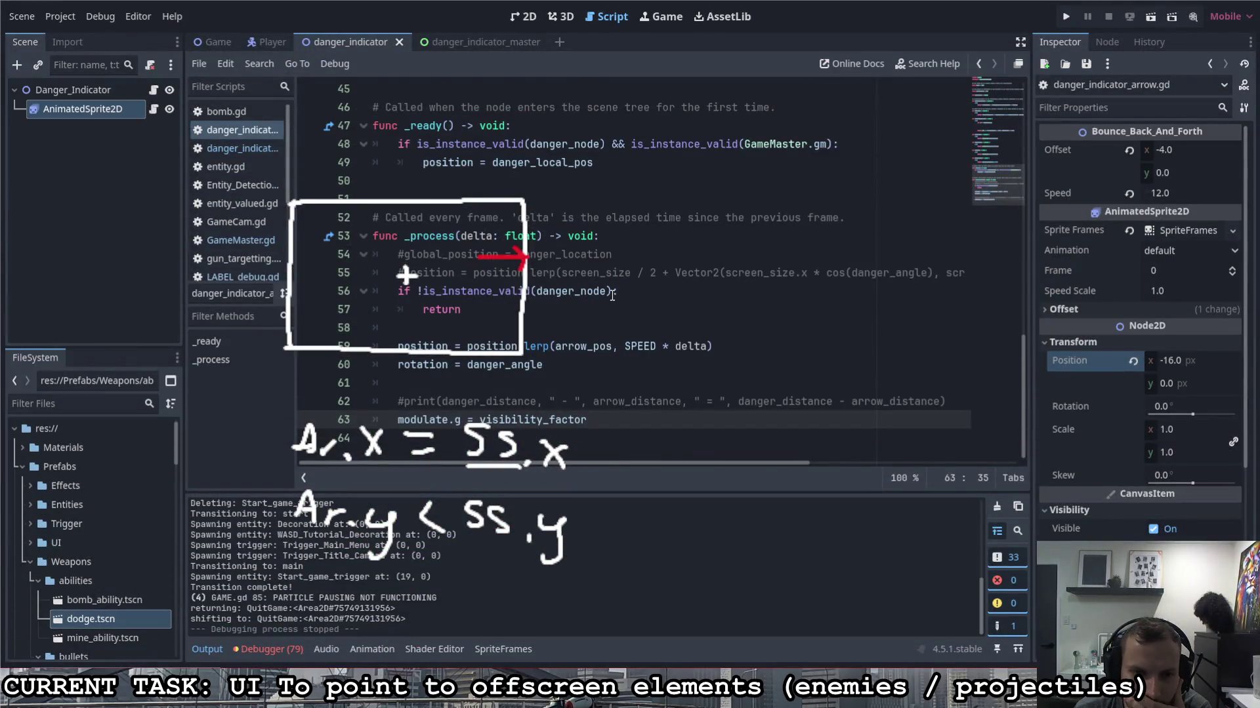
scroll(610, 299, "up", 5)
scroll(604, 303, "up", 4)
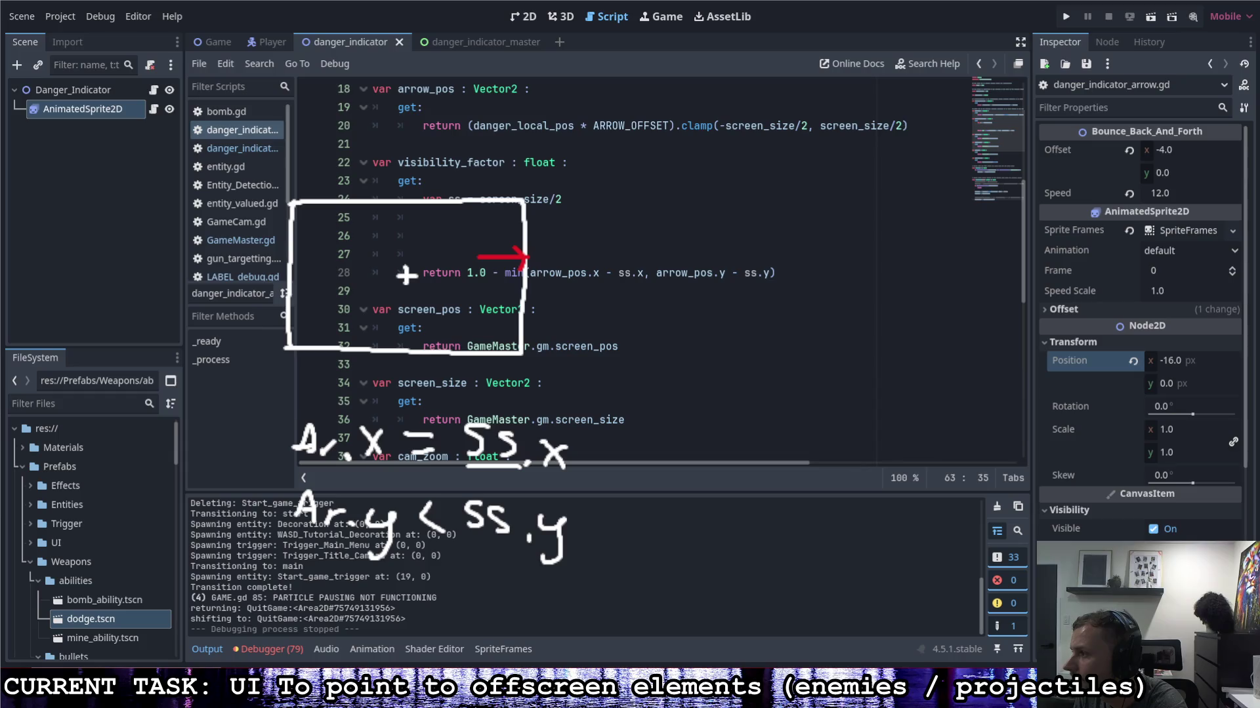
left_click(789, 273)
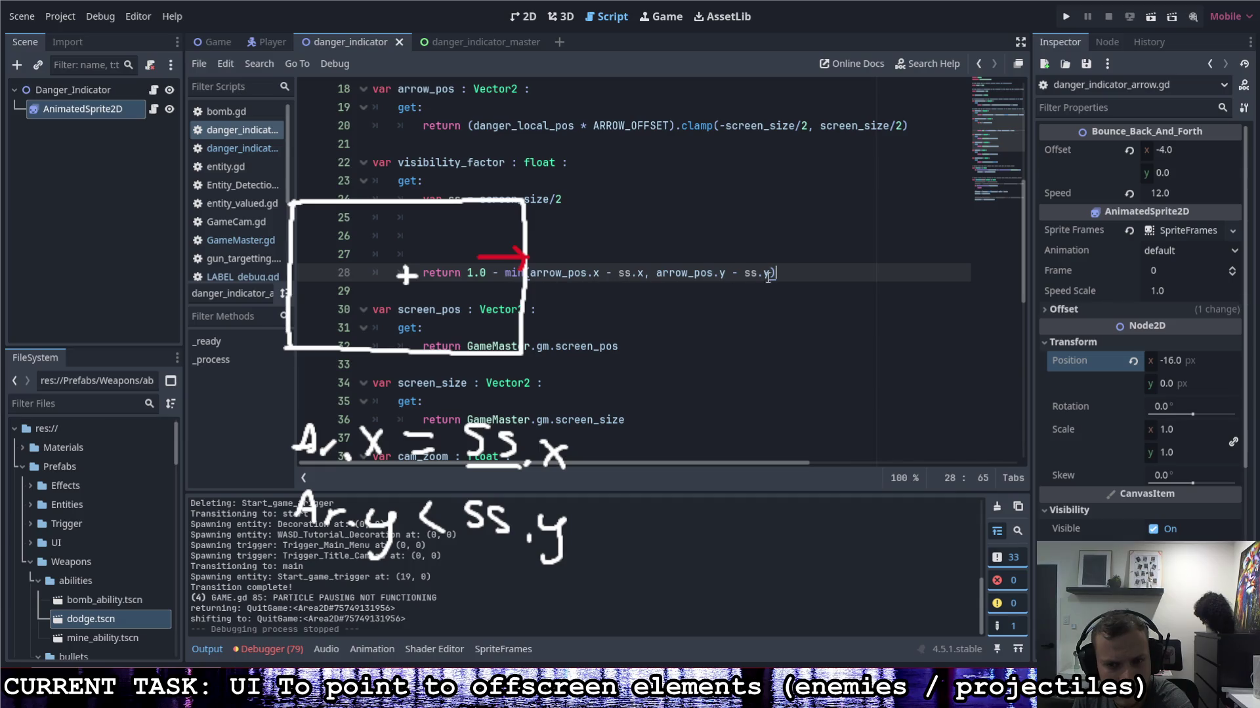
left_click(736, 240)
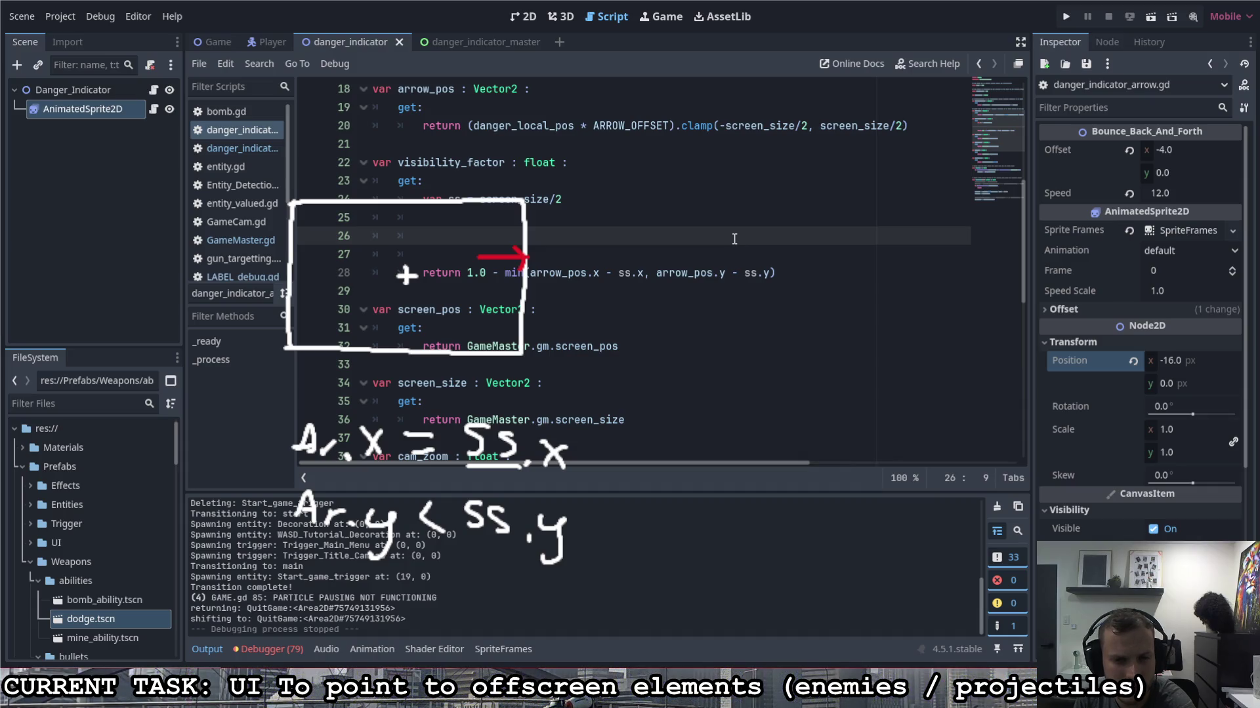
Step: Remove the scratch ss.x - arrow_pos.x line and extra blank lines from the getter
type("ss.x")
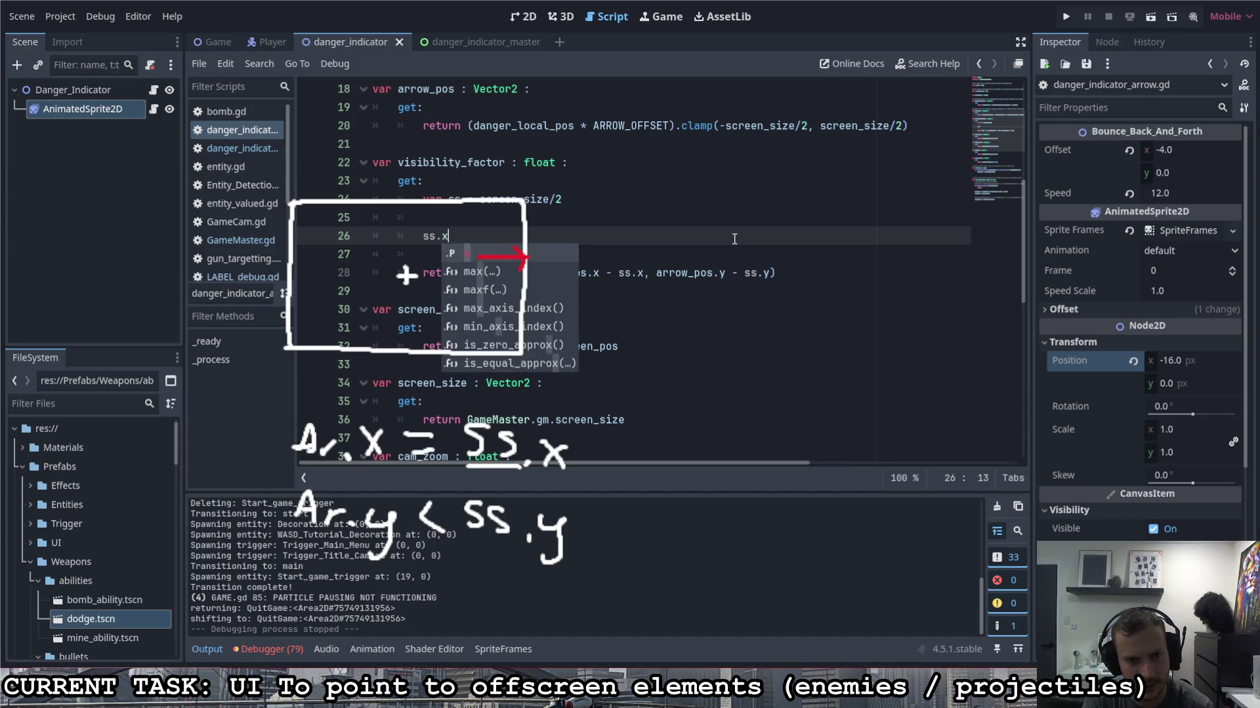
type(" - arrow_pos")
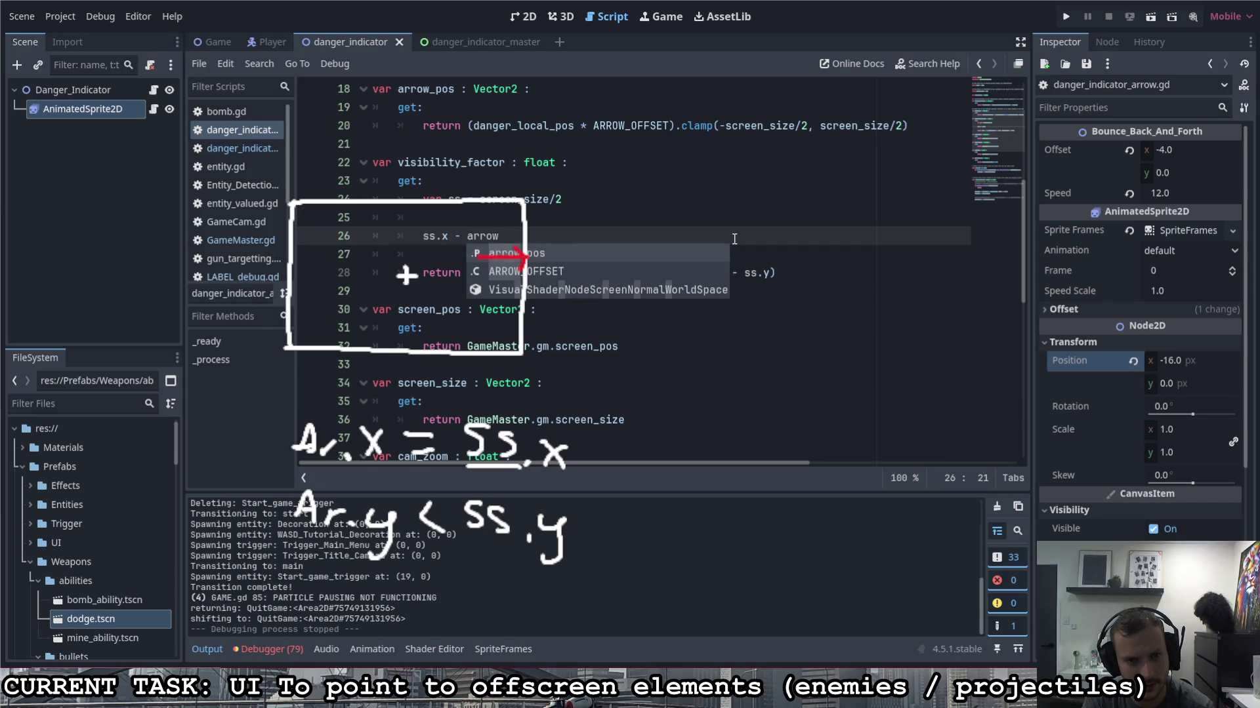
key("BackSpace")
type(".x")
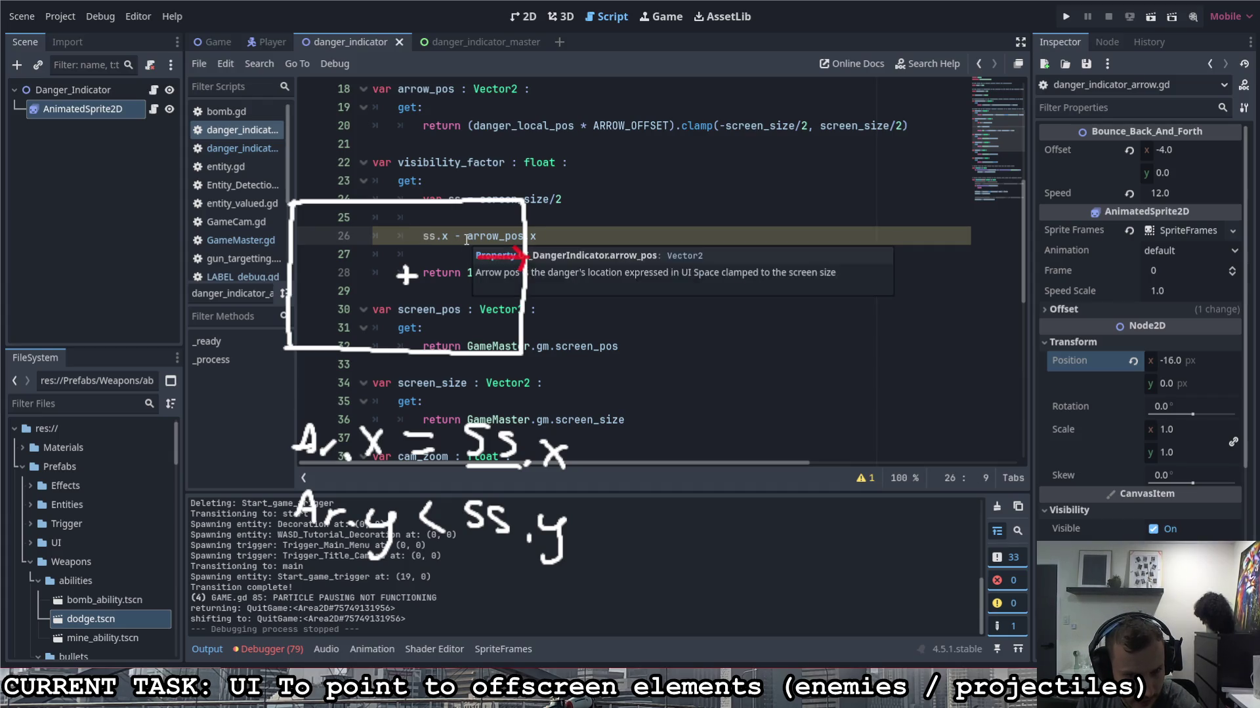
left_click(466, 240, "shift")
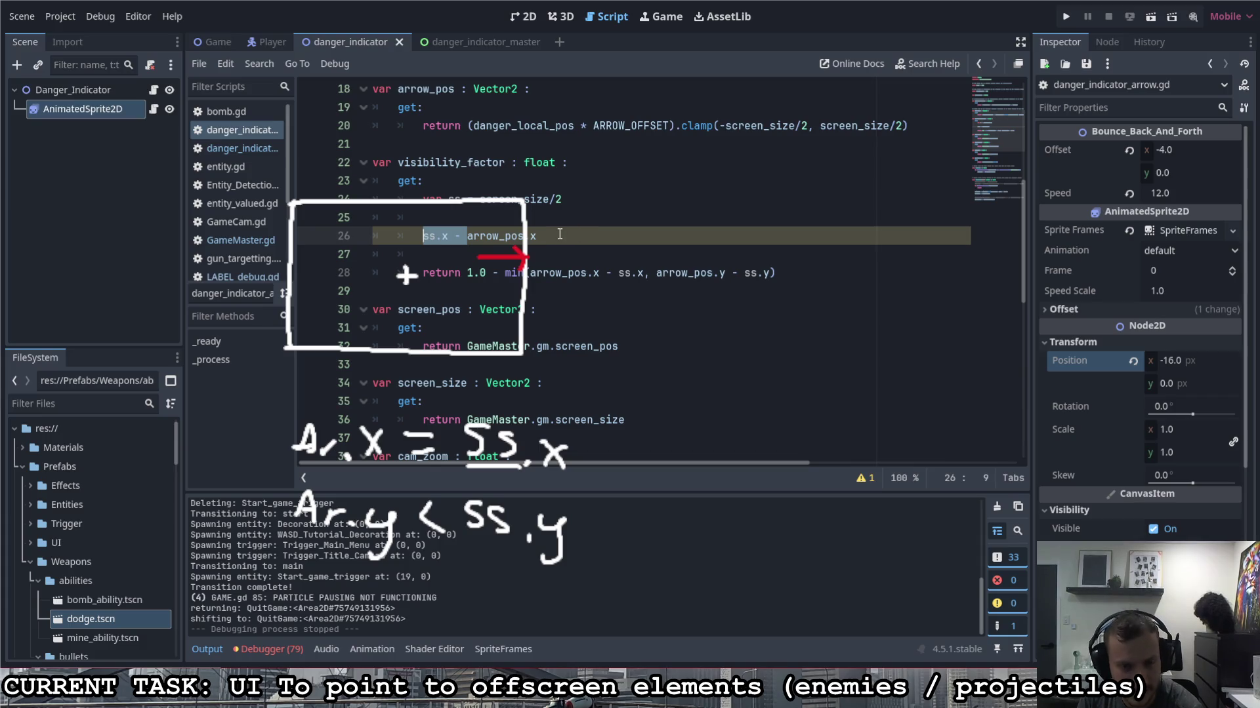
key("End")
key("shift+Home")
key("BackSpace")
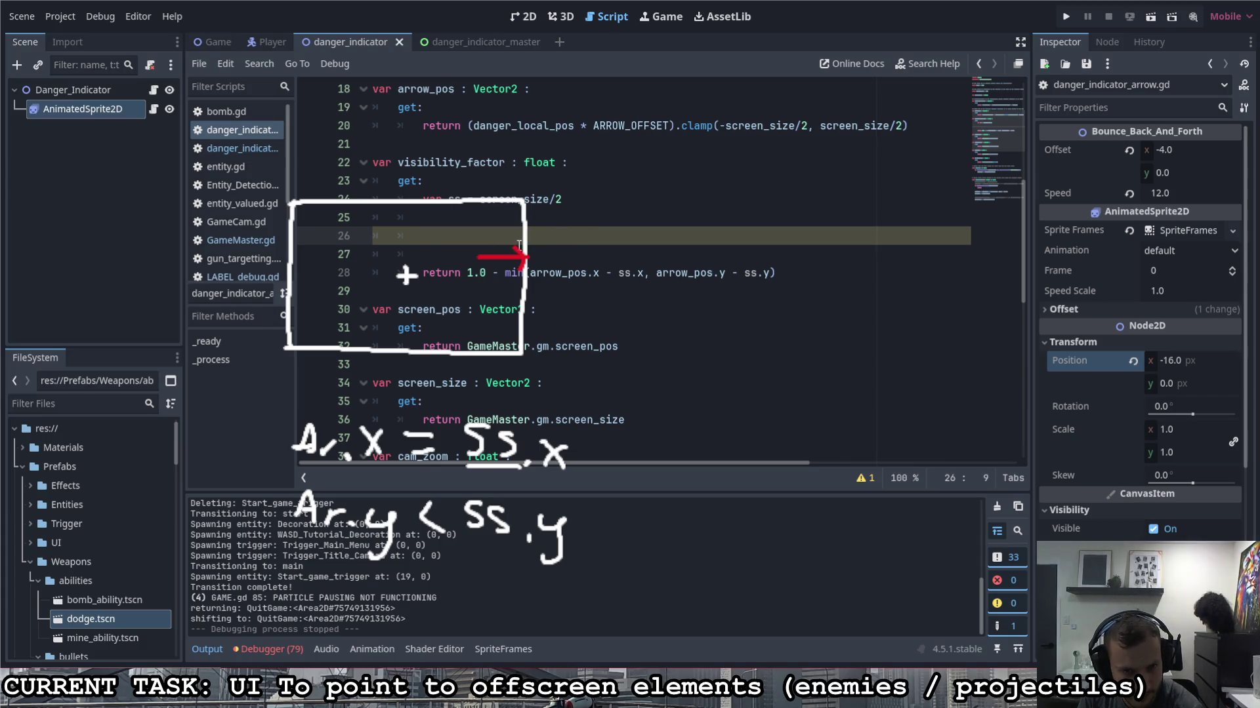
key("BackSpace")
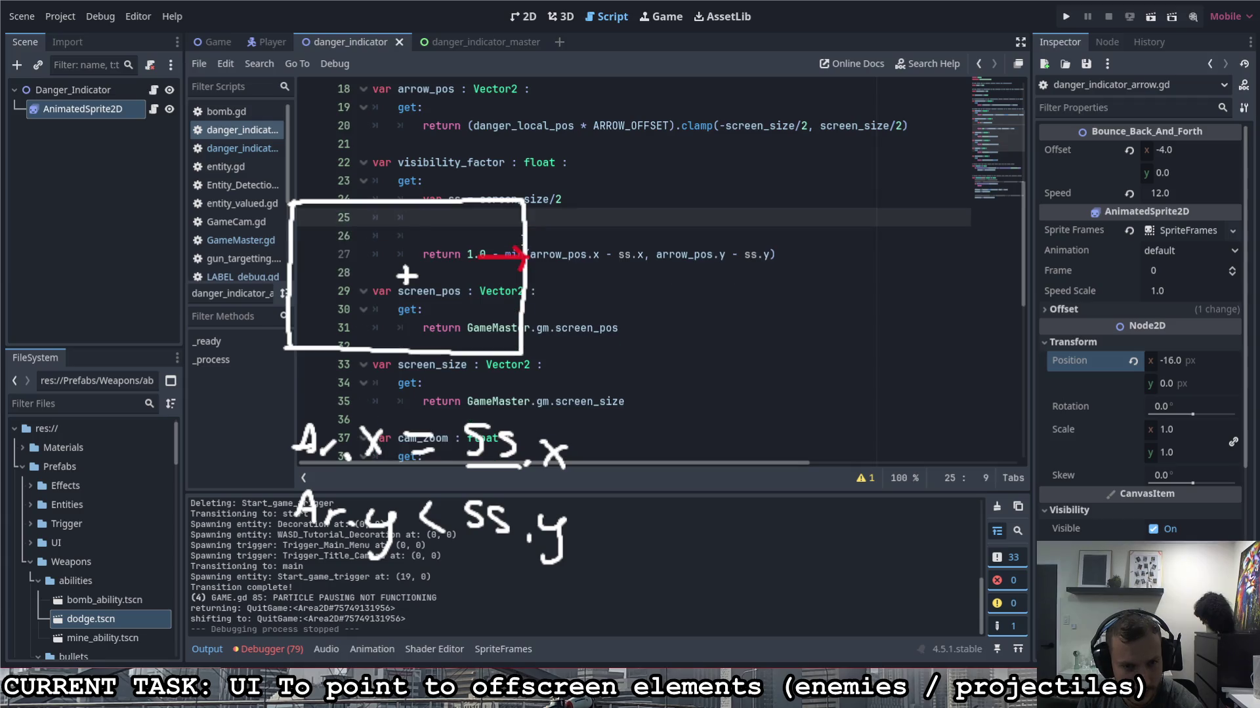
key("BackSpace")
key("BackSpace")
key("BackSpace")
Step: Wrap arrow_pos.x and arrow_pos.y in abs() inside min(), then run the game
double_click(627, 238)
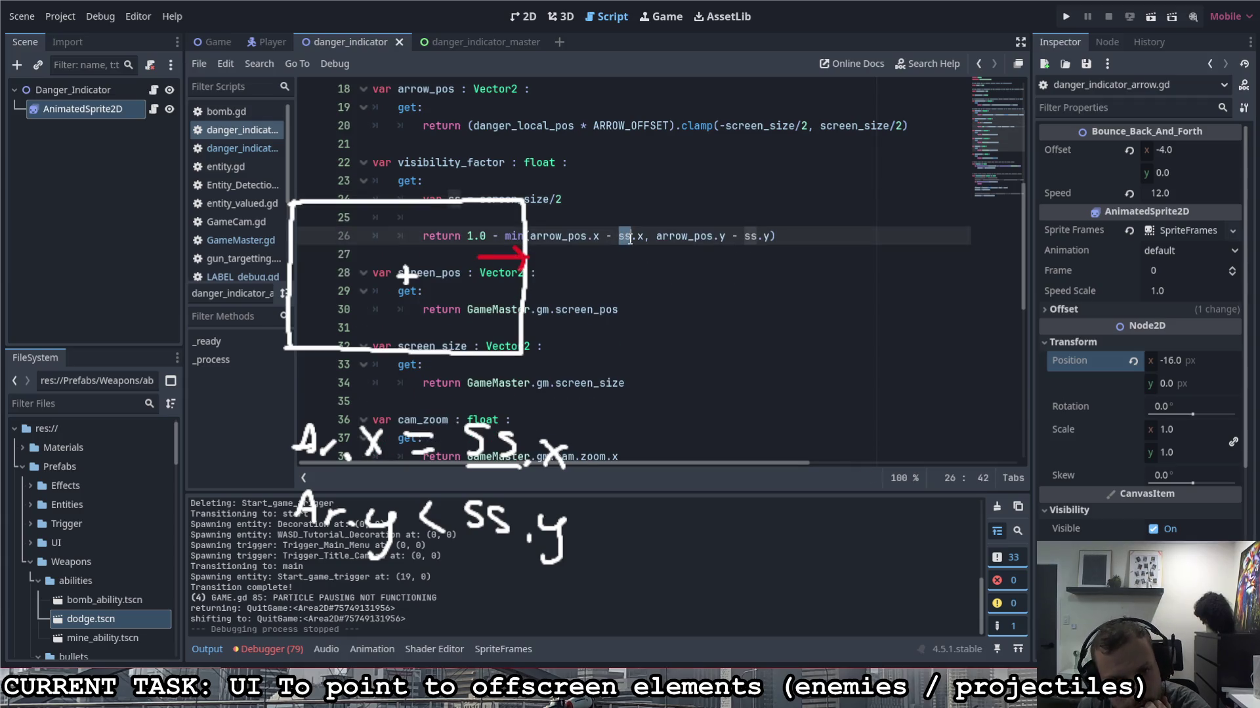
left_click_drag(564, 202, 486, 202)
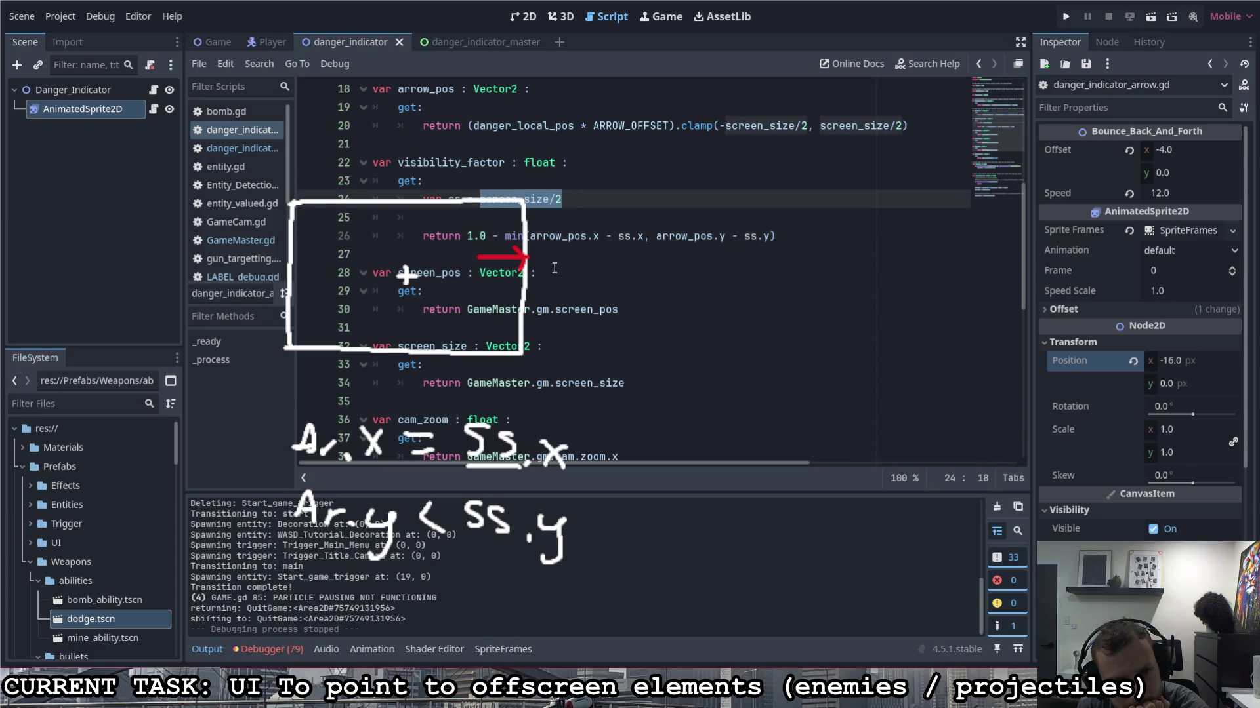
left_click(532, 236)
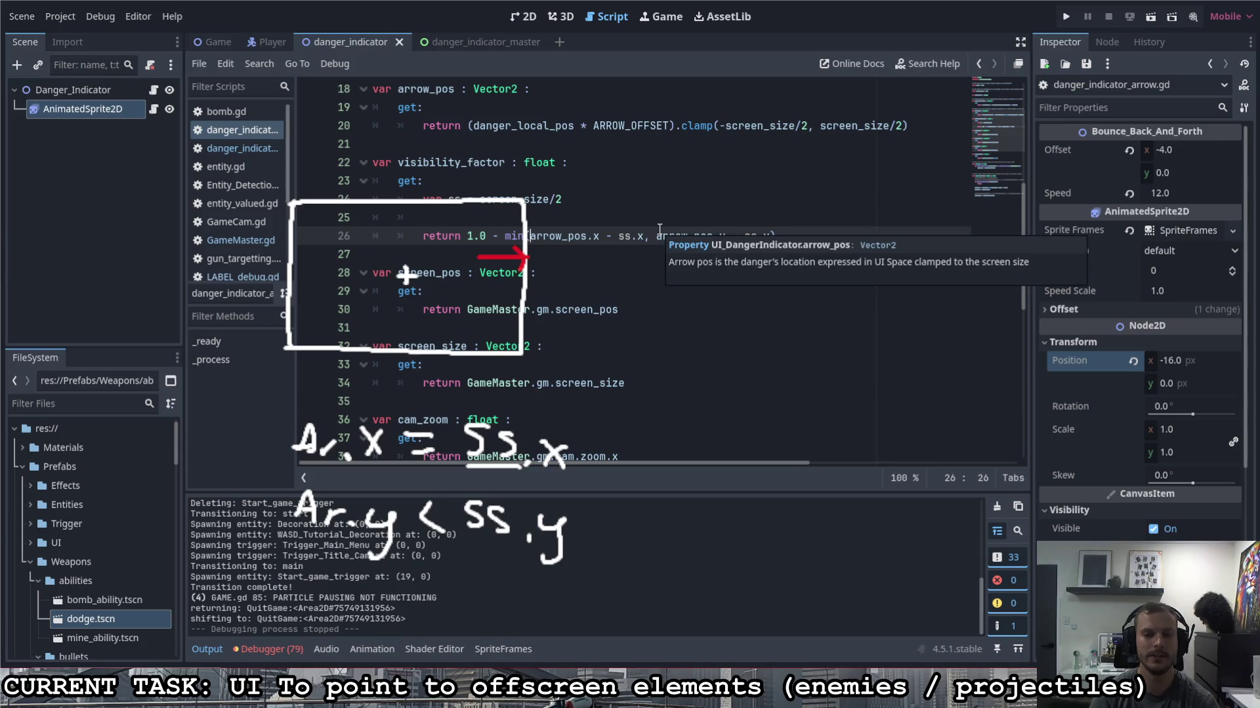
type("ans")
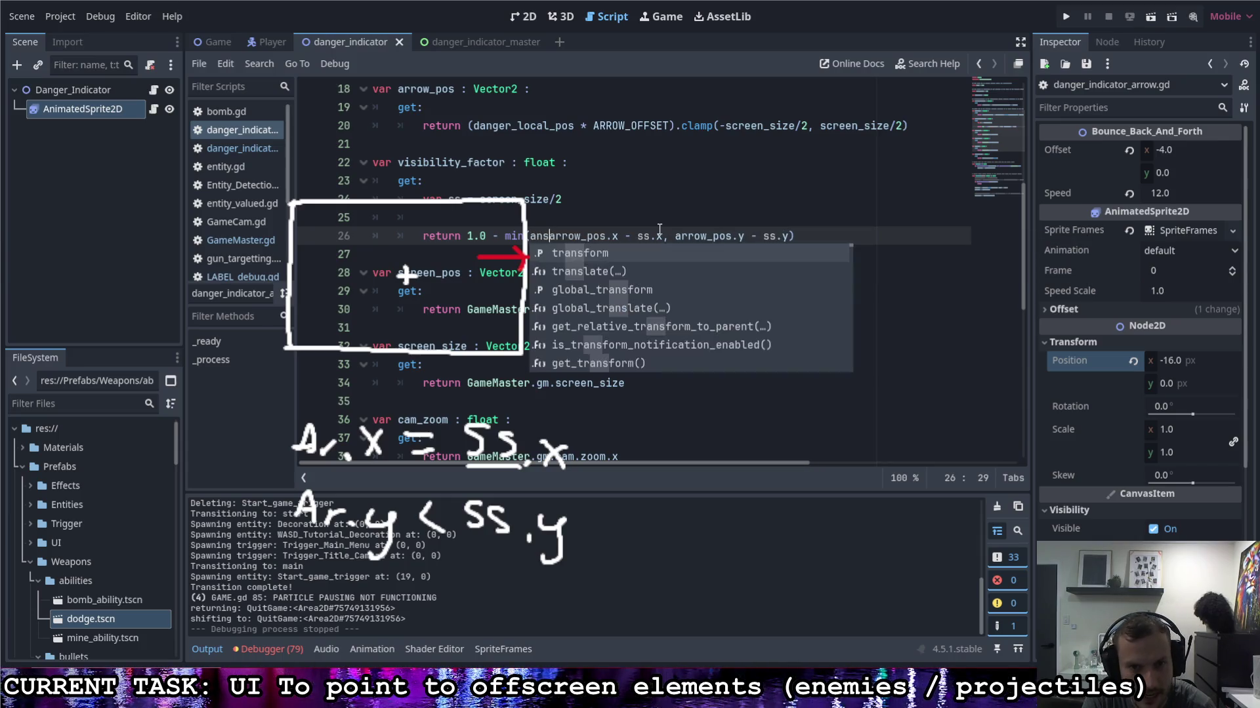
type("bs")
key("Return")
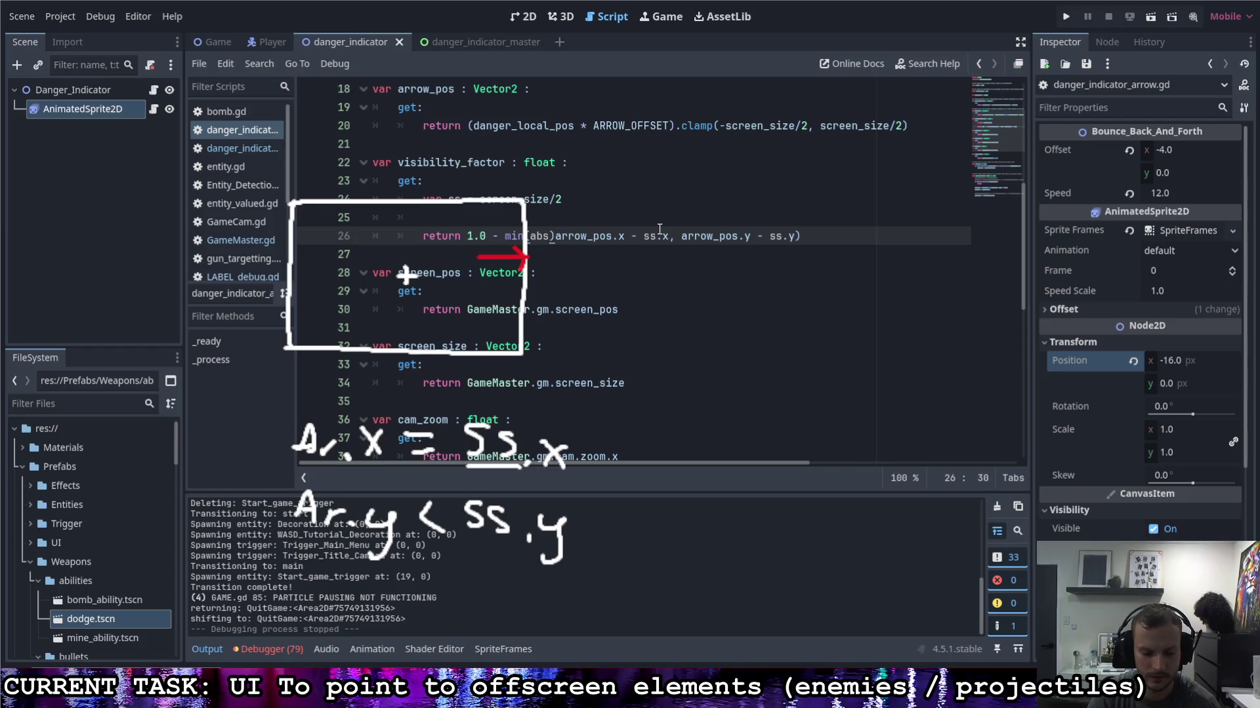
key("Delete")
key("ctrl+Right")
key("ctrl+Right")
key("ctrl+Right")
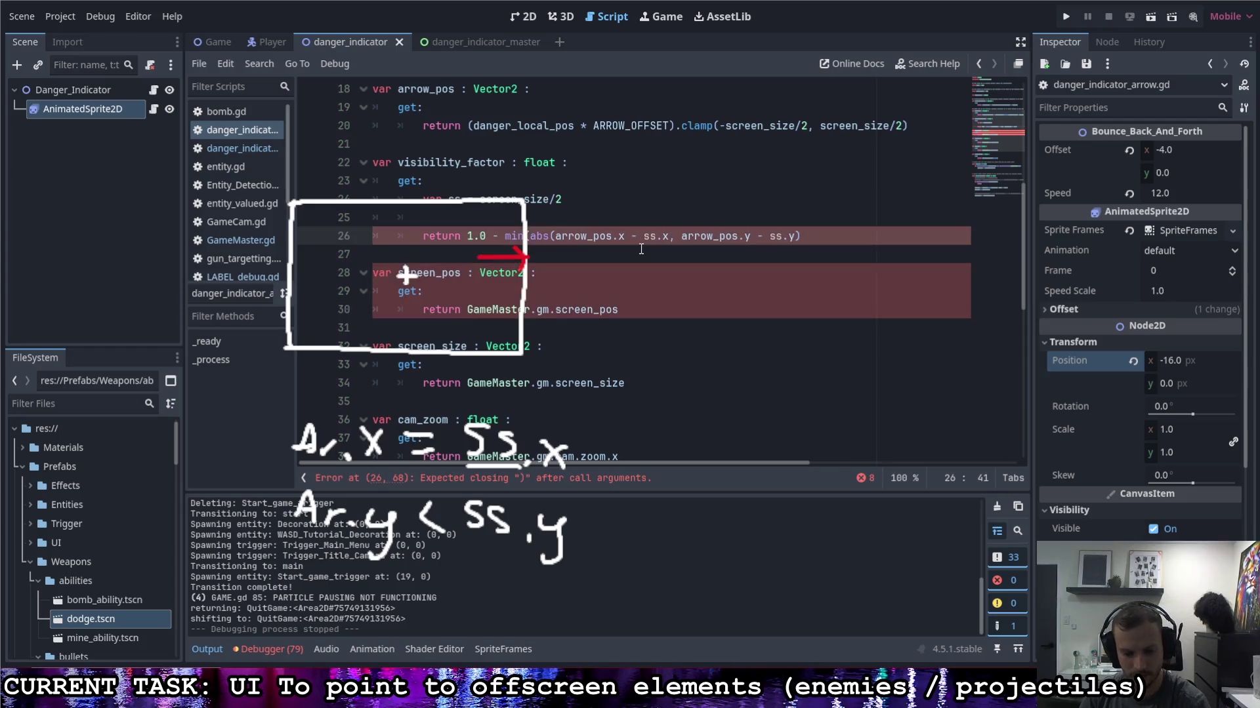
type(")")
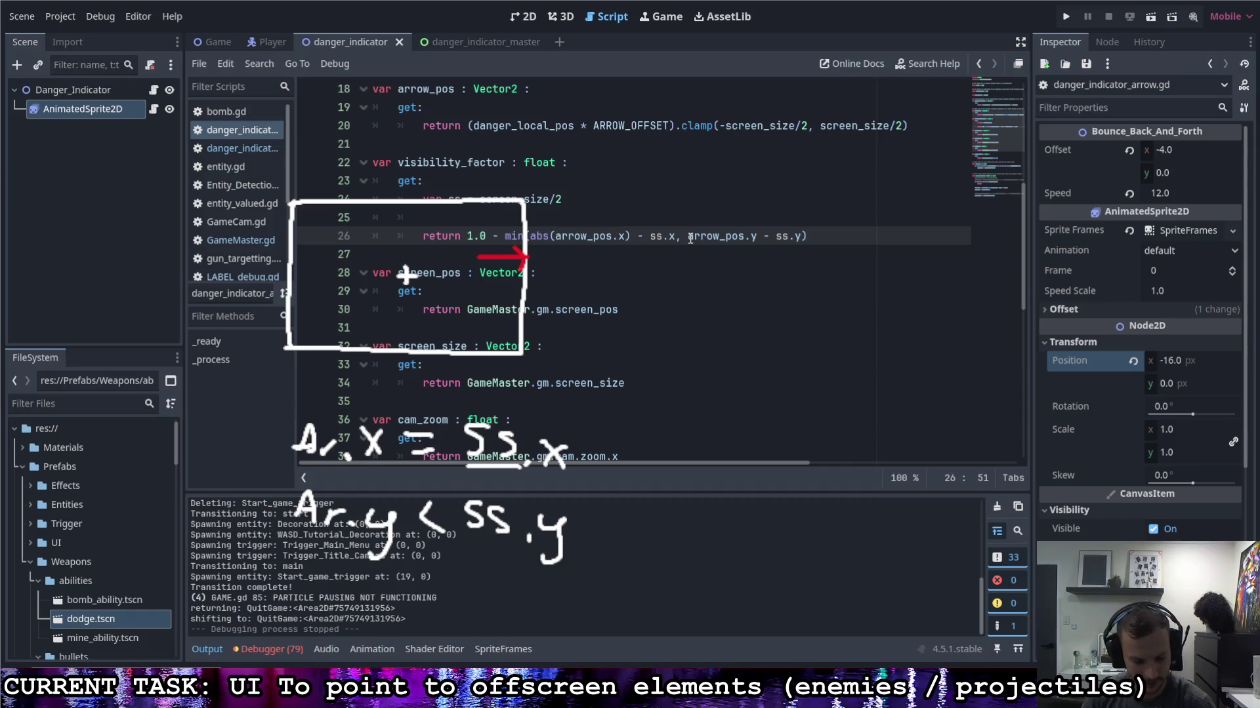
type("abs(")
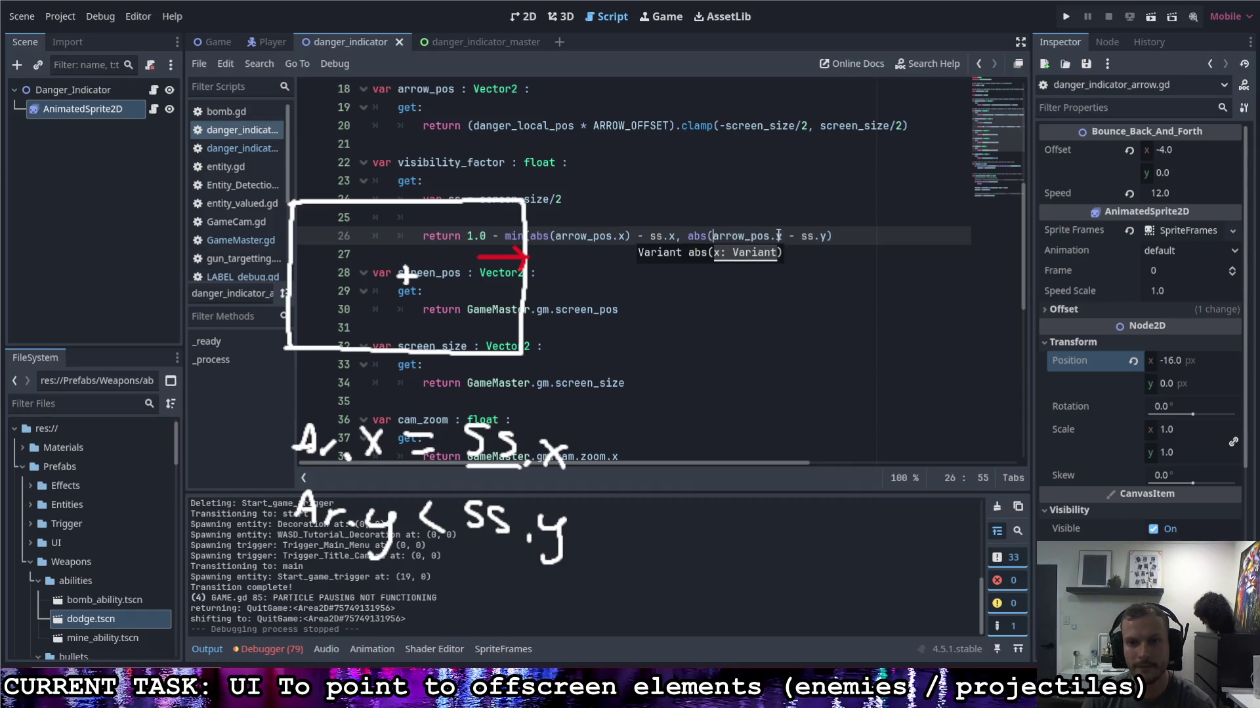
left_click(779, 236)
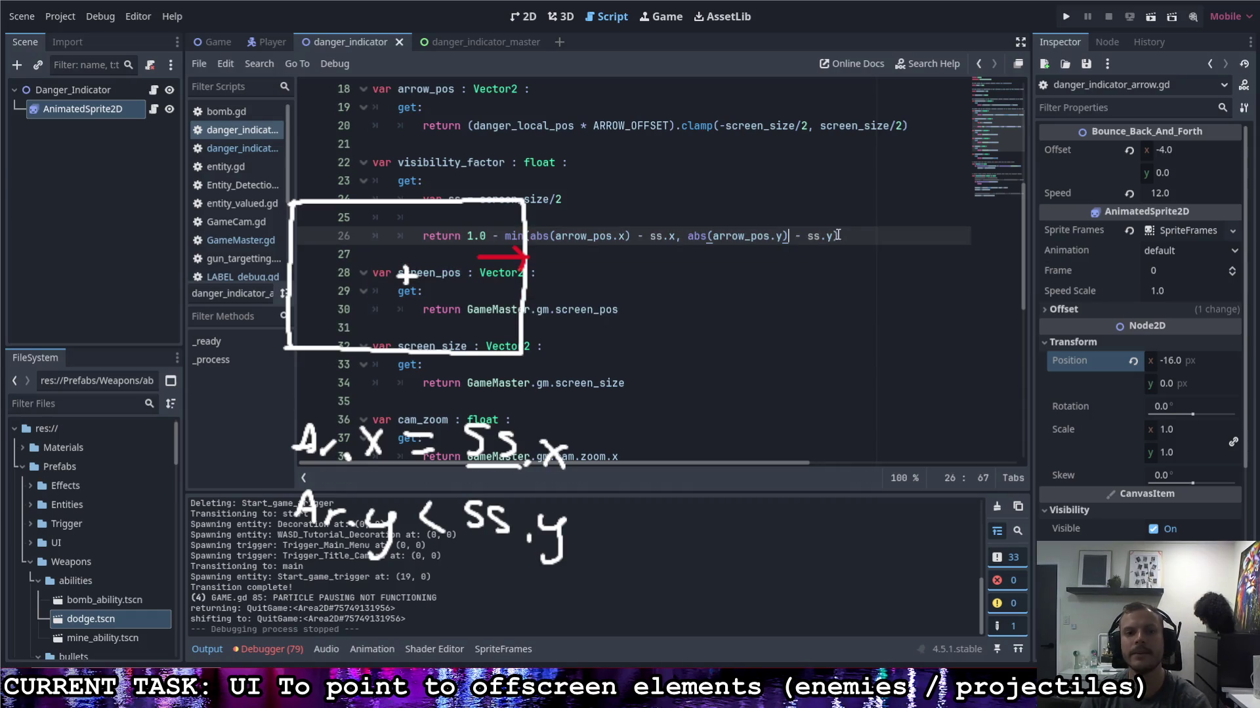
left_click(1065, 16)
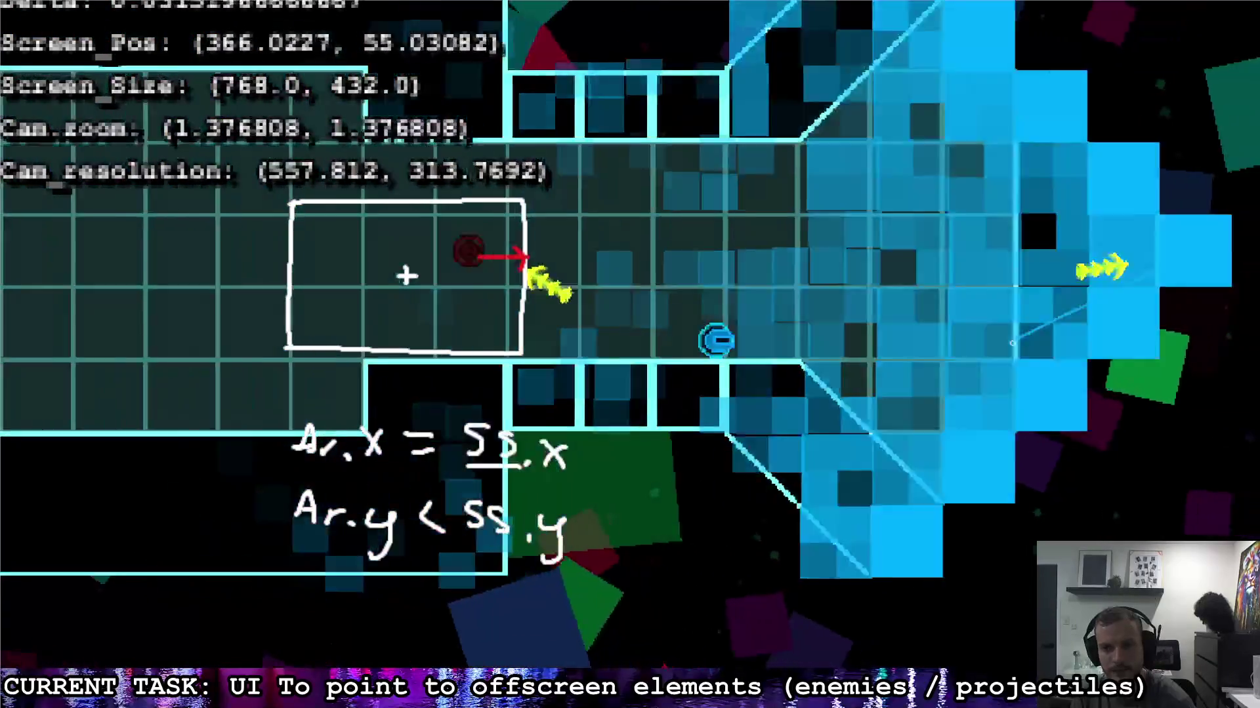
Step: Fly the player left, right, up and down through the rooms, watching the indicator arrows
key("a")
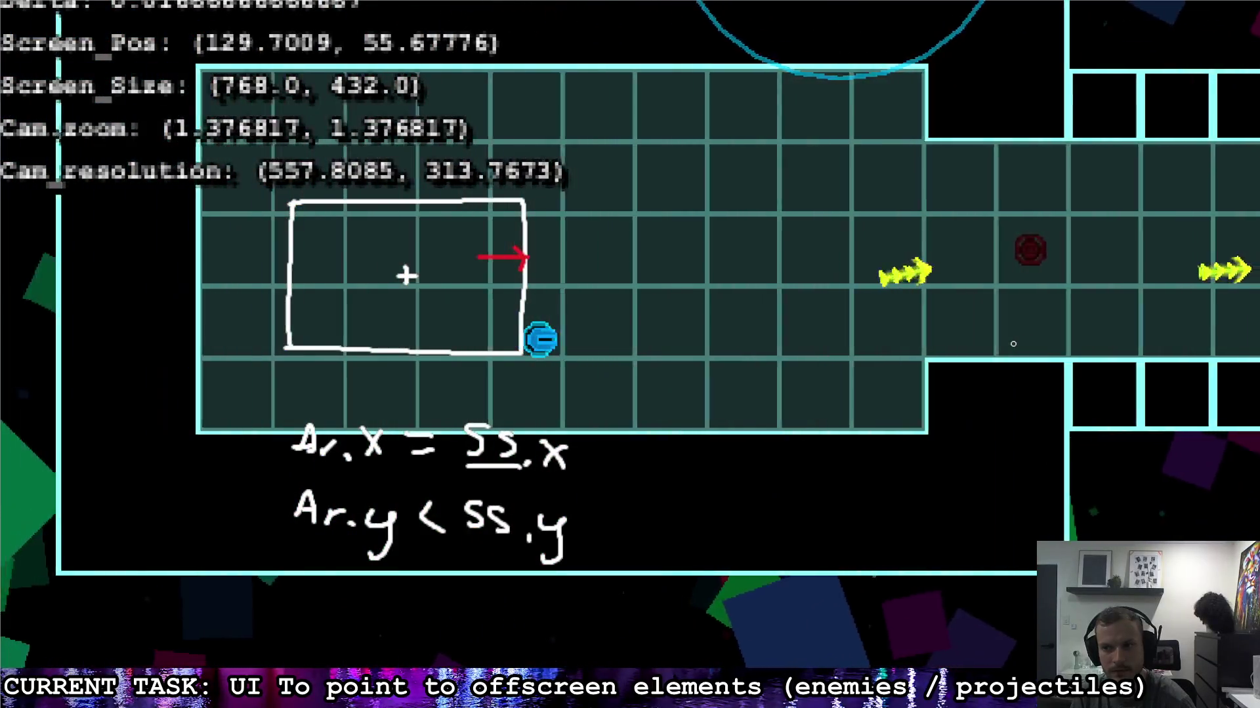
key("w")
key("s")
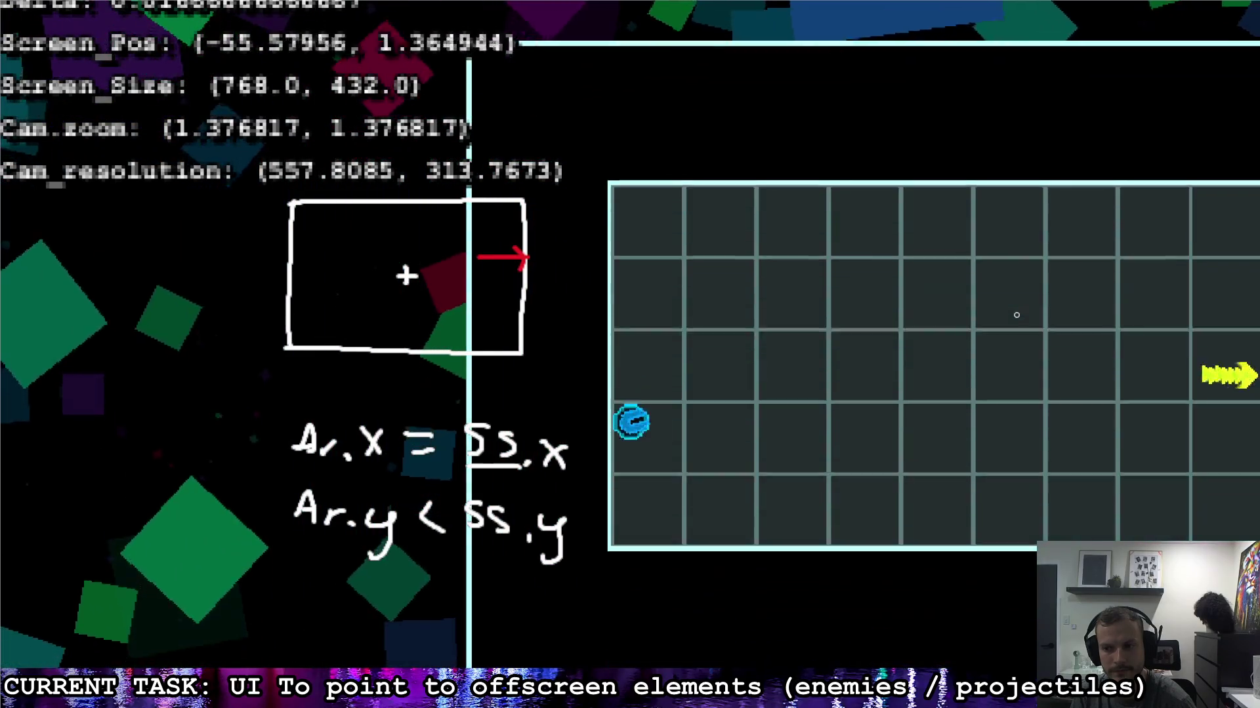
key("d")
key("w")
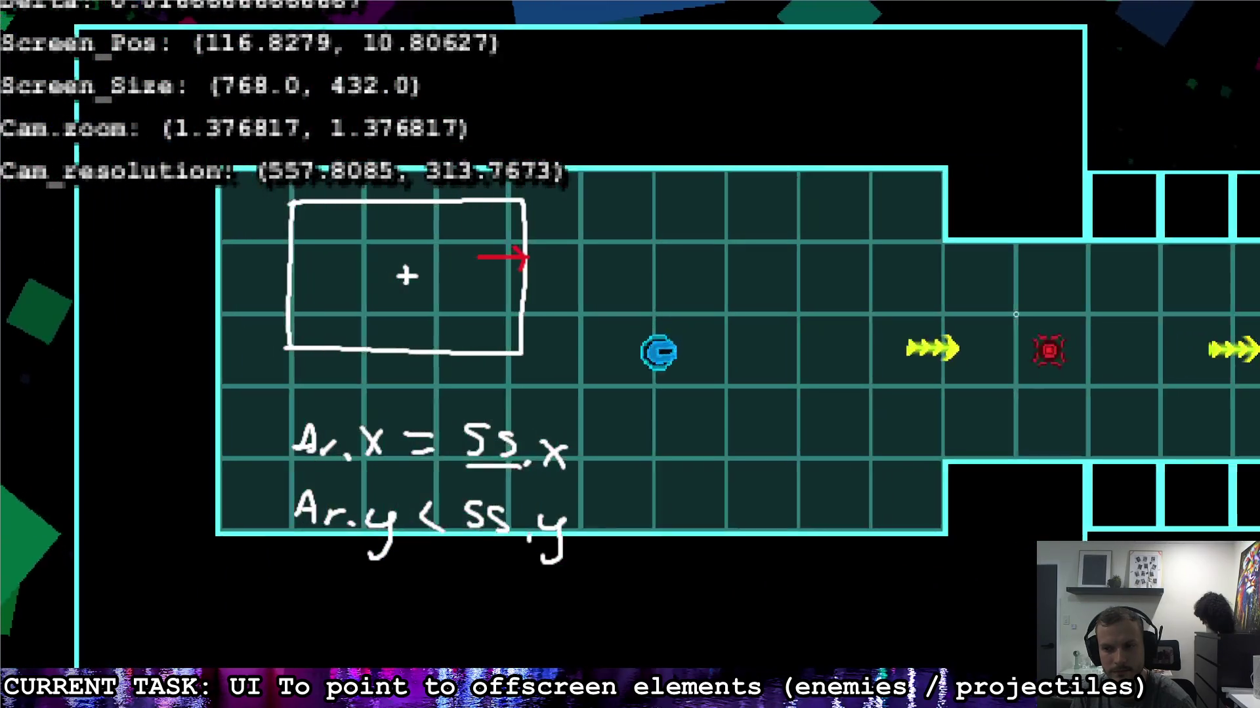
key("a")
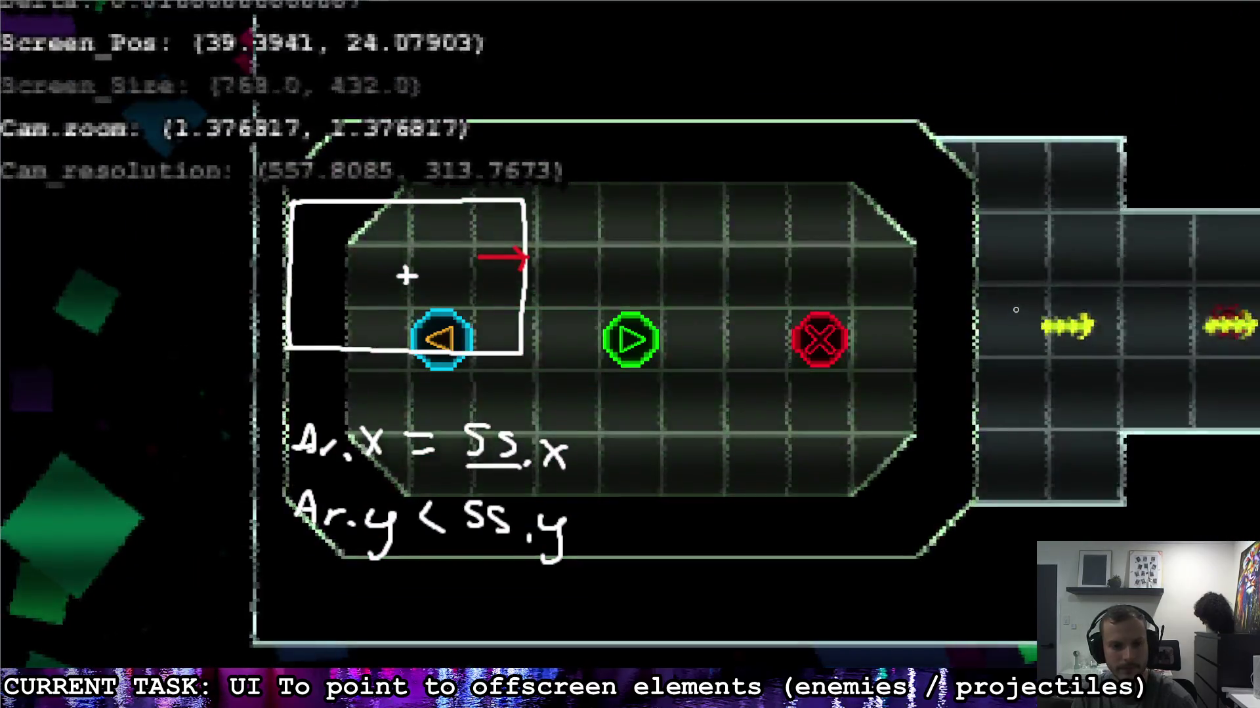
key("a")
key("s")
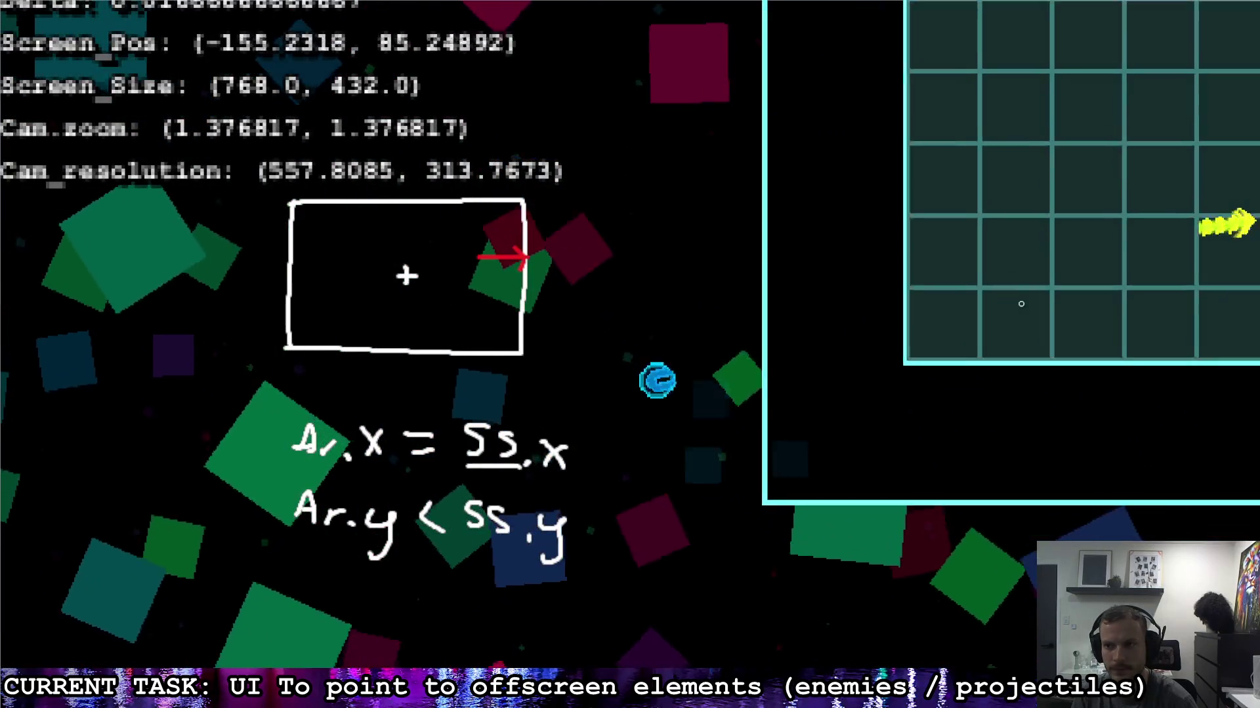
key("d")
key("d")
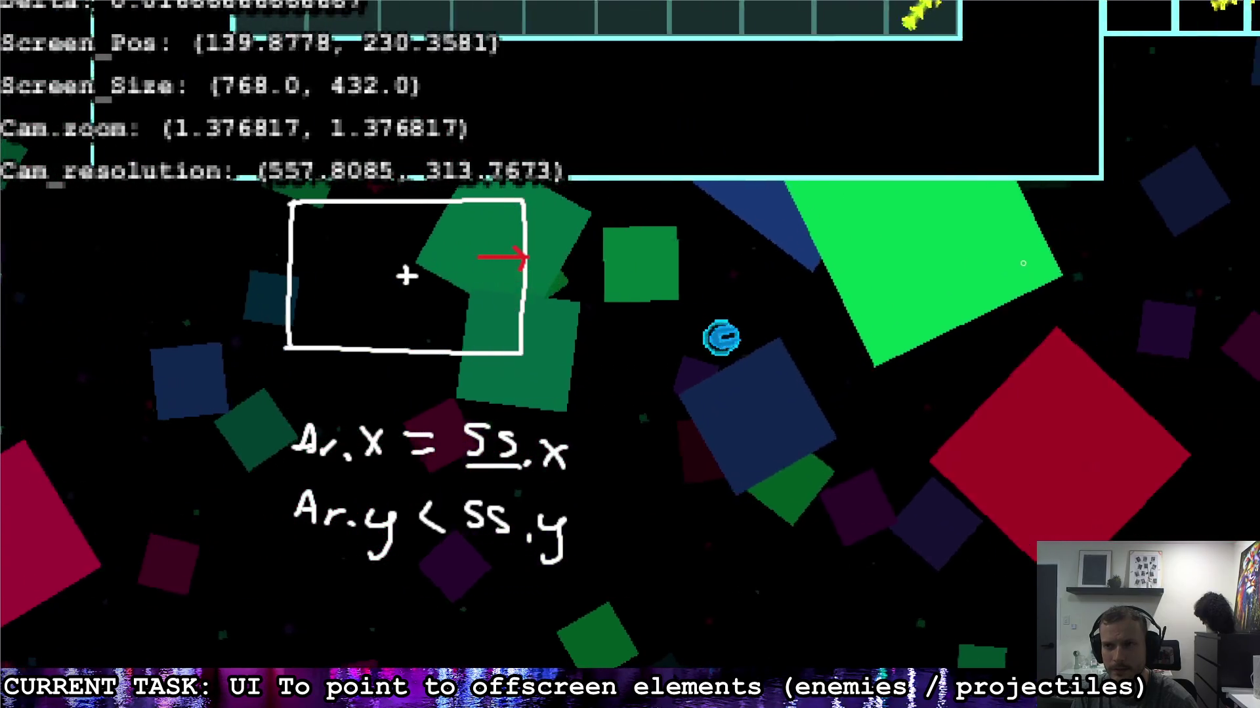
key("s")
key("d")
key("s")
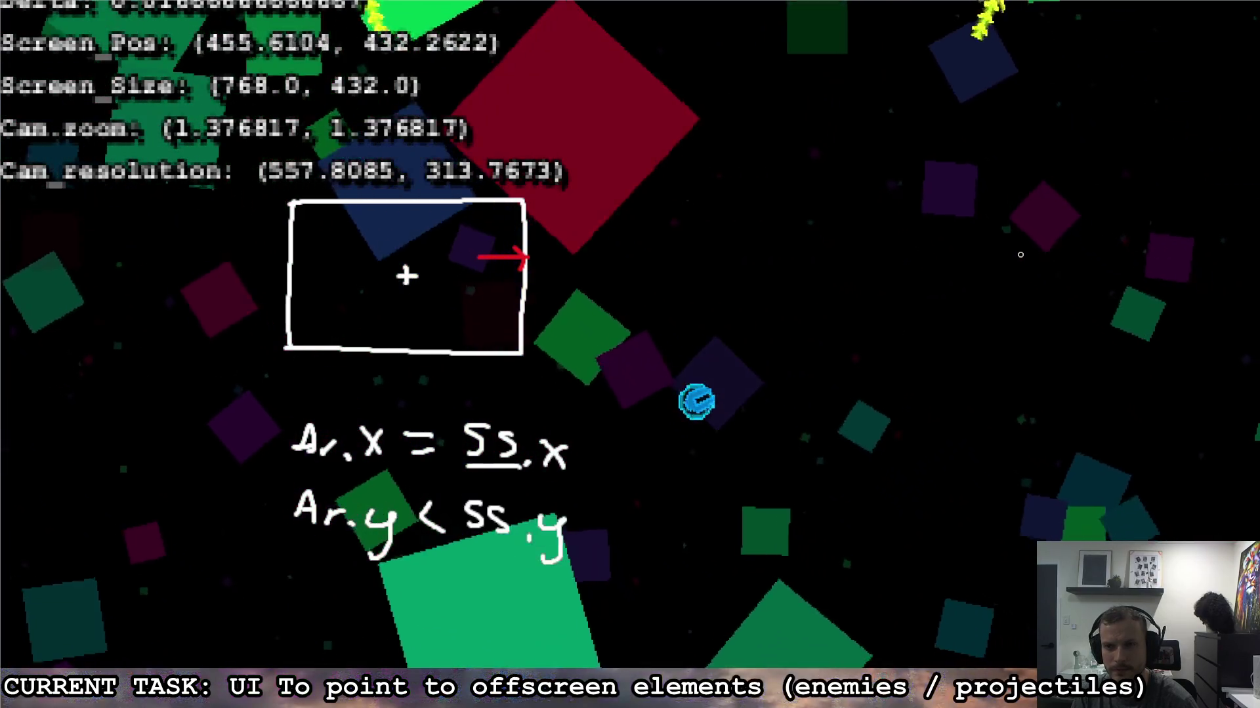
key("w")
key("d")
key("w")
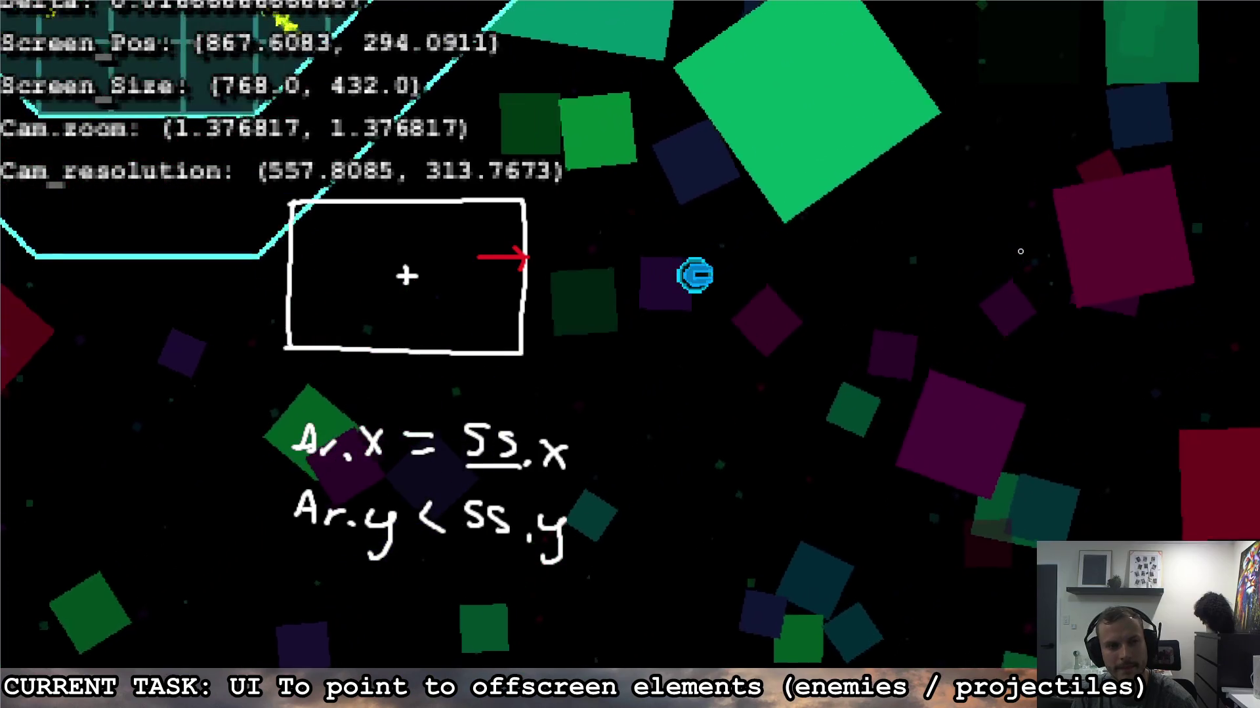
key("w")
key("a")
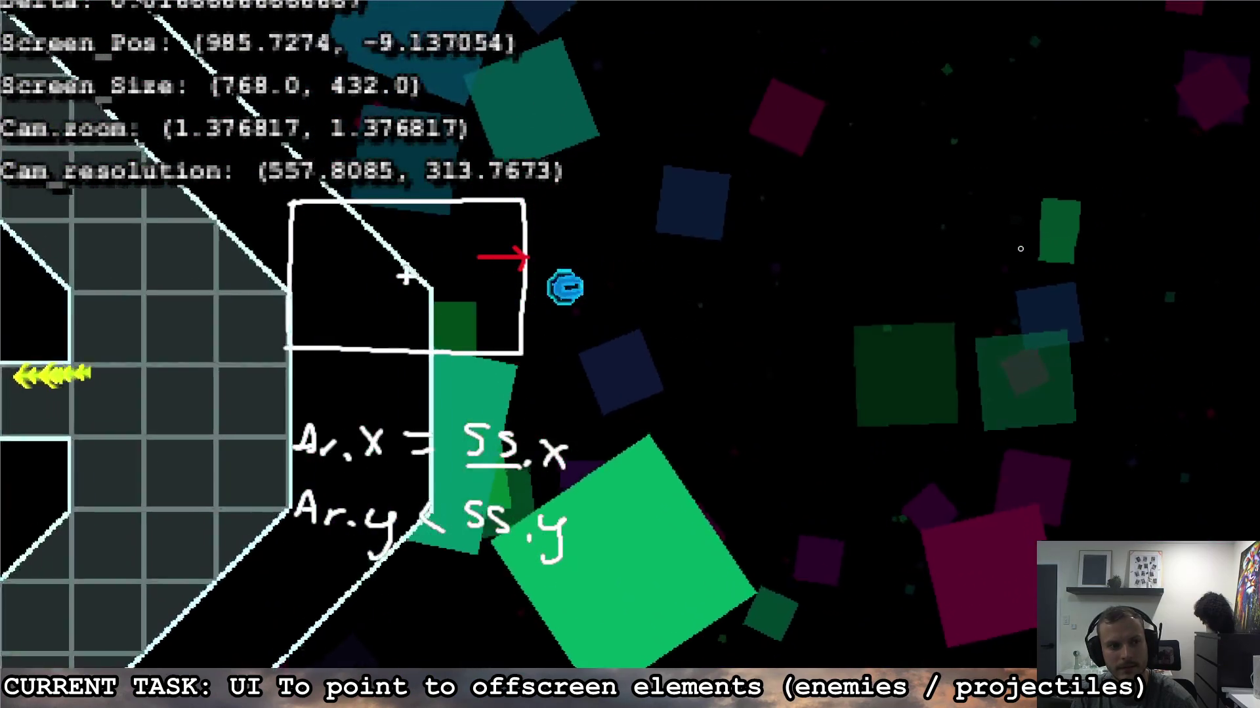
key("a")
key("w")
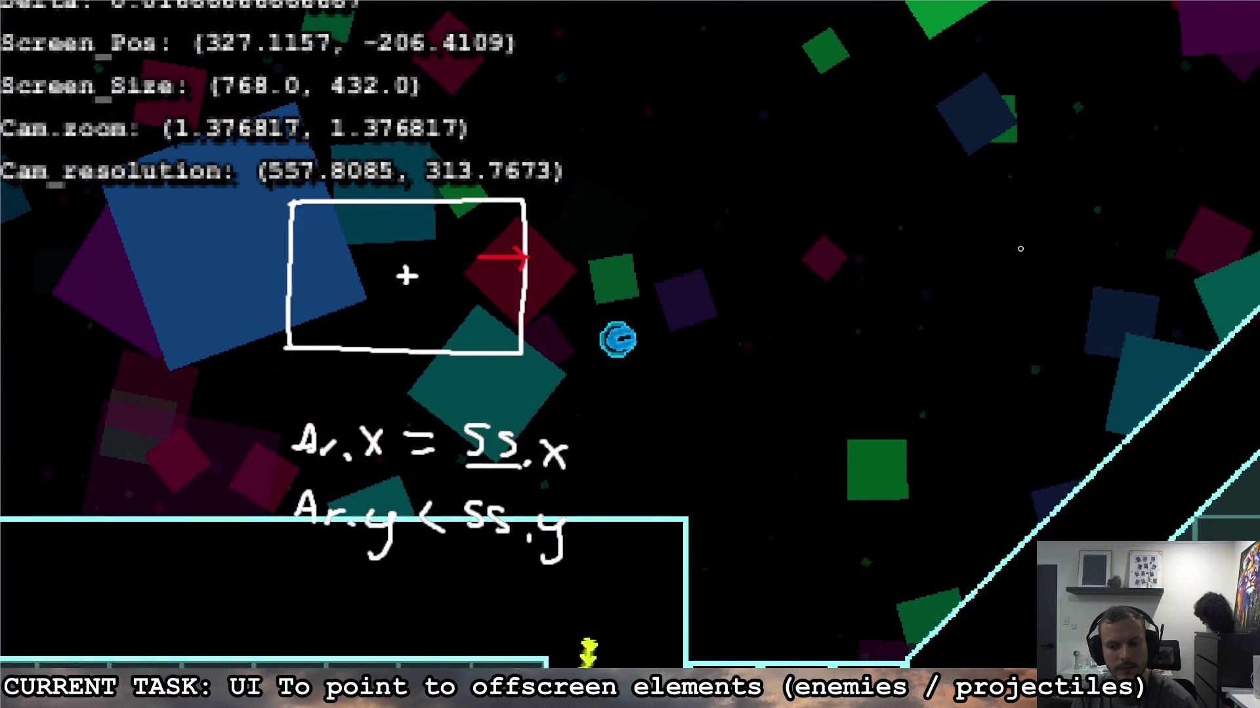
key("d")
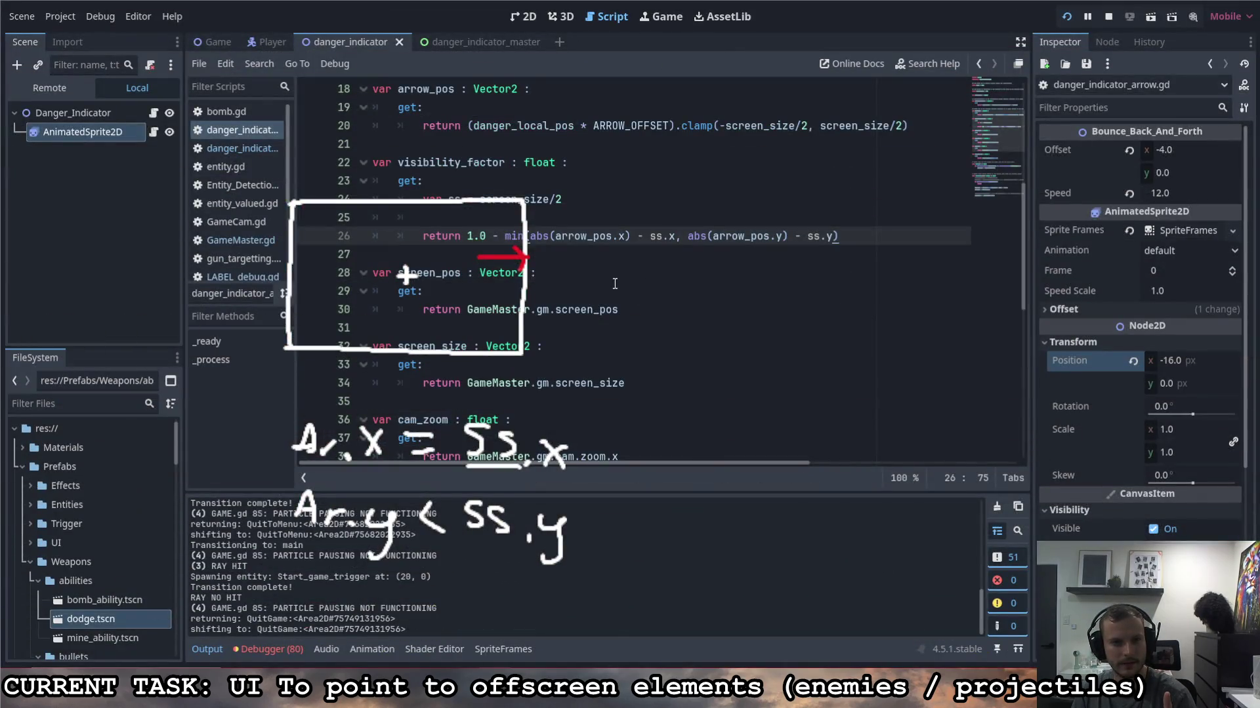
scroll(641, 289, "up", 3)
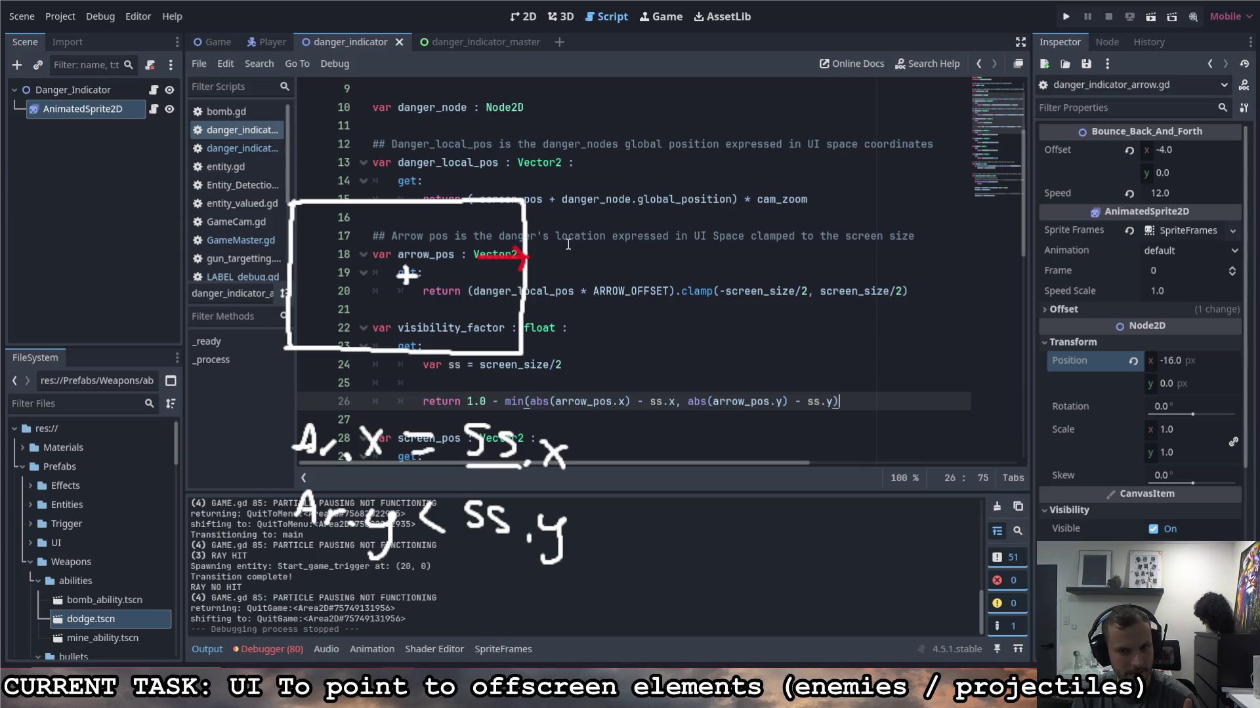
Step: Review the danger_local_pos getter, then scroll back down to visibility_factor
scroll(568, 244, "up", 1)
left_click(469, 219)
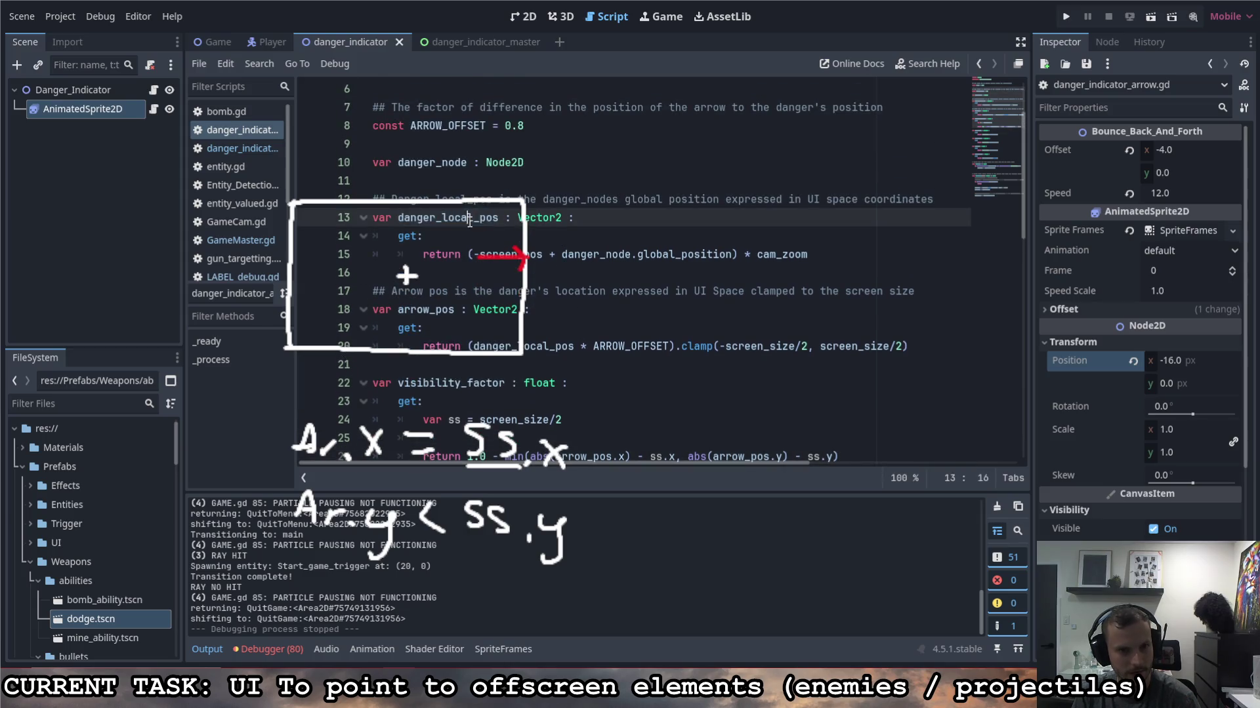
scroll(512, 231, "down", 1)
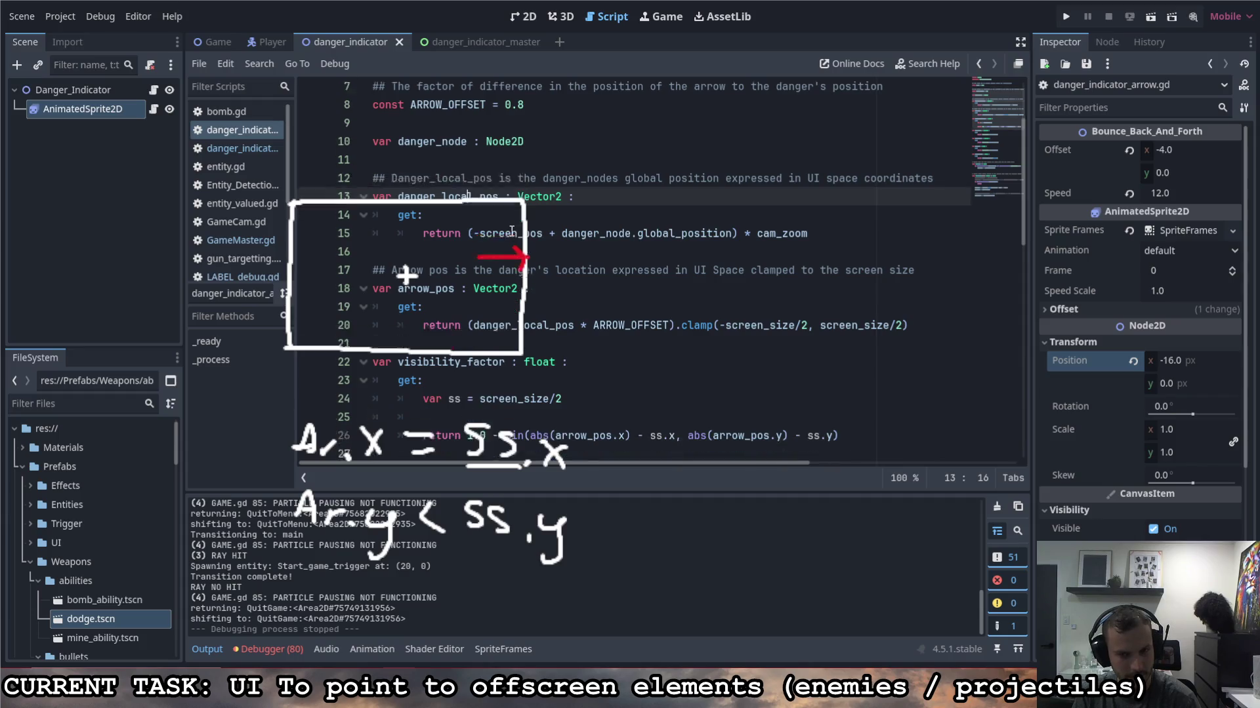
scroll(510, 233, "down", 1)
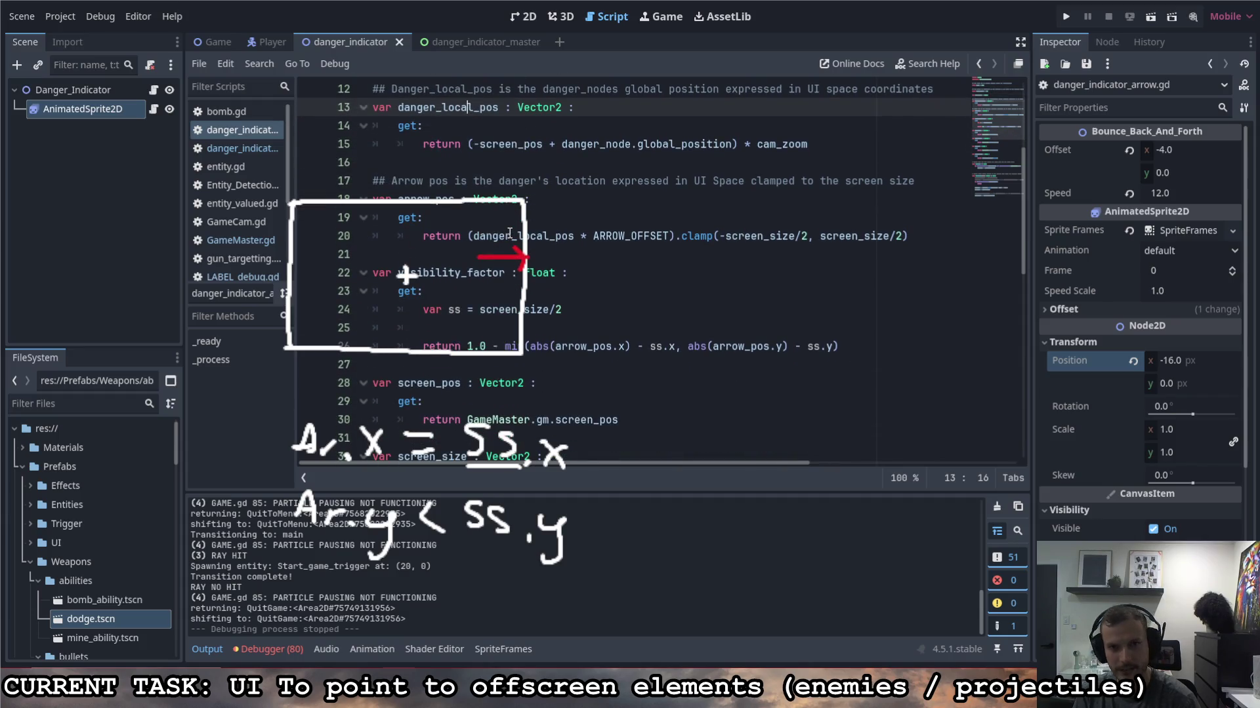